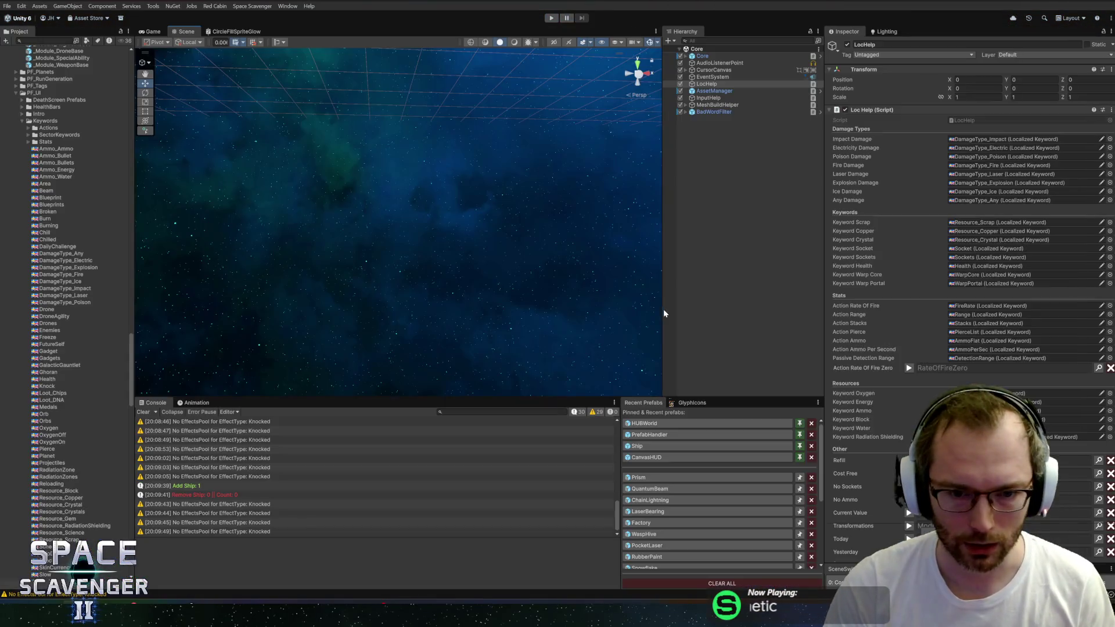
In Rider, replace line 437's Random.Range damage type with packet.damageDealer.info.GetDamageType(), then return to Unity
key(alt+Tab)
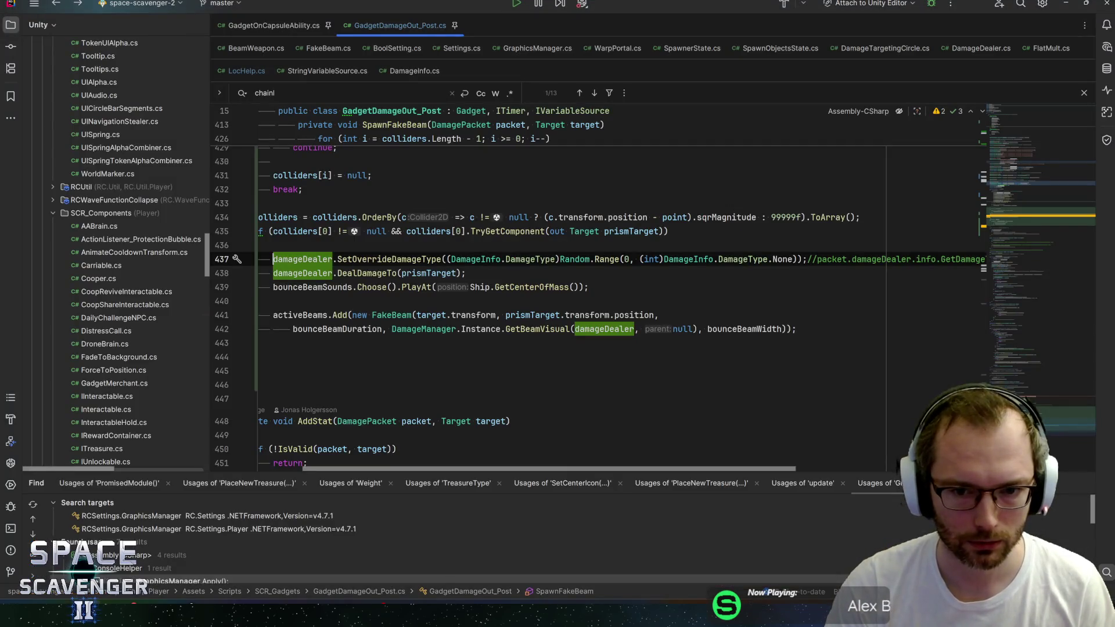
drag(443, 259, 821, 259)
key(BackSpace)
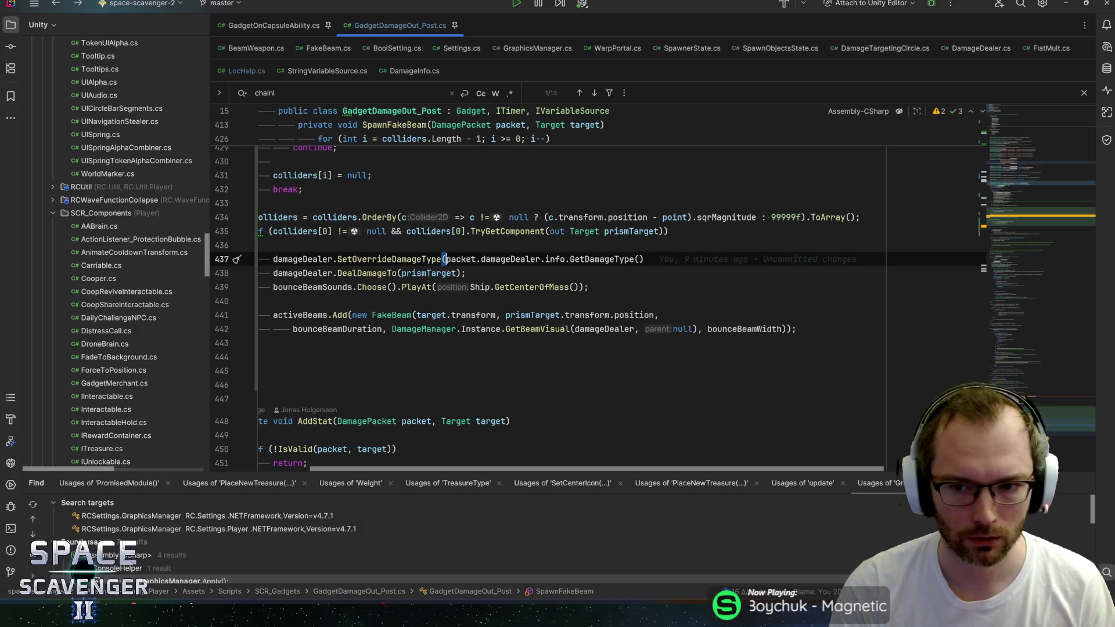
key(End)
text();)
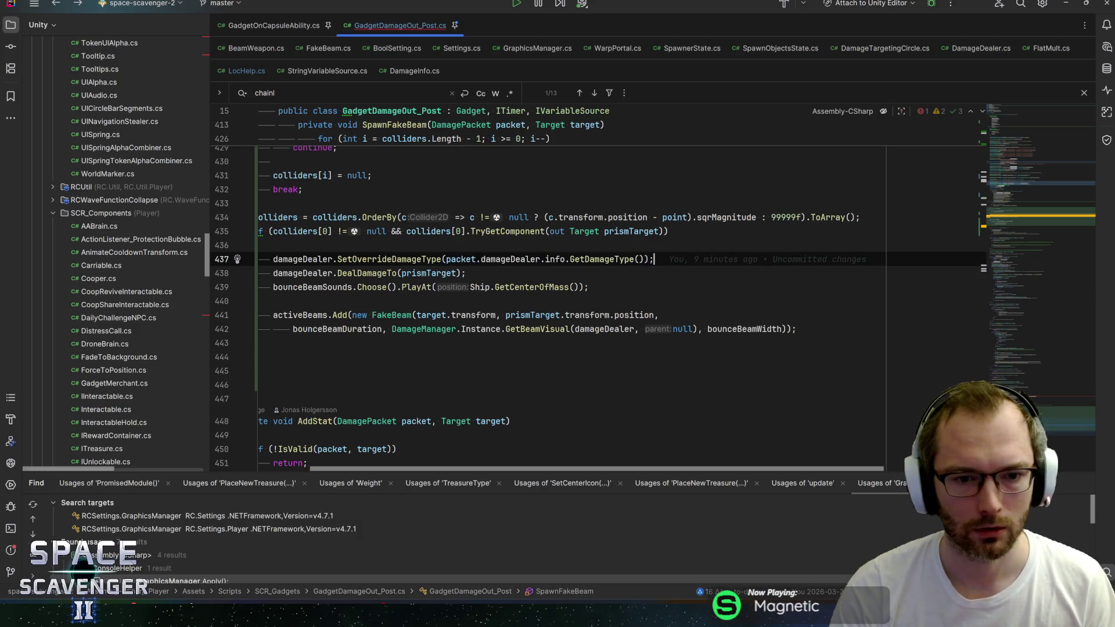
click(505, 287)
key(Home)
key(Home)
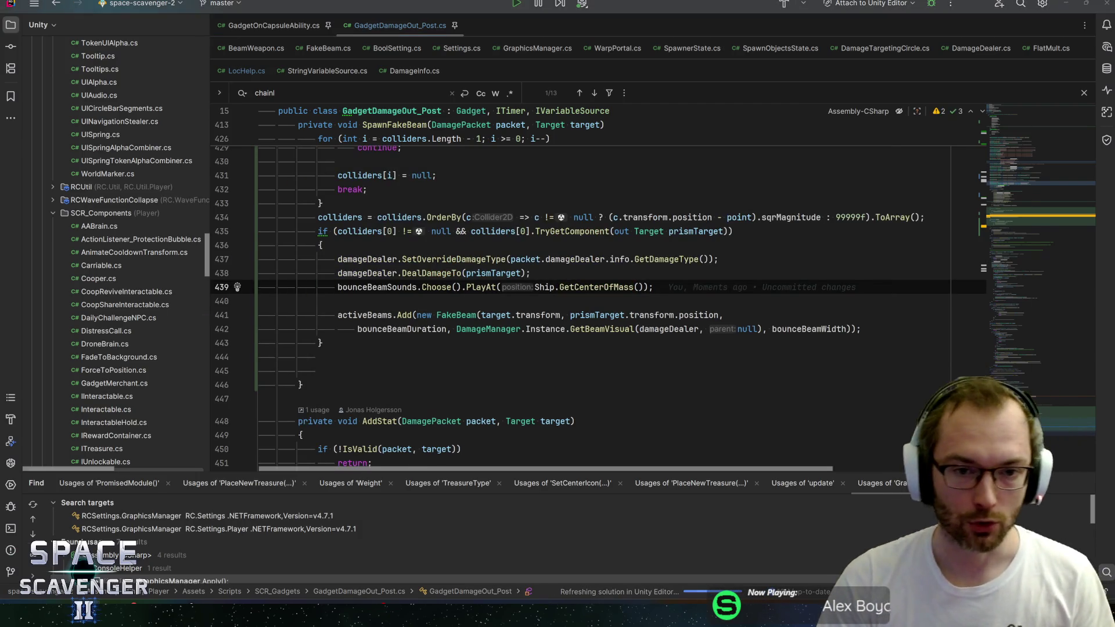
key(alt+Tab)
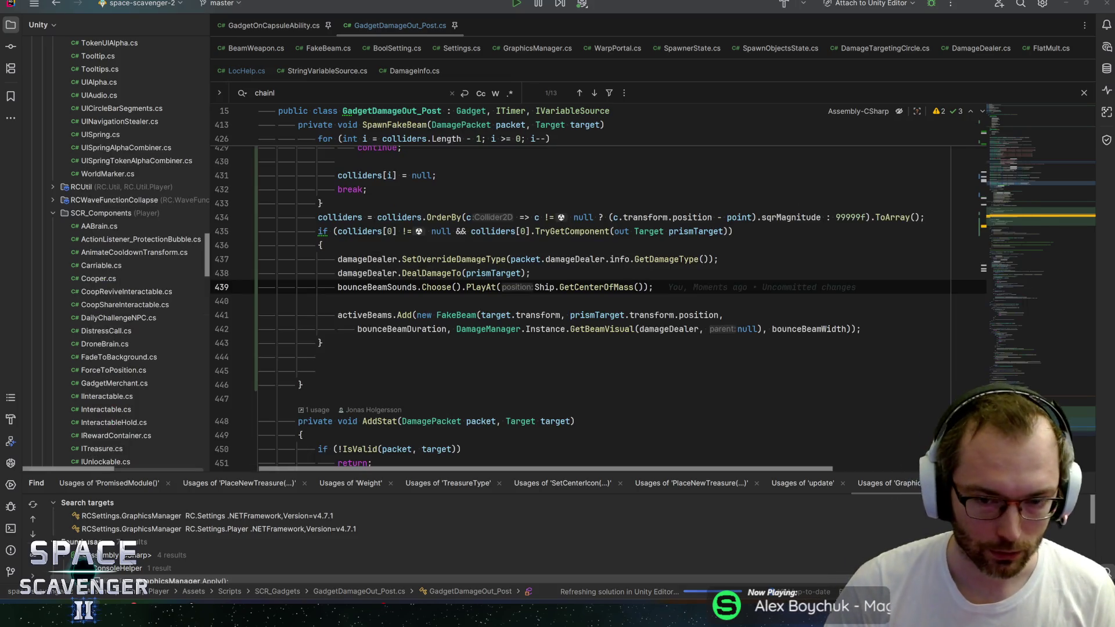
key(alt+Tab)
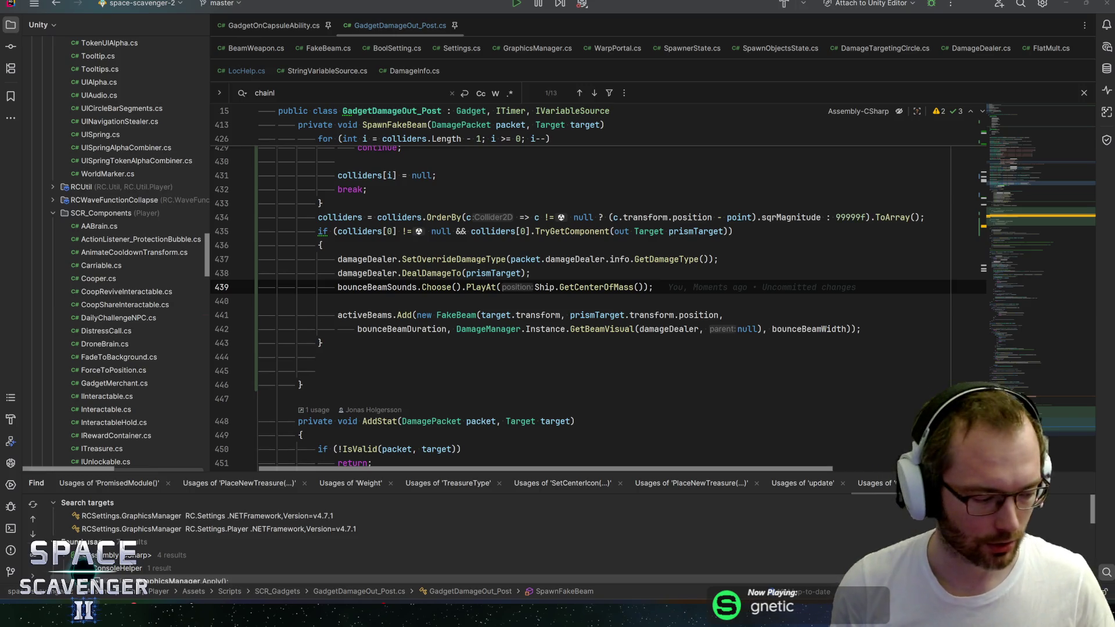
key(alt+Tab)
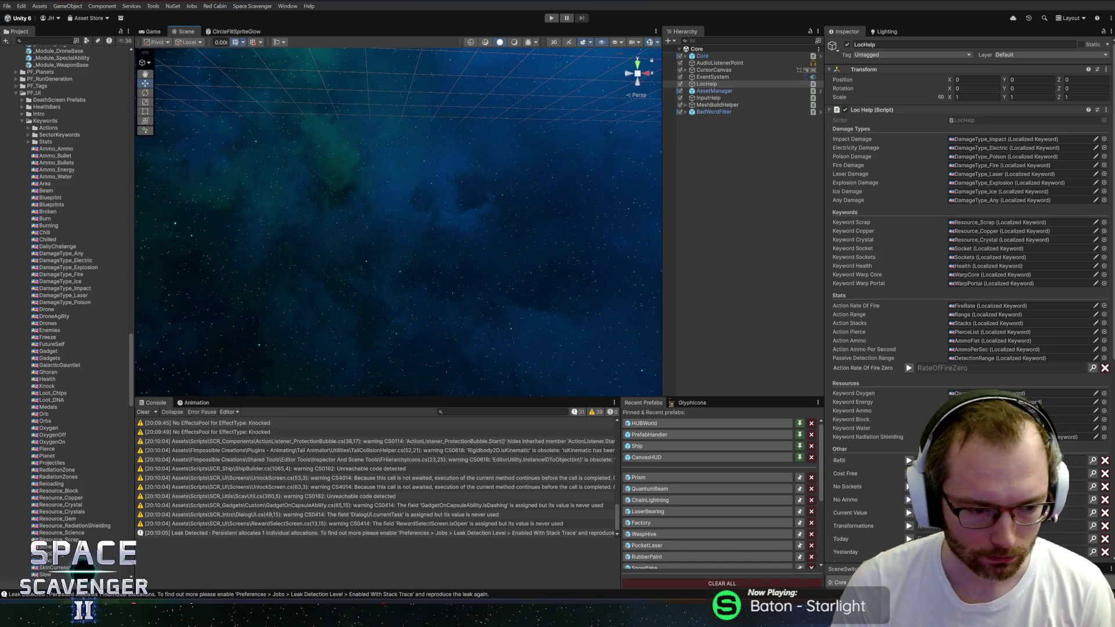
Commit the 16 changed files as 'Added Gadget - Prism 2.0 + Laser Bearing' and push to origin
key(alt+Tab)
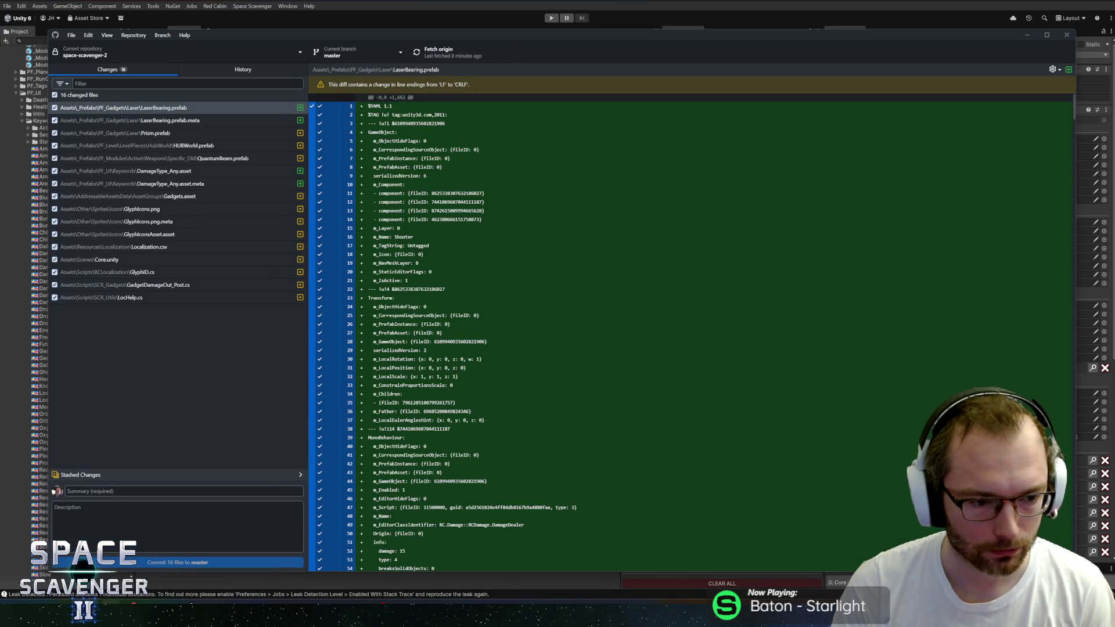
text(Added )
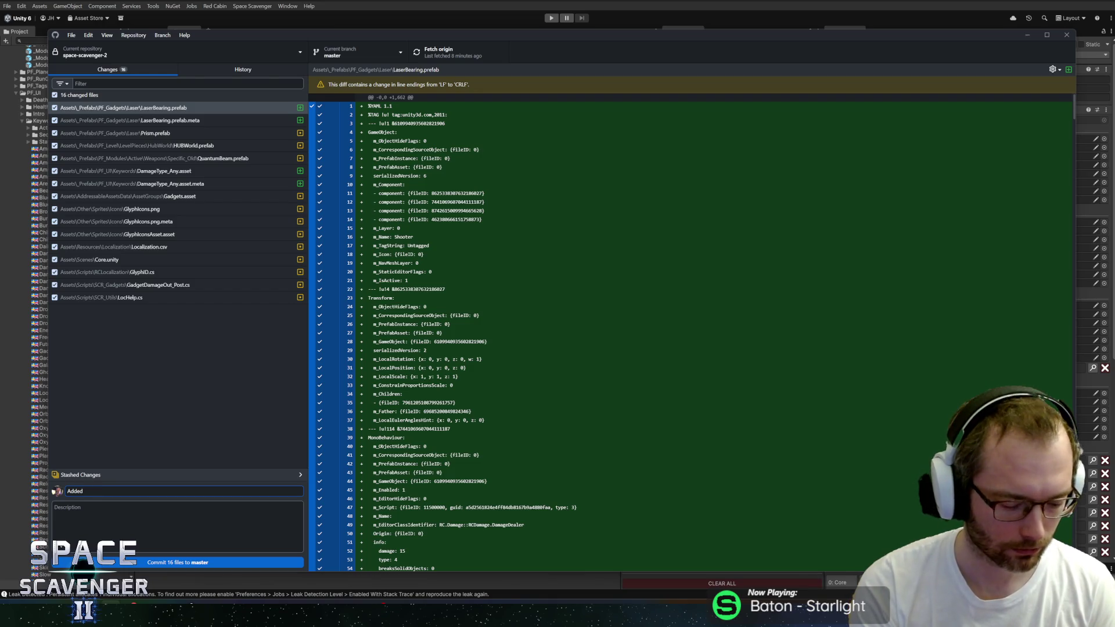
text(Gadget -)
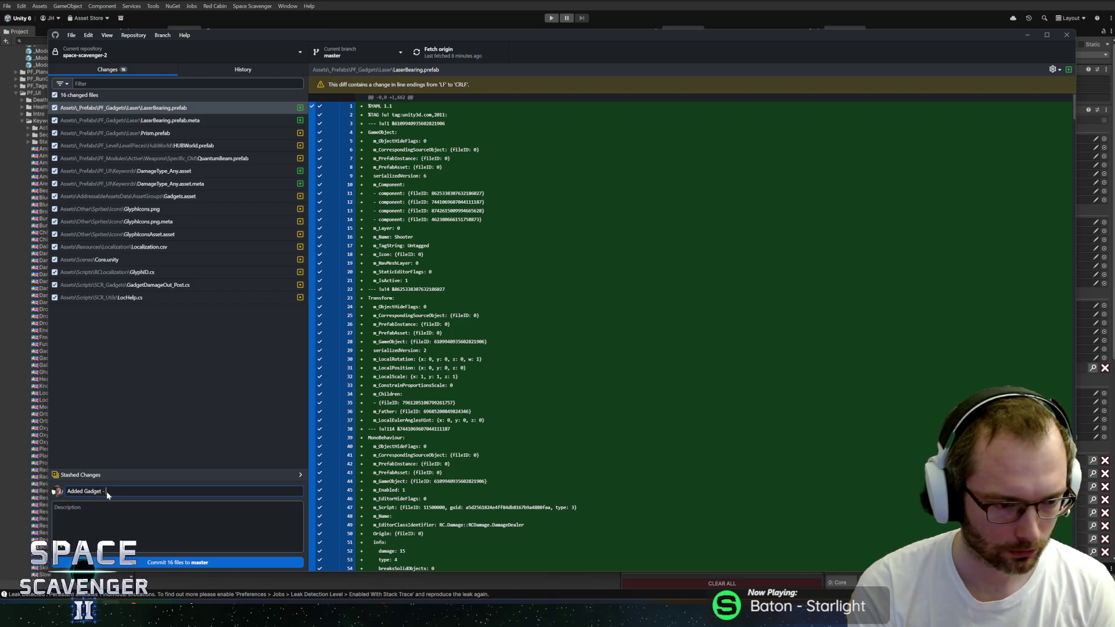
text( Prism)
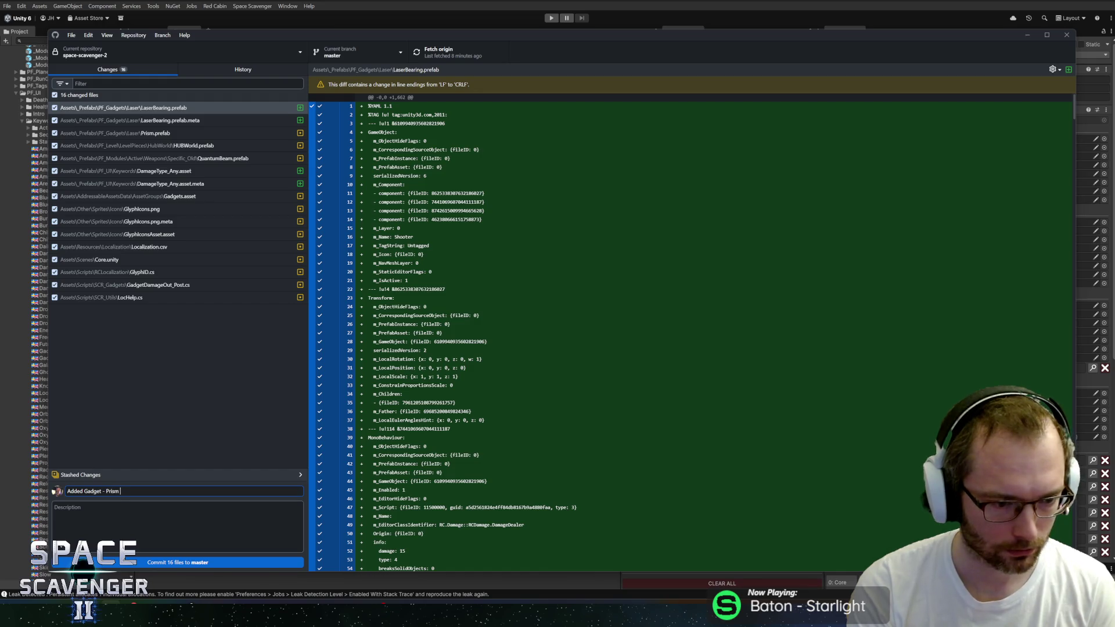
text( 2)
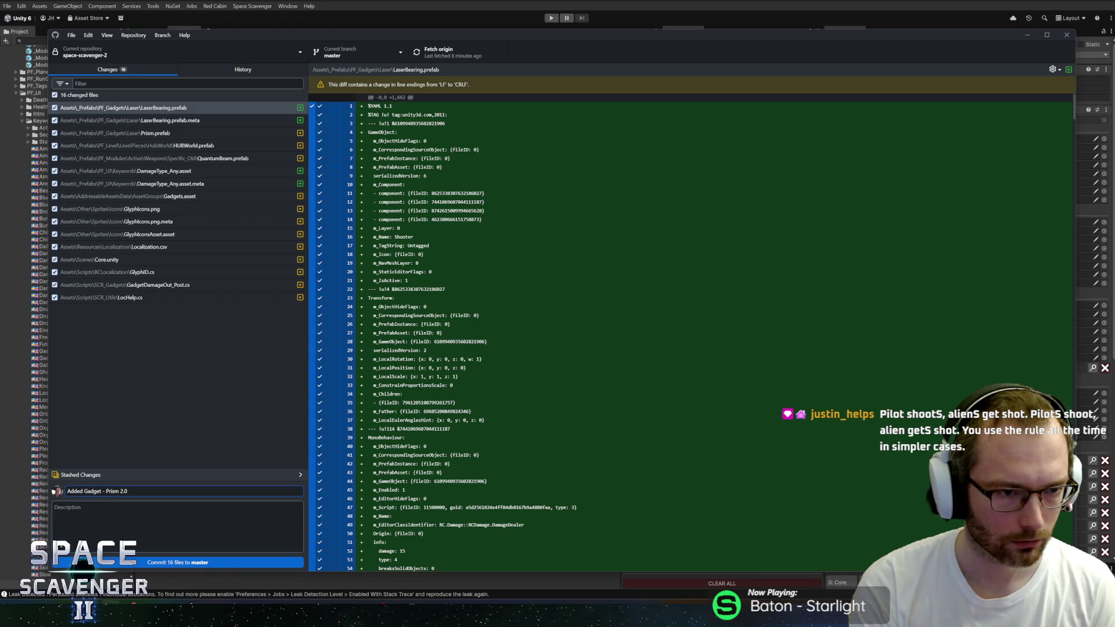
text(Laser Bearing)
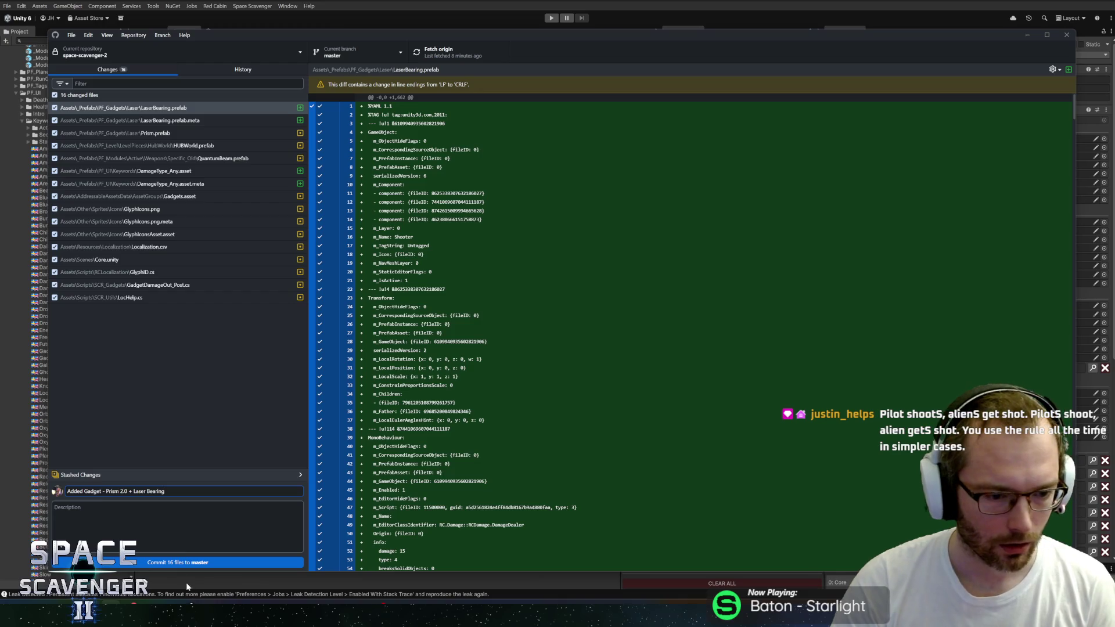
key(ctrl+Return)
click(460, 54)
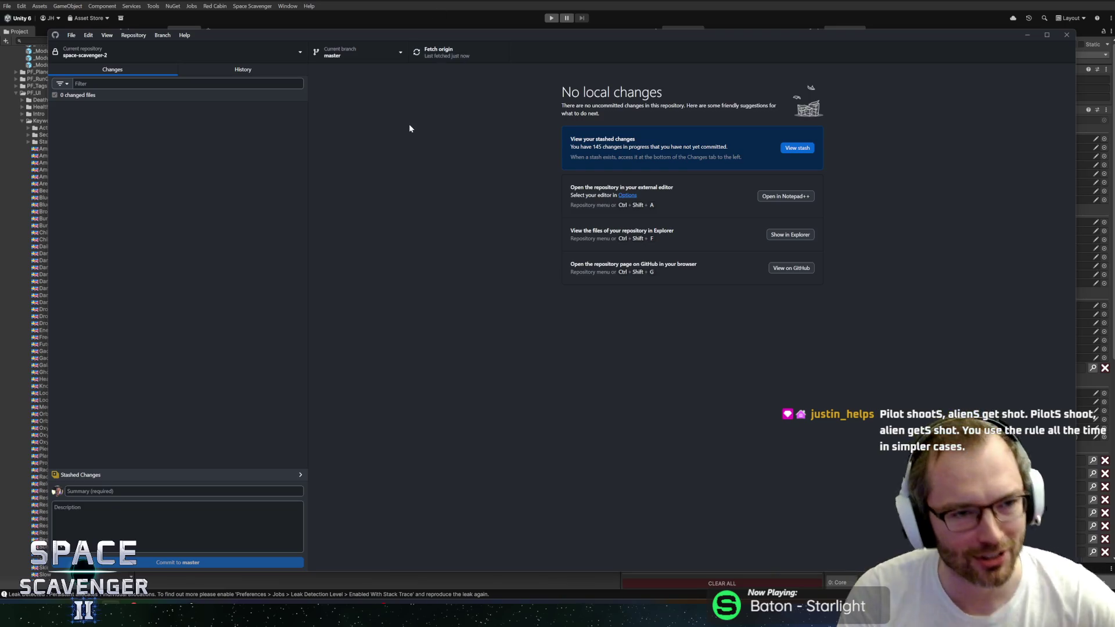
Leave GitHub Desktop and bring the Unity editor back to the front
key(alt+Tab)
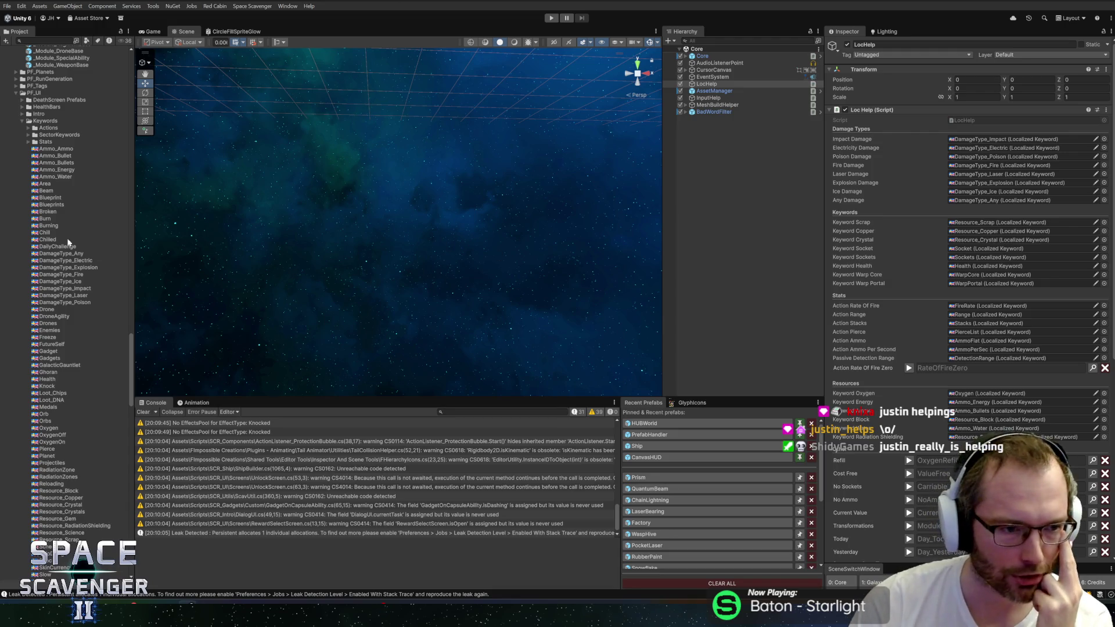
Collapse the Keywords folder under PF_UI in the Project window
double_click(23, 123)
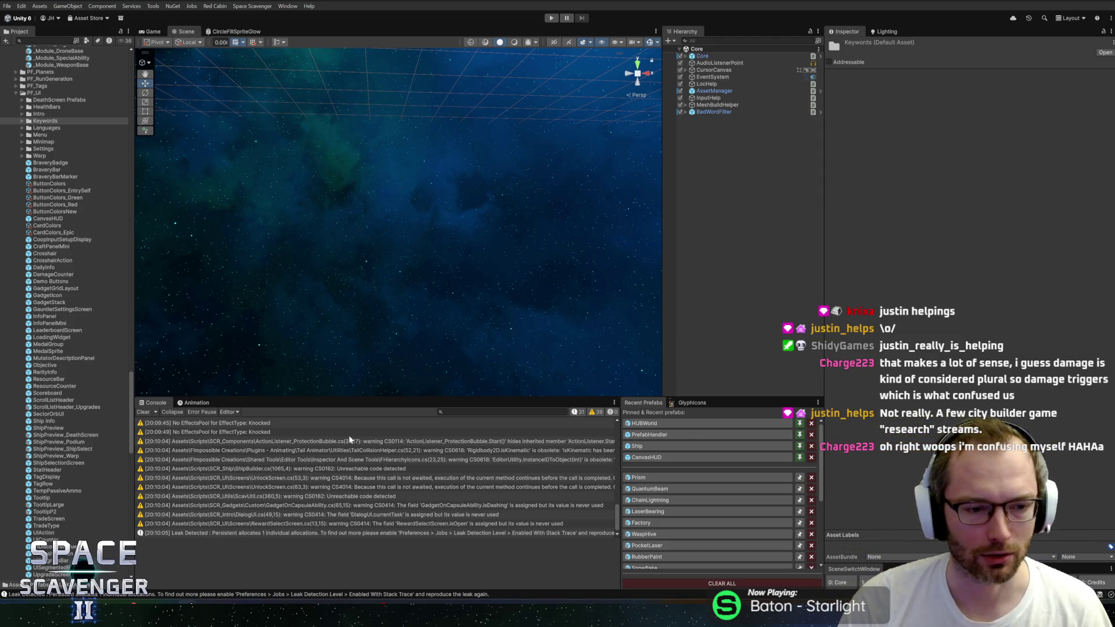
Clear the Console and widen the Project asset list slightly
click(146, 412)
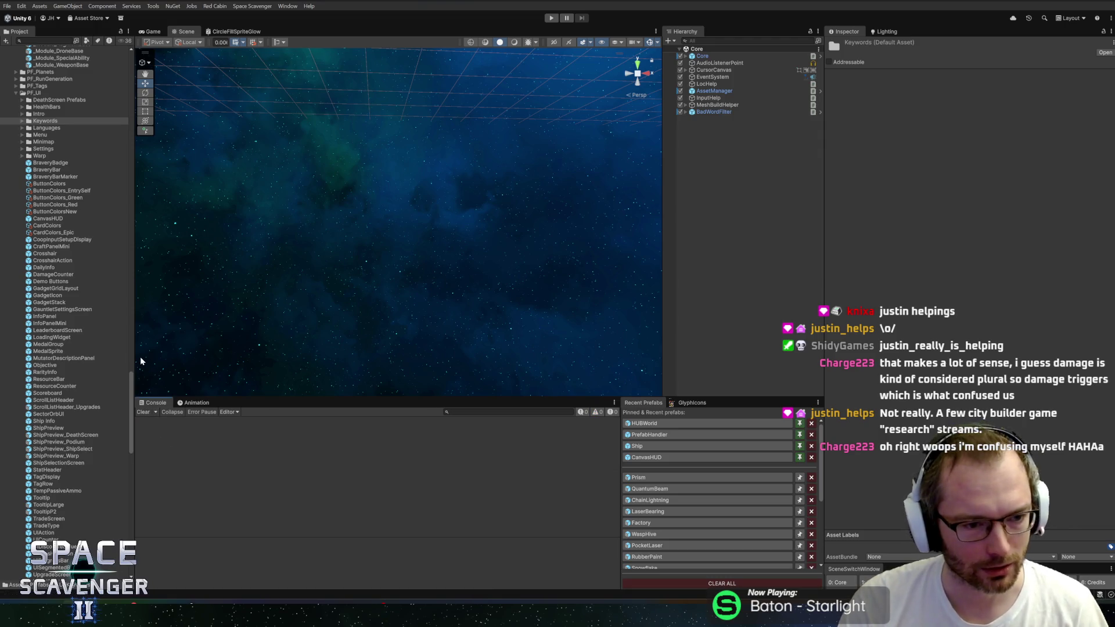
drag(133, 357, 138, 358)
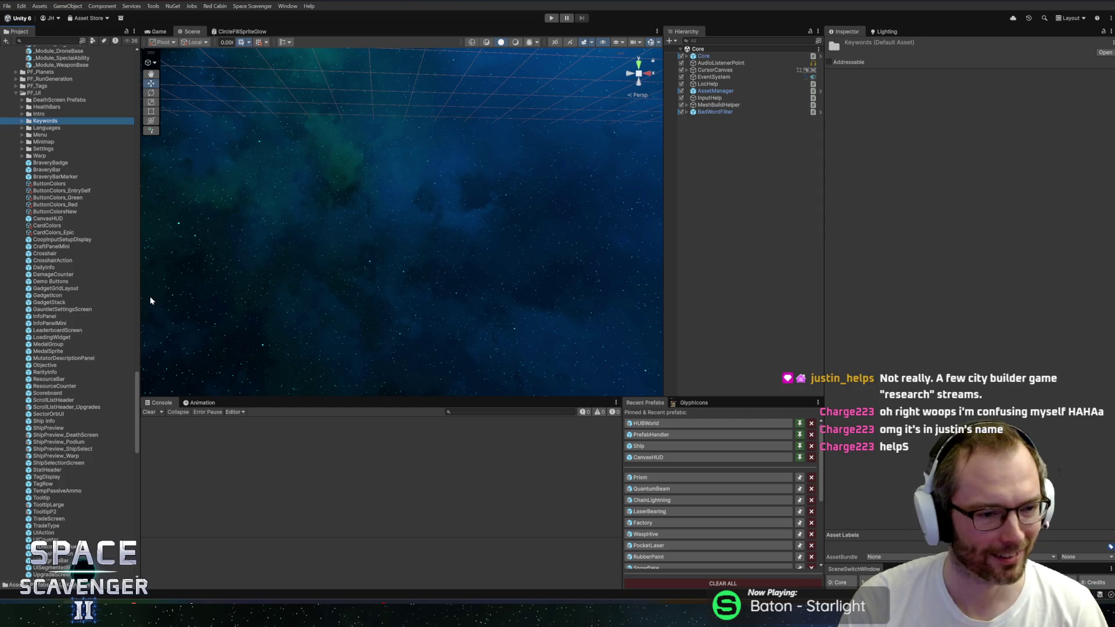
drag(141, 295, 147, 295)
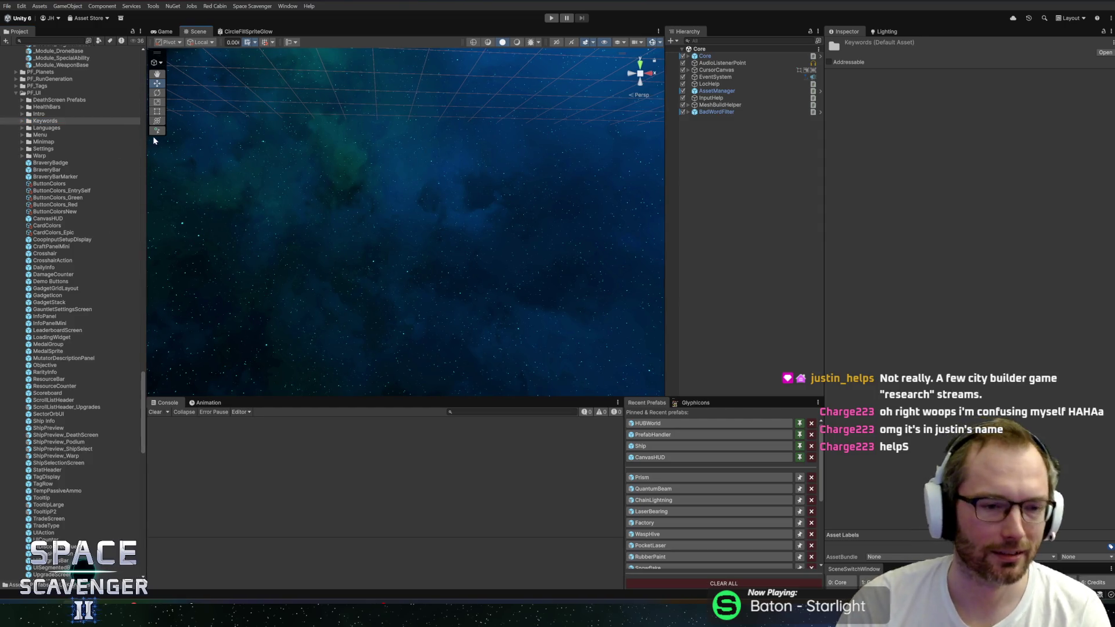
Narrow the Recent Prefabs list slightly and reselect the Keywords folder
click(32, 122)
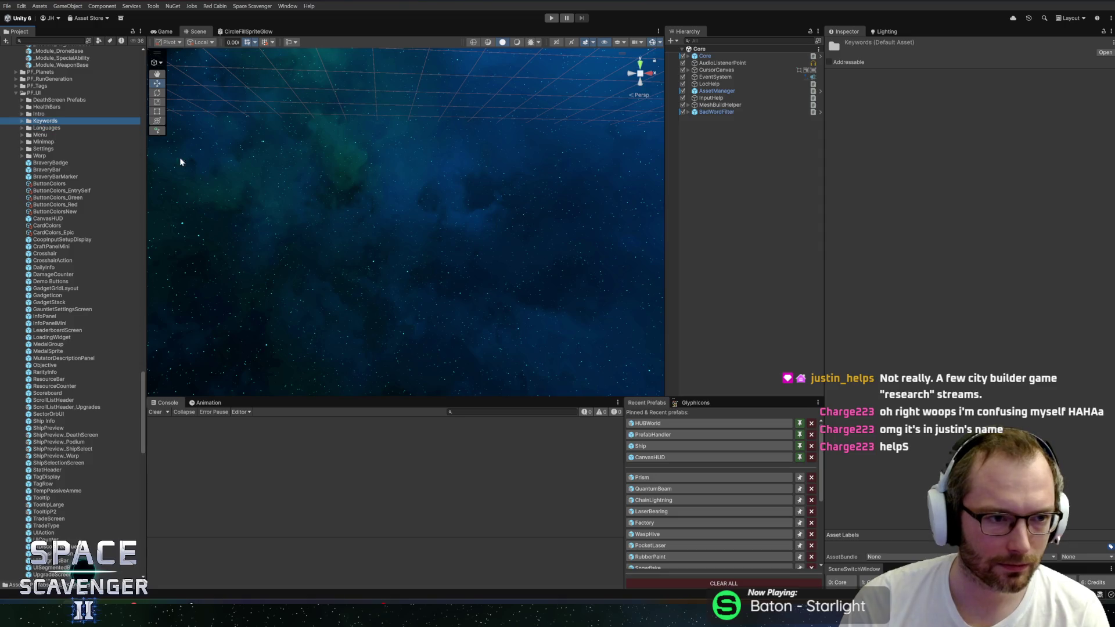
drag(624, 467, 631, 470)
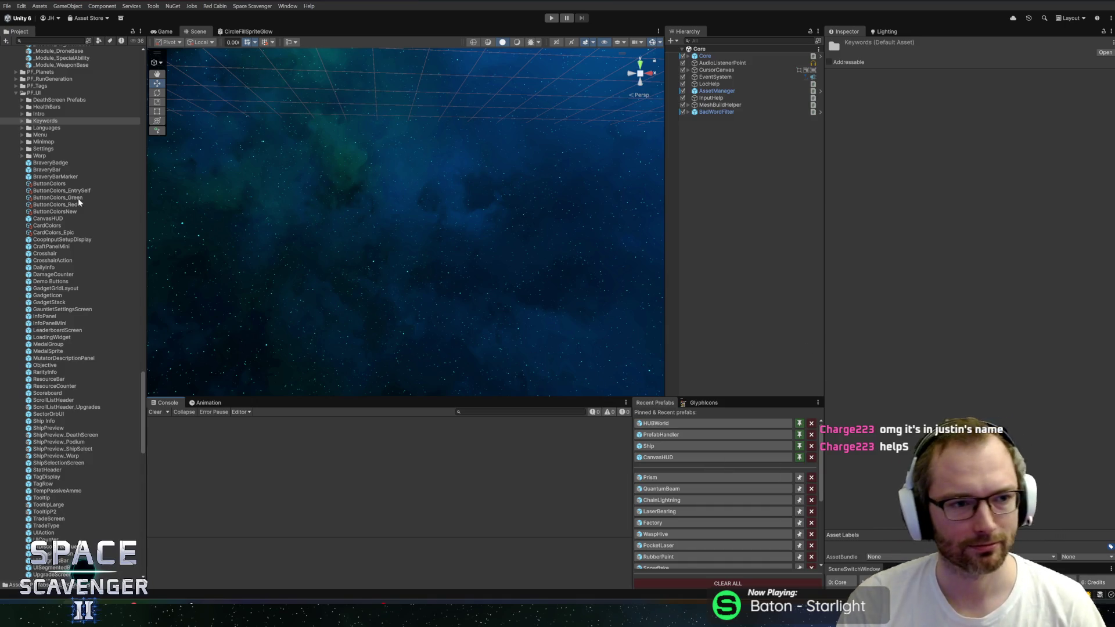
click(50, 115)
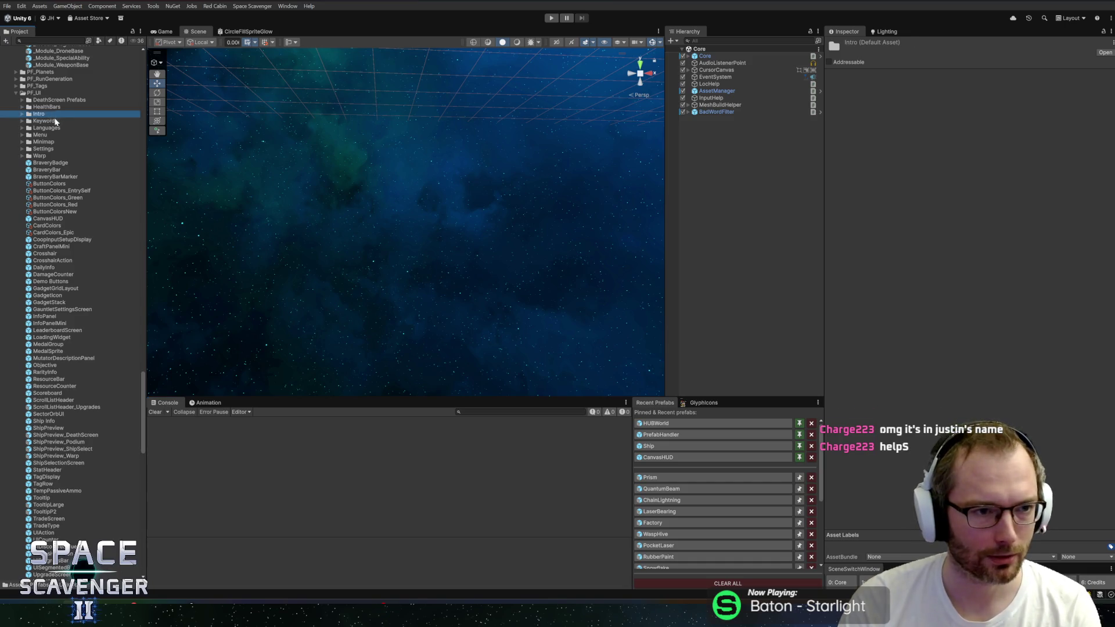
click(52, 121)
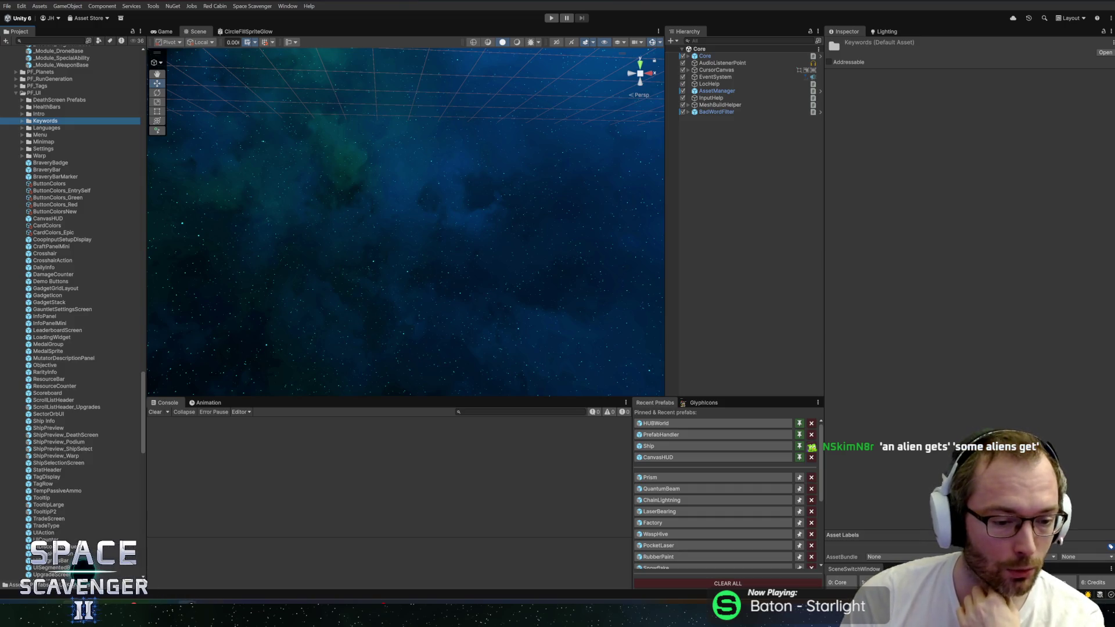
Move HacknPlan card #1935 'Gadget Idea - Physics Textbook' from Planned to In Progress, then return to Unity
mouse_move(314, 622)
click(242, 558)
scroll(369, 367, down, 1)
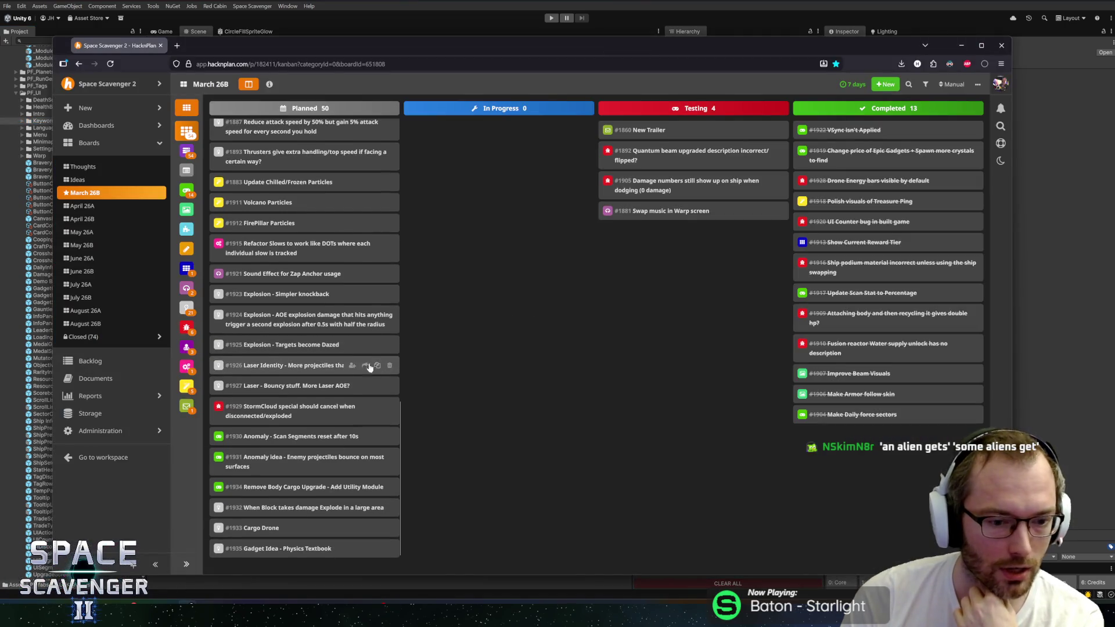
mouse_move(264, 548)
mouse_down()
mouse_move(486, 334)
mouse_move(479, 366)
mouse_up()
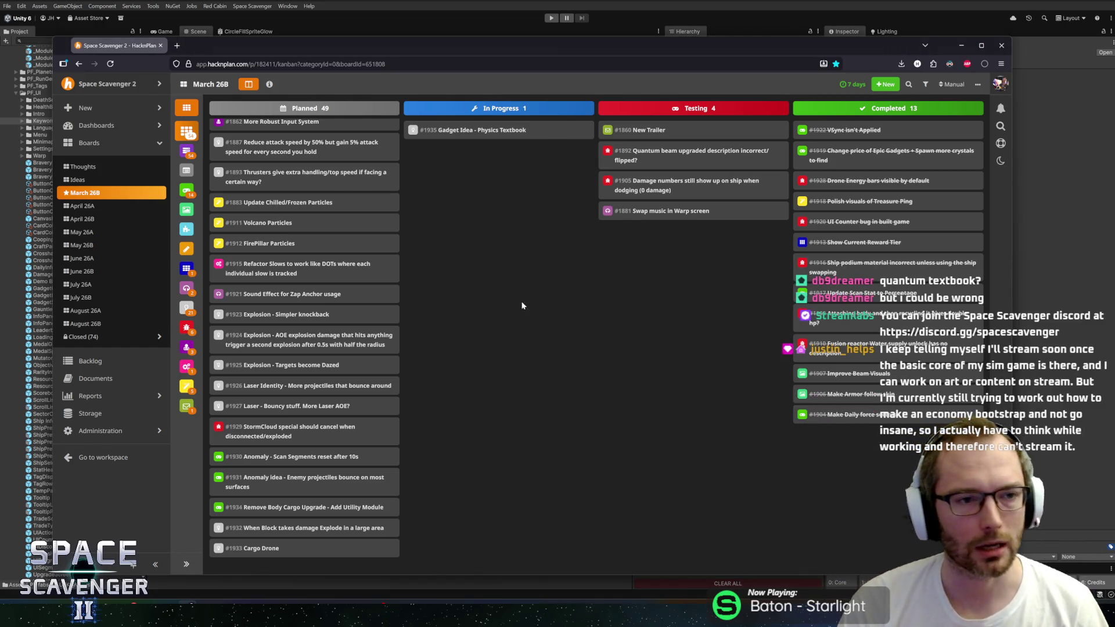
drag(514, 44, 514, 27)
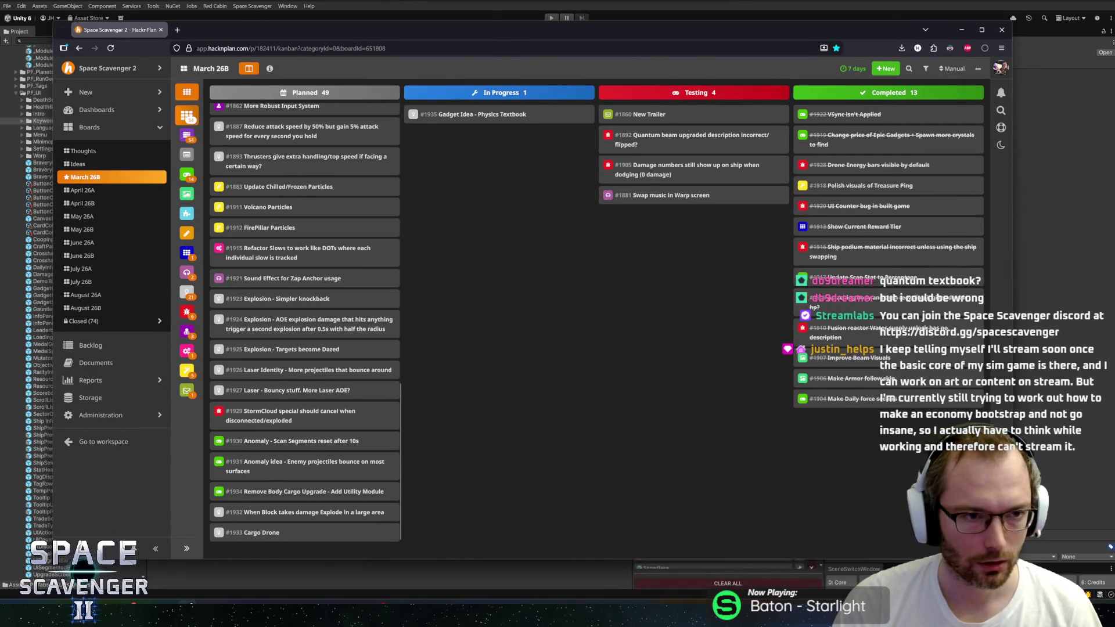
click(35, 400)
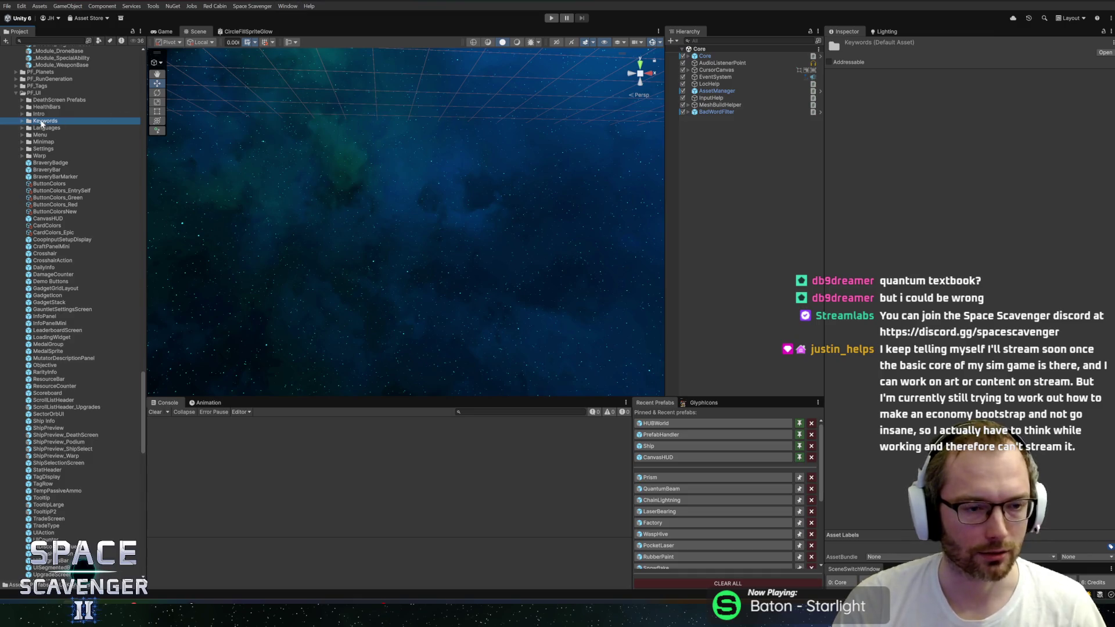
Collapse the Specific_Old, Weapons, PF_Modules and PF_UI folders in the Project window
scroll(50, 231, up, 20)
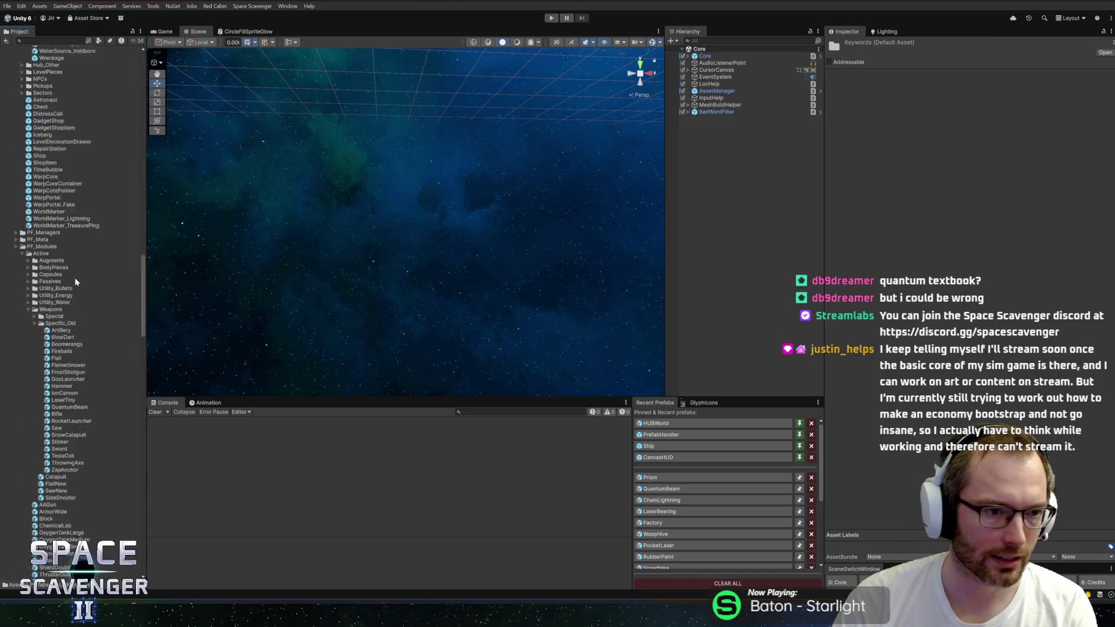
scroll(75, 282, down, 15)
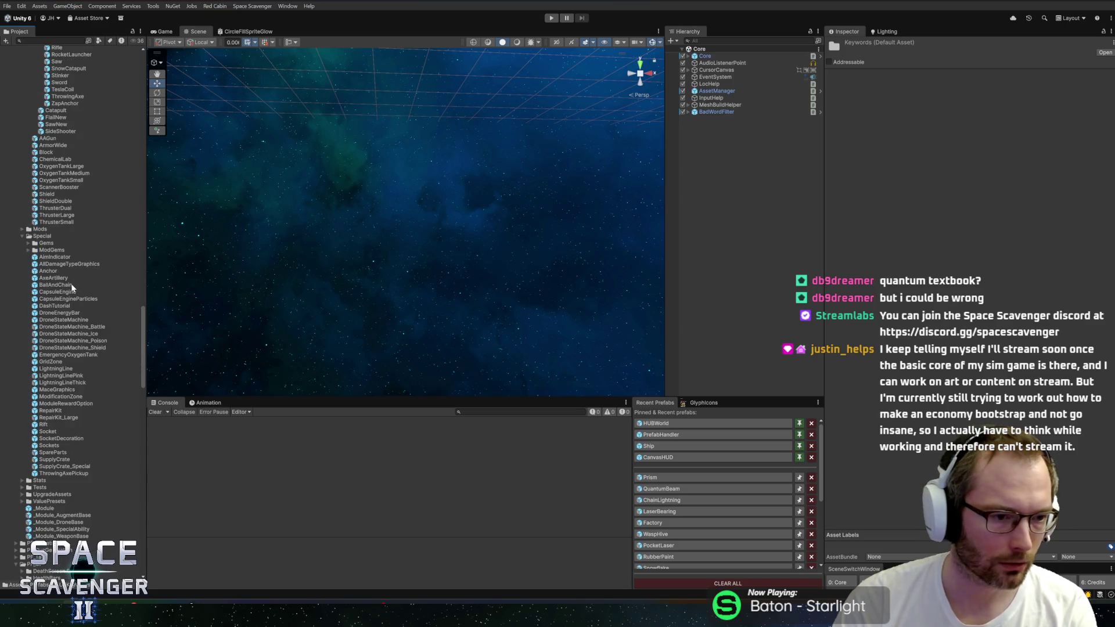
scroll(61, 267, up, 4)
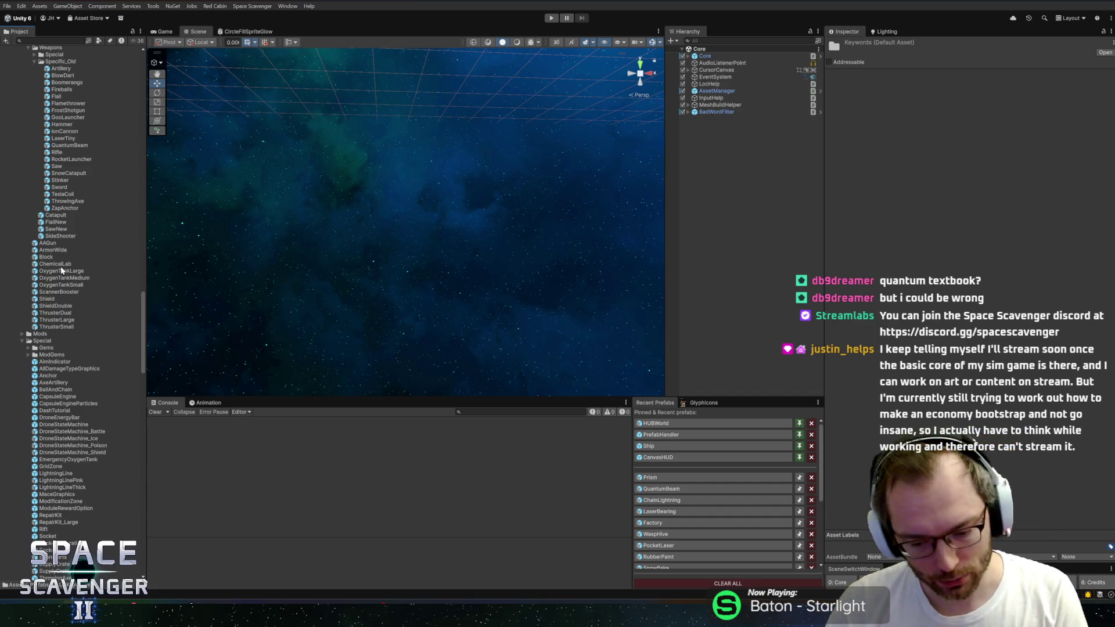
scroll(88, 259, up, 4)
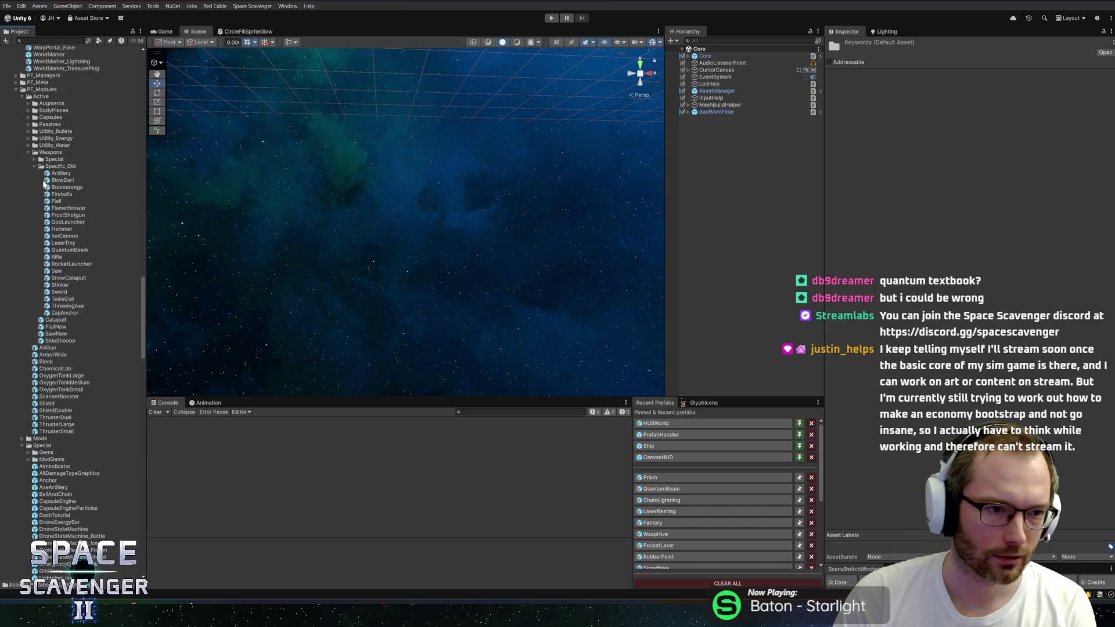
click(55, 168)
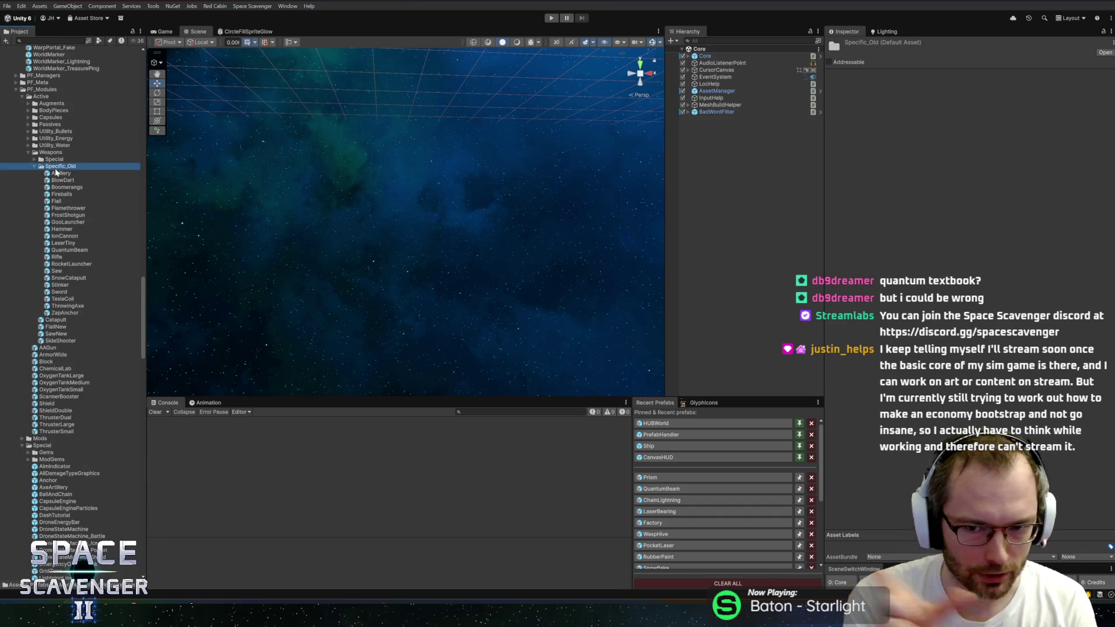
key(Left)
double_click(53, 152)
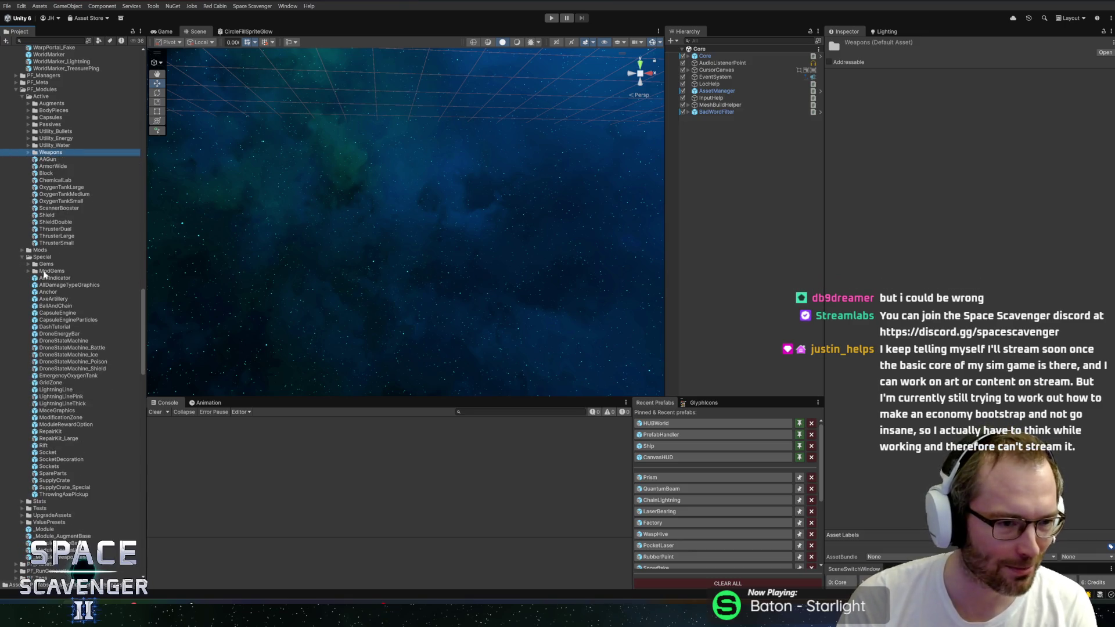
key(Left)
key(Left)
key(Left)
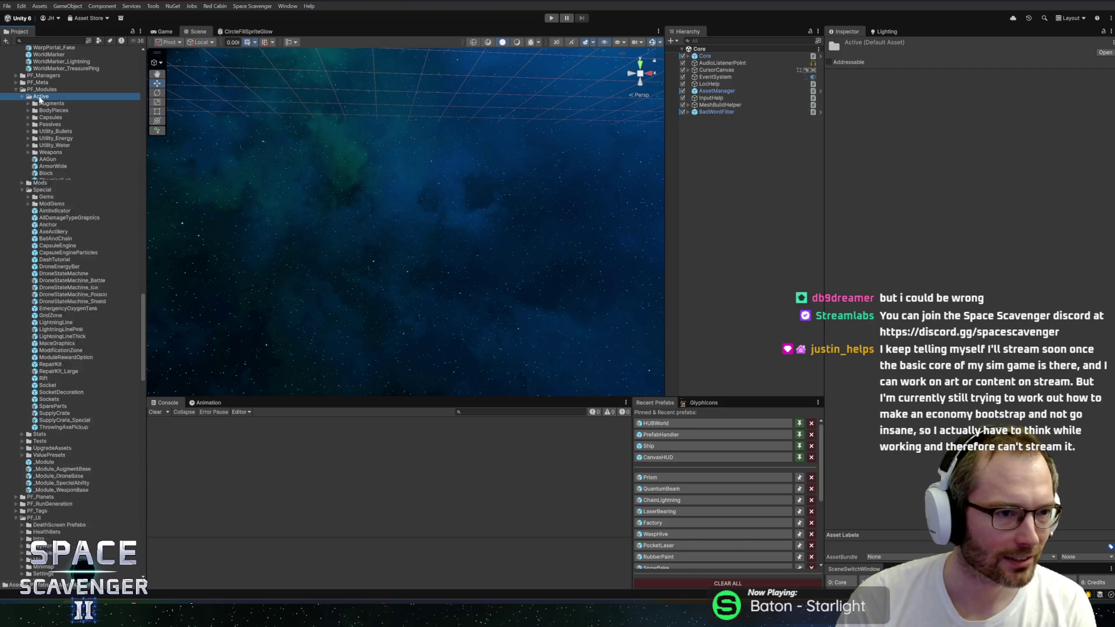
double_click(34, 117)
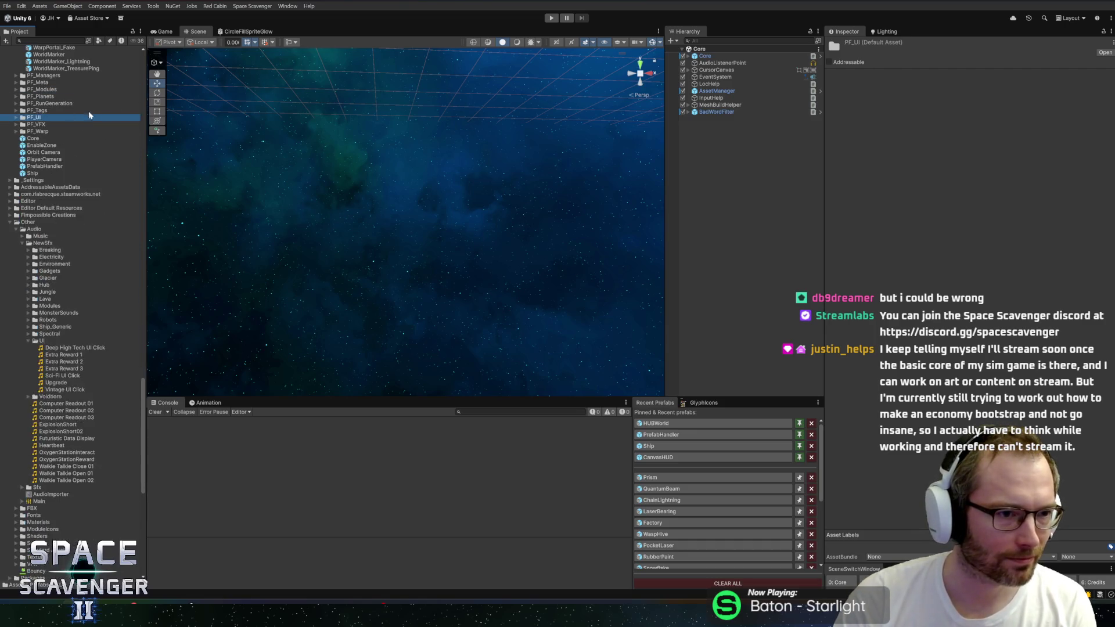
Collapse Content_Space and select the LaserBearing prefab in PF_Gadgets/Laser
scroll(44, 256, up, 6)
scroll(49, 250, up, 5)
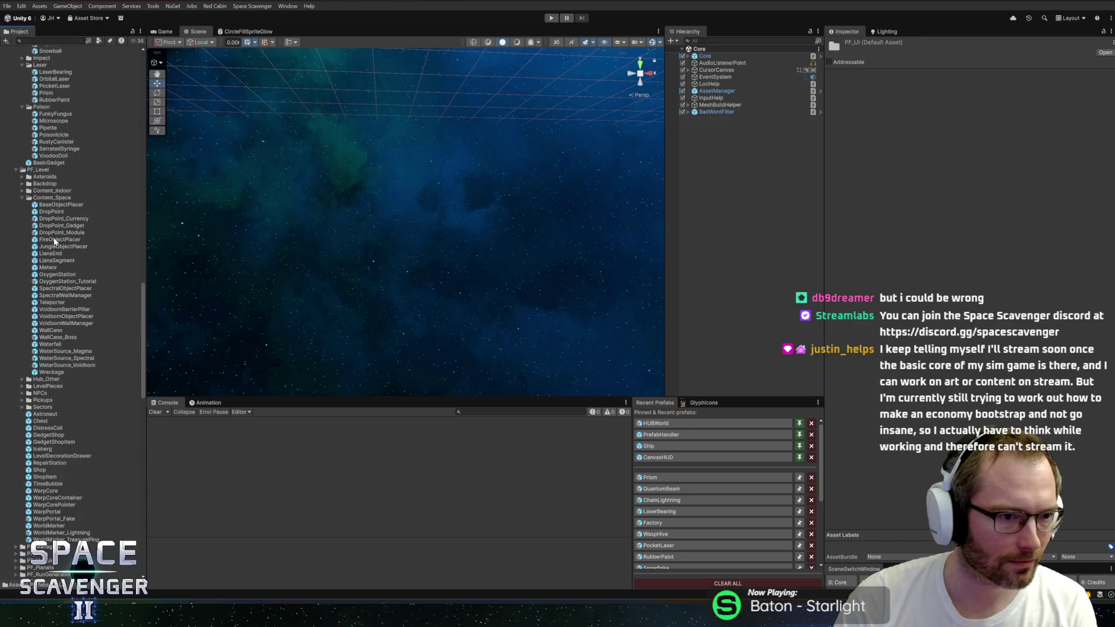
scroll(44, 199, up, 1)
click(100, 223)
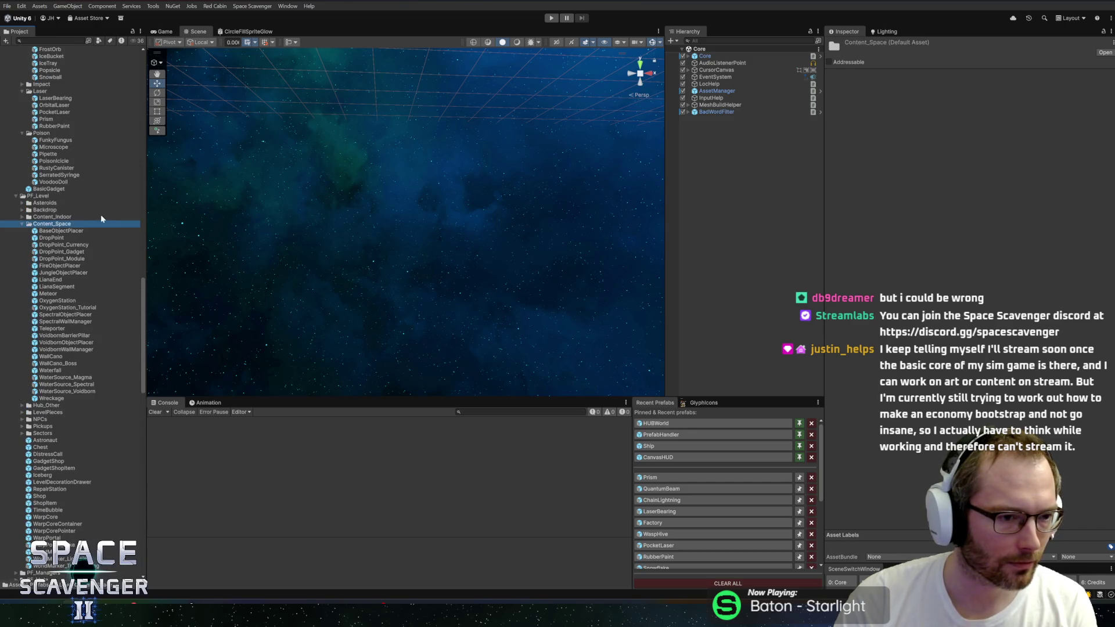
key(Left)
scroll(89, 215, up, 5)
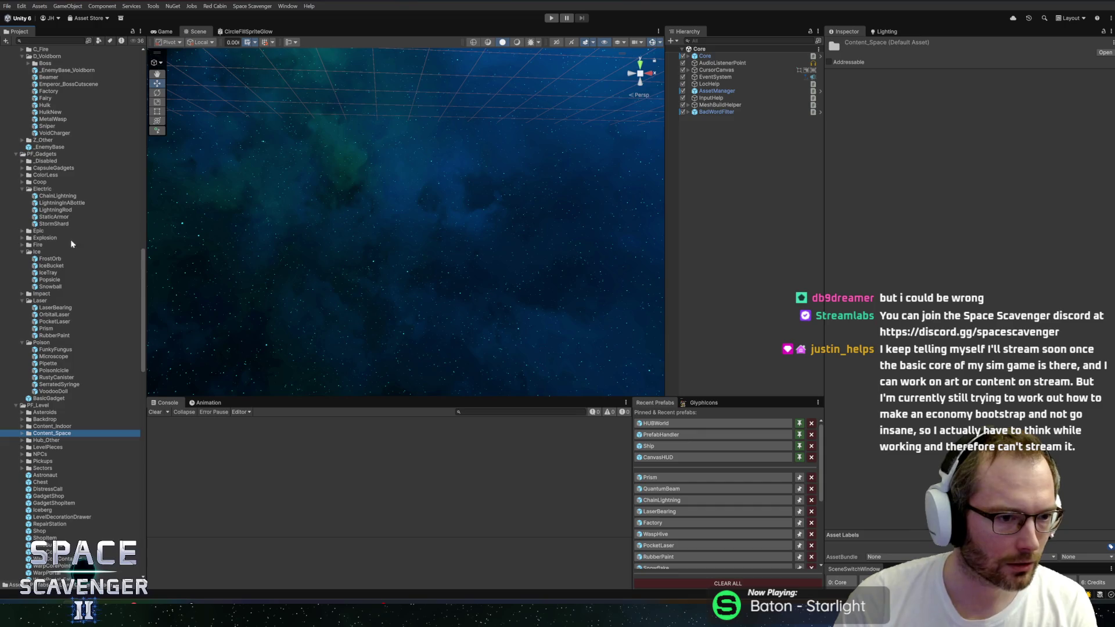
click(36, 309)
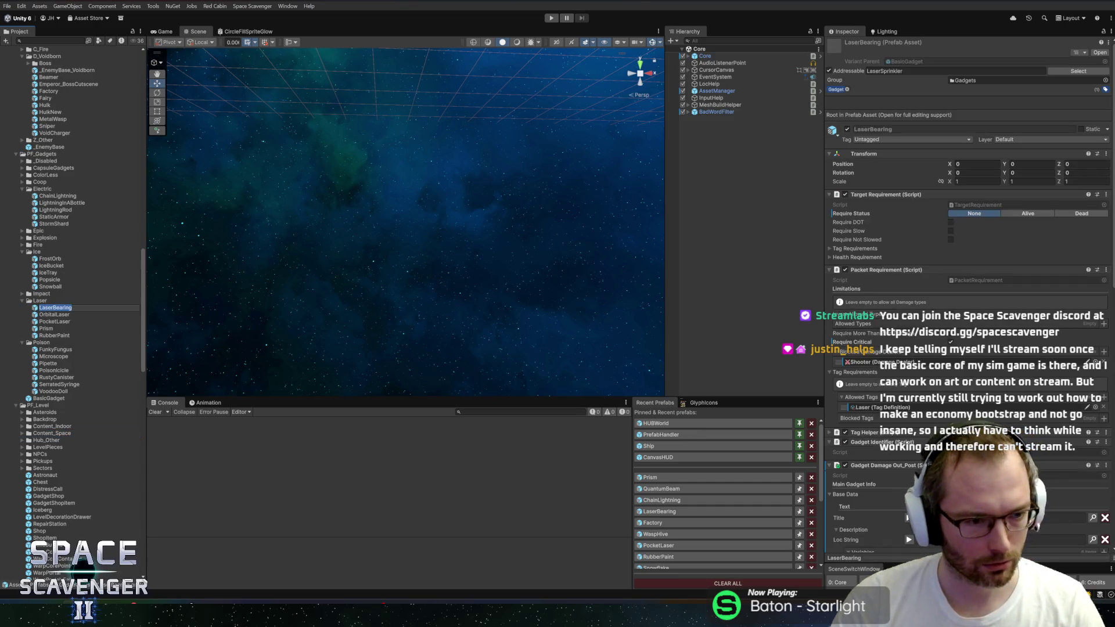
Rename the LaserBearing prefab to QuantumBearing and reselect it
text(Quantu)
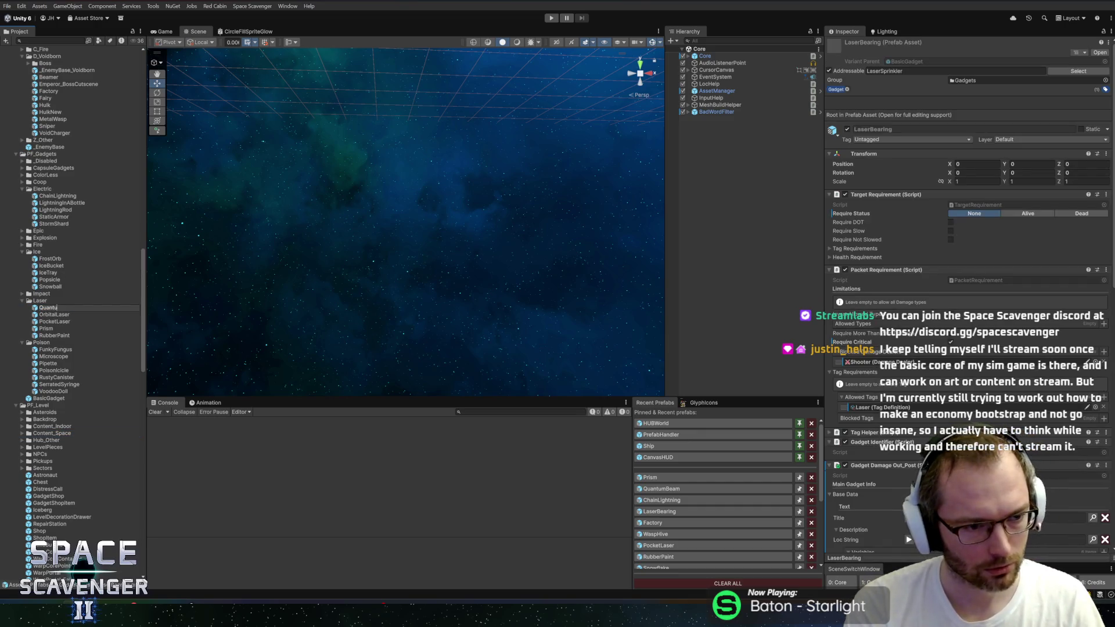
text(mmB)
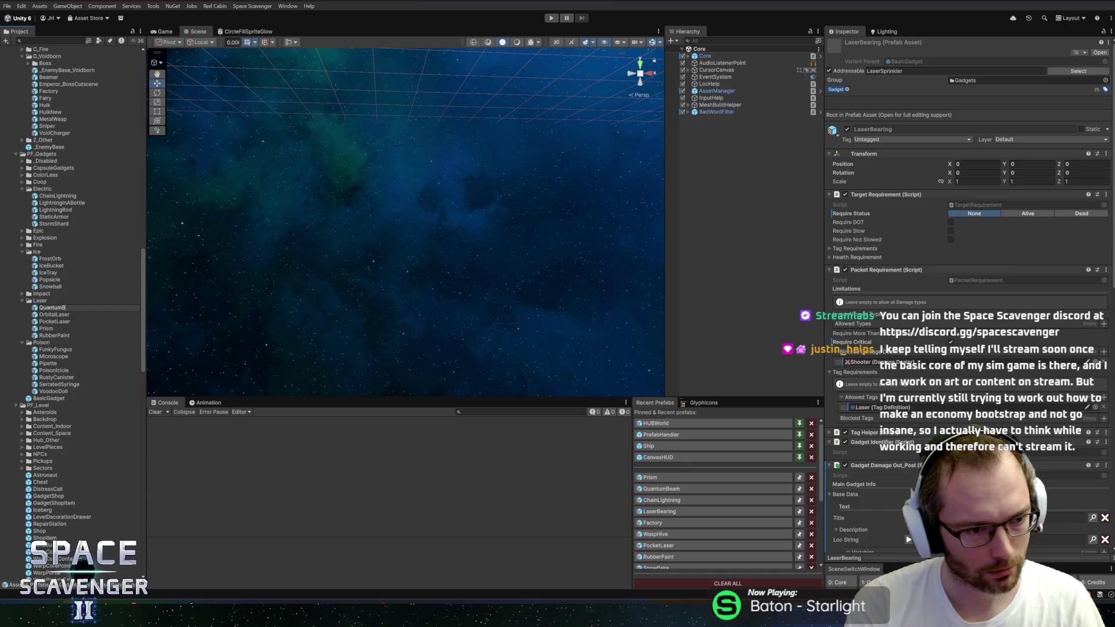
text(earing)
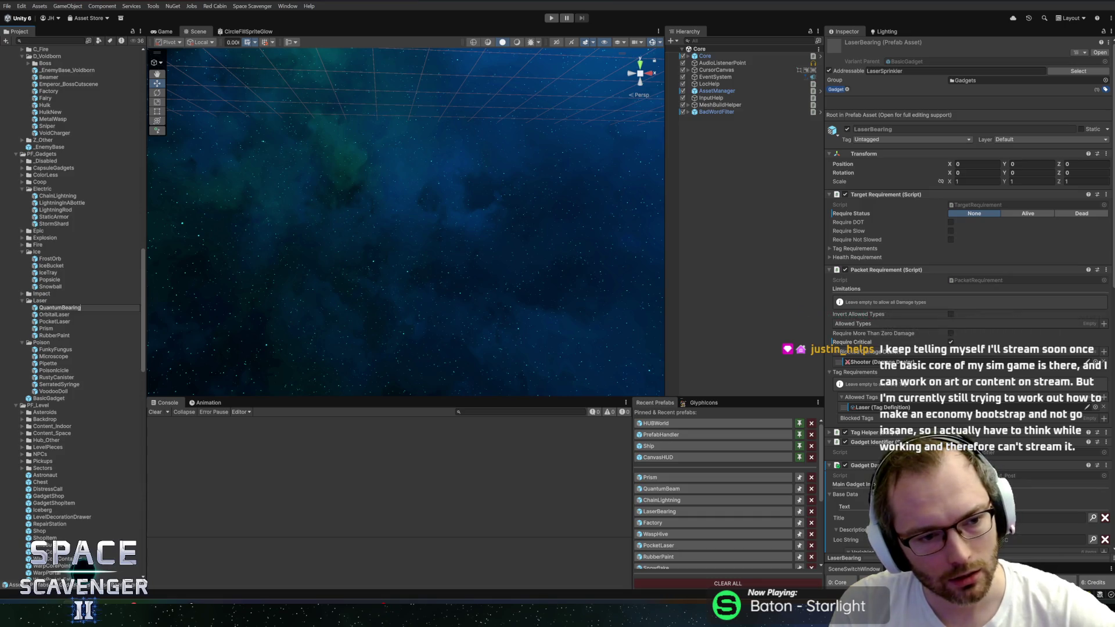
key(Return)
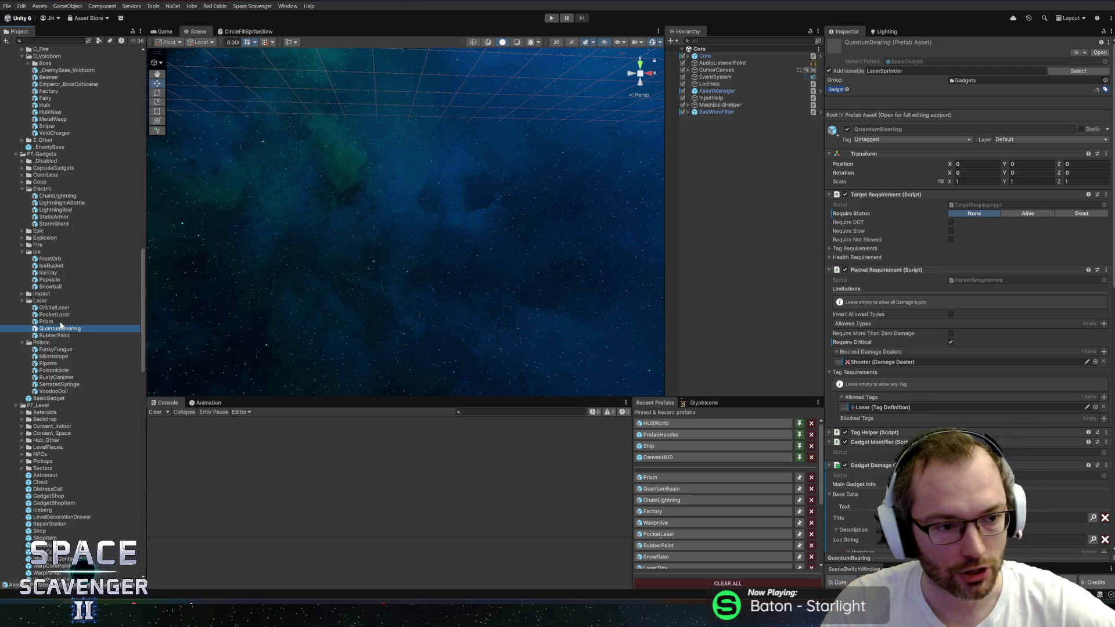
click(60, 323)
click(61, 329)
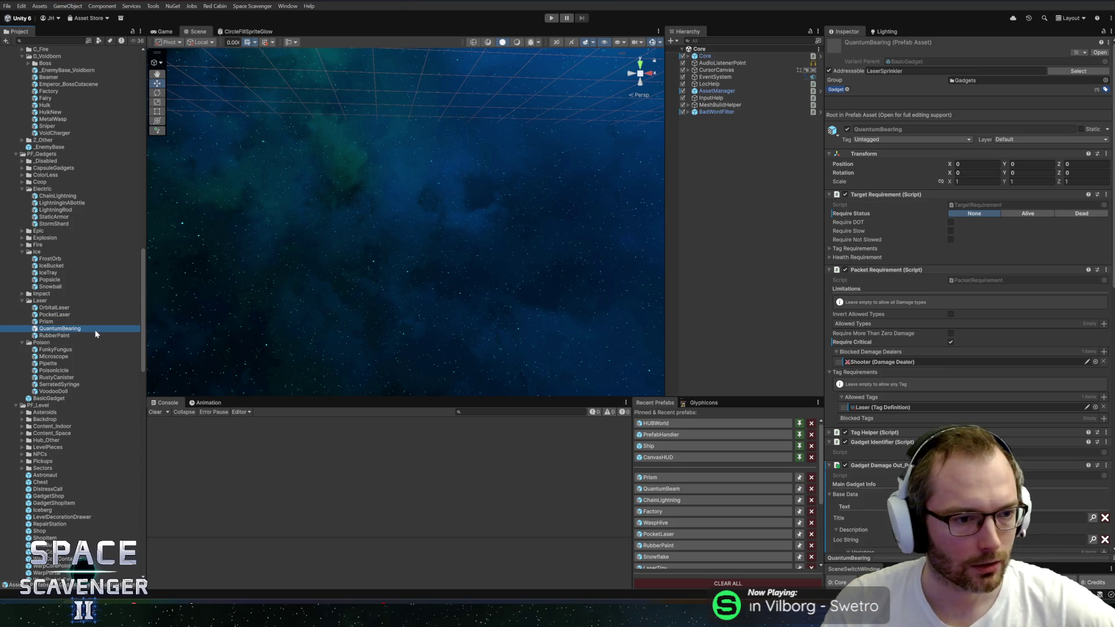
Open QuantumBearing in Prefab Mode, enlarge the Console area, orbit the view, and review its Inspector components
double_click(60, 329)
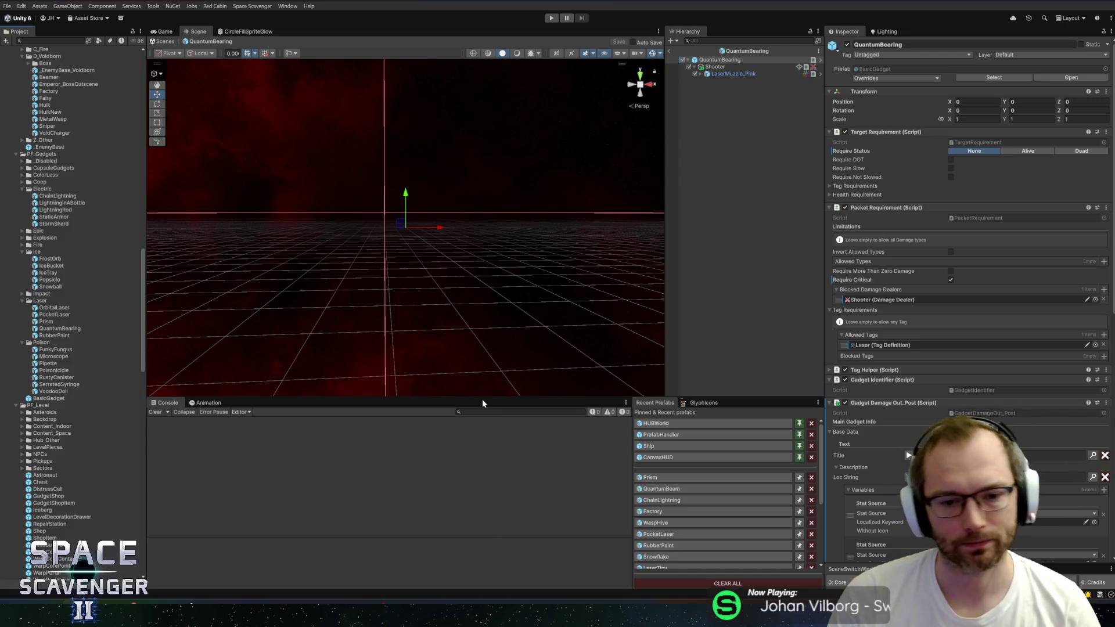
drag(482, 399, 500, 383)
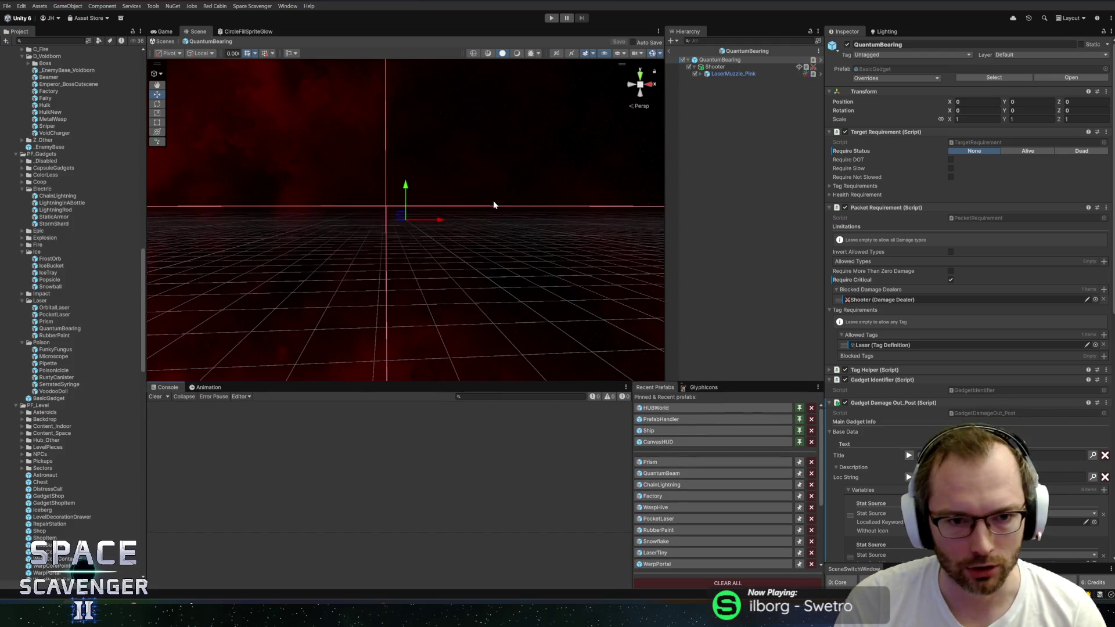
mouse_move(493, 205)
mouse_down()
mouse_move(521, 306)
mouse_move(511, 242)
mouse_move(555, 246)
mouse_move(525, 256)
mouse_move(441, 237)
mouse_move(595, 244)
mouse_move(493, 262)
mouse_move(545, 288)
mouse_move(488, 254)
mouse_move(560, 242)
mouse_up()
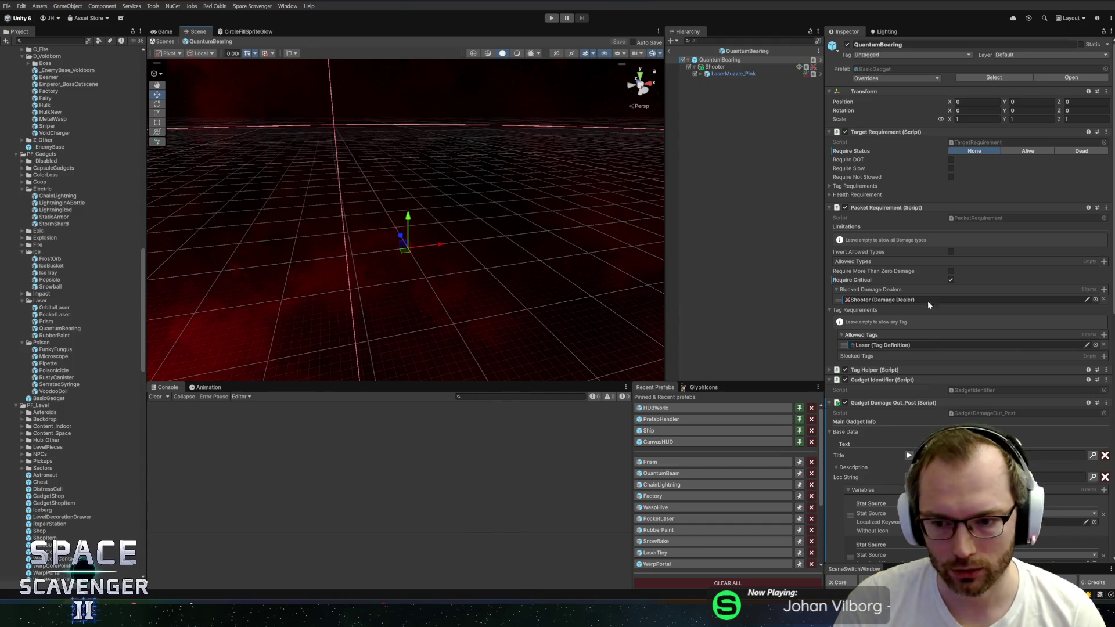
scroll(931, 324, down, 5)
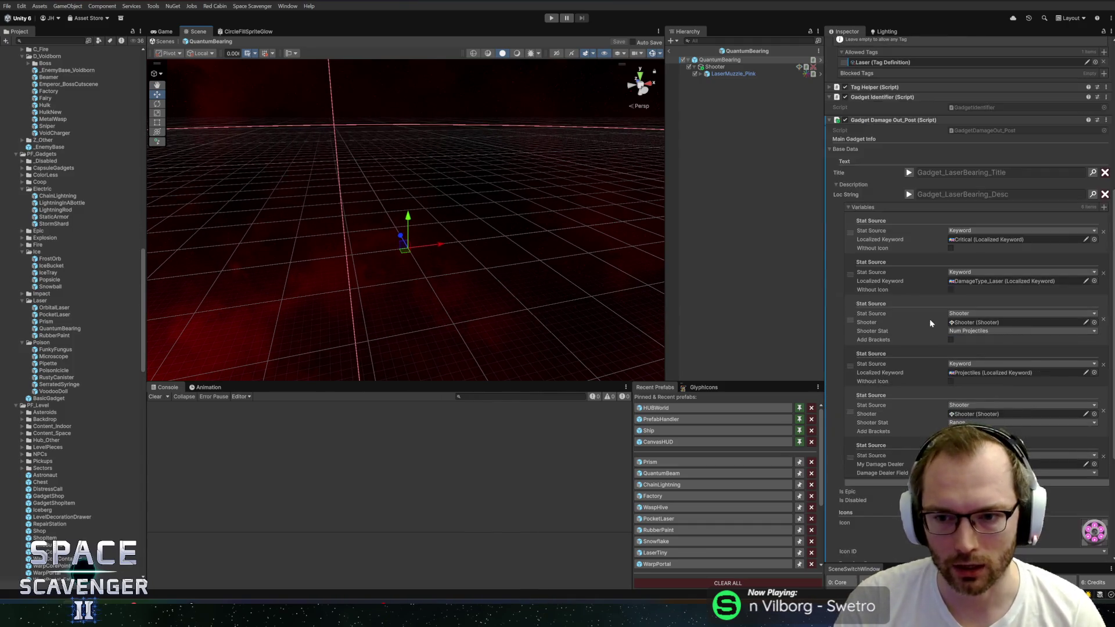
scroll(930, 314, up, 5)
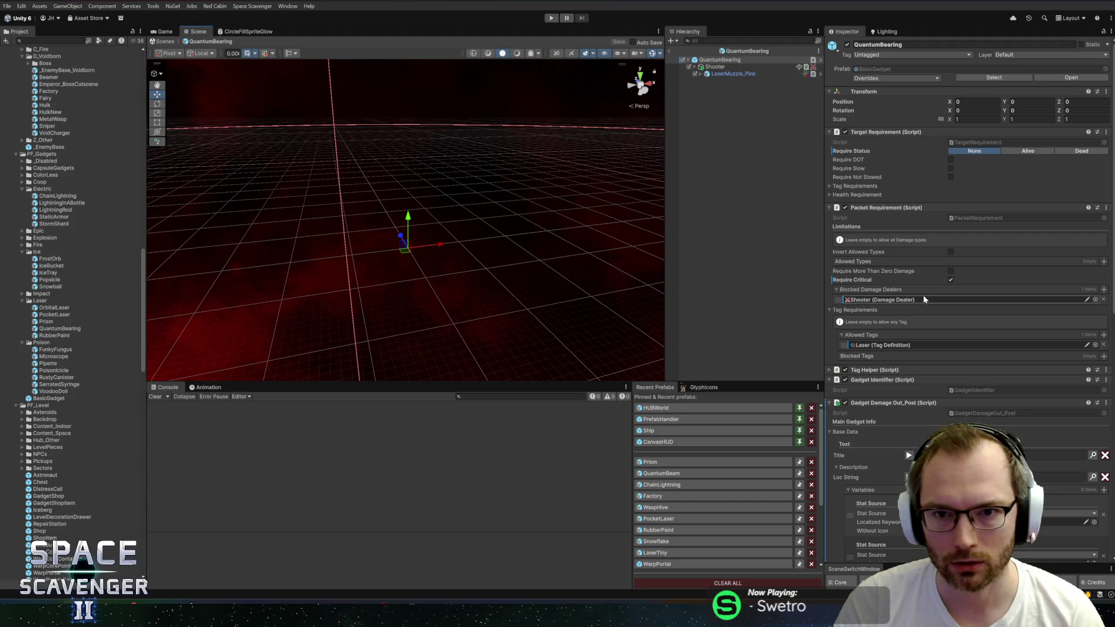
scroll(935, 290, down, 5)
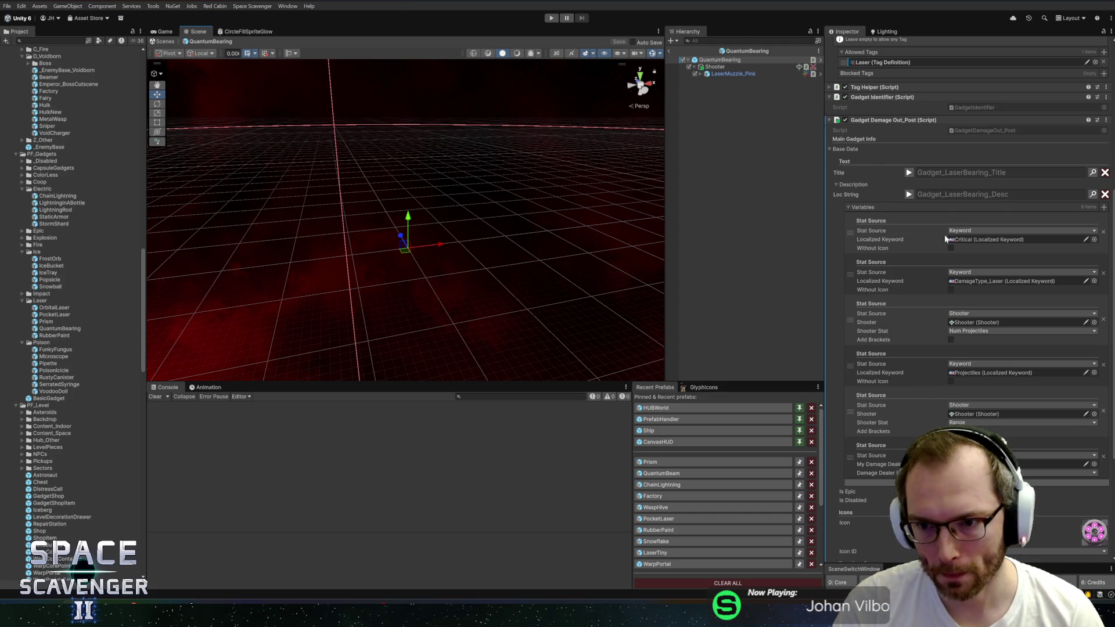
scroll(946, 238, up, 2)
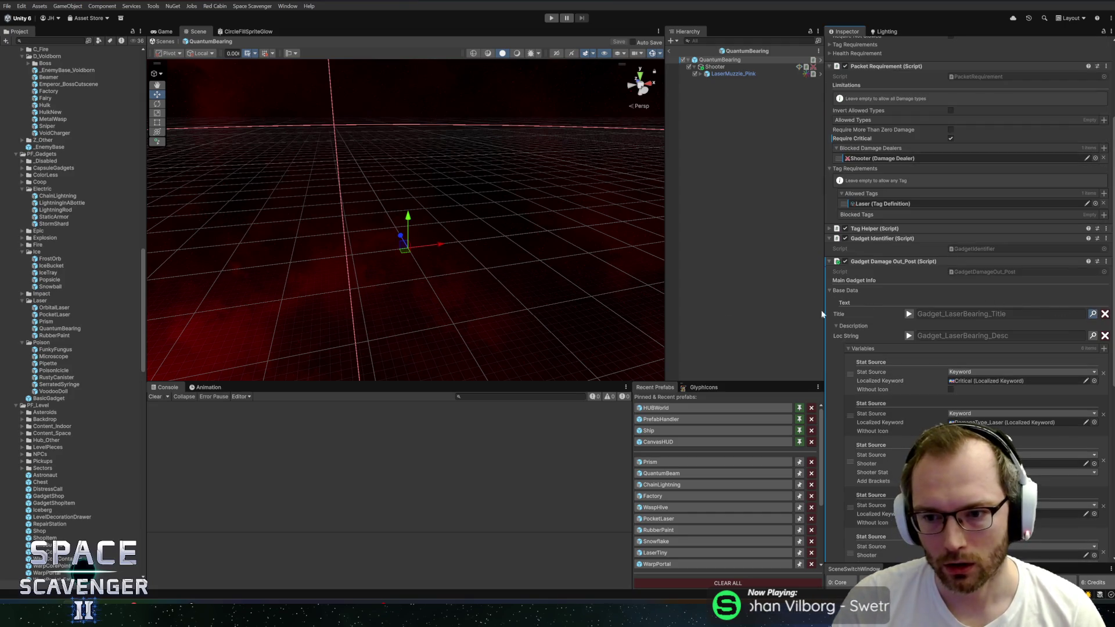
Search the Localization Editor for 'laserb' and rename the title key to Gadget_QuantumBearing_Title
key(ctrl+l)
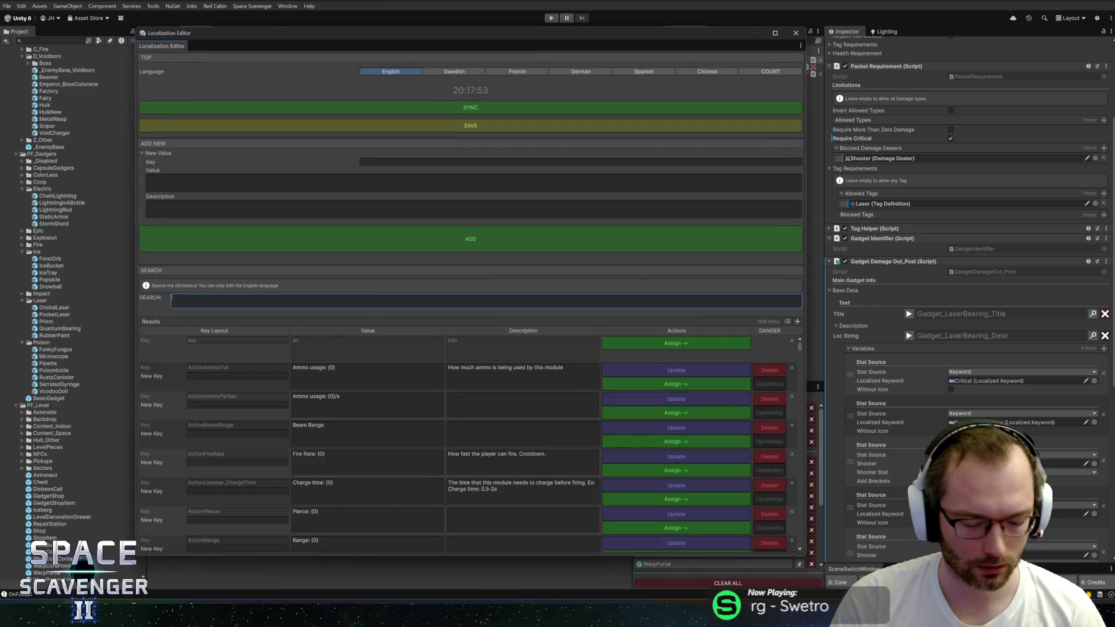
text(laserb)
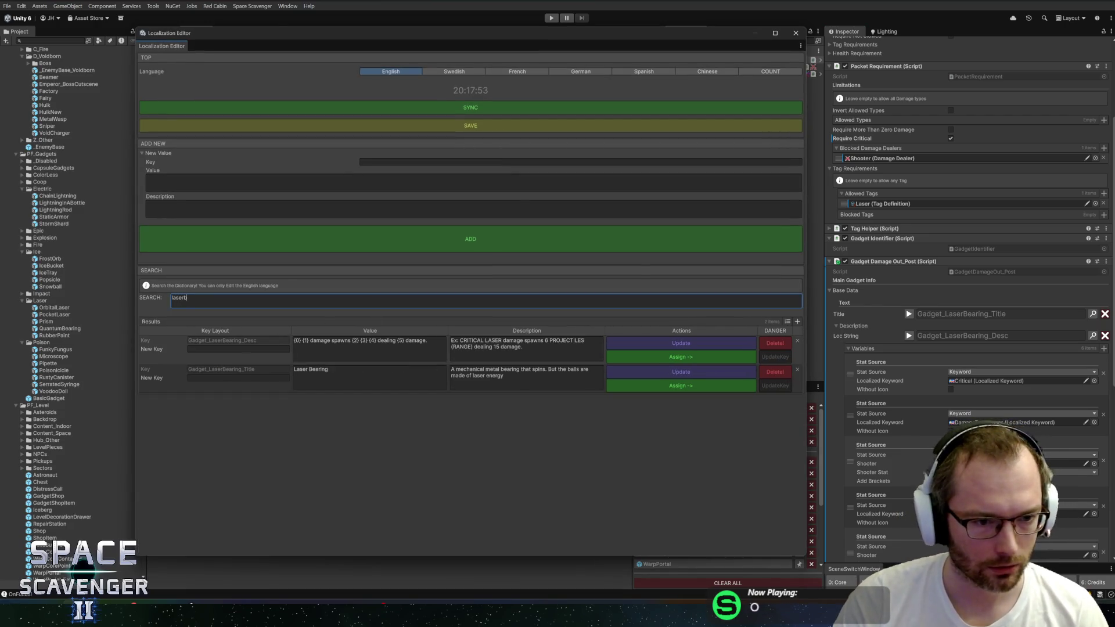
click(243, 349)
text(G)
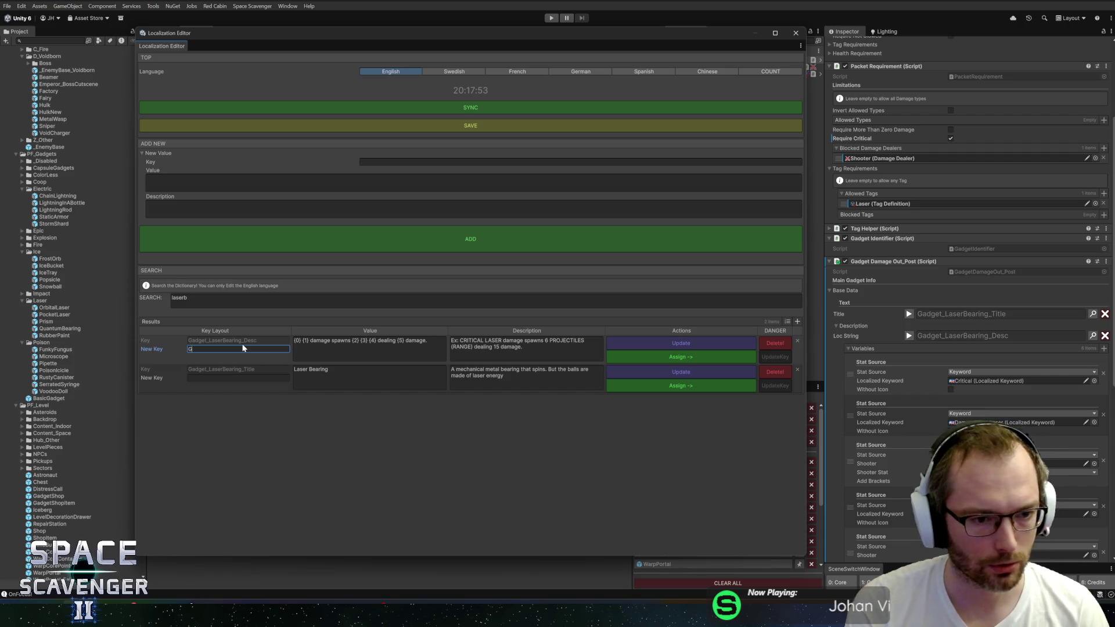
click(241, 378)
text(Gad)
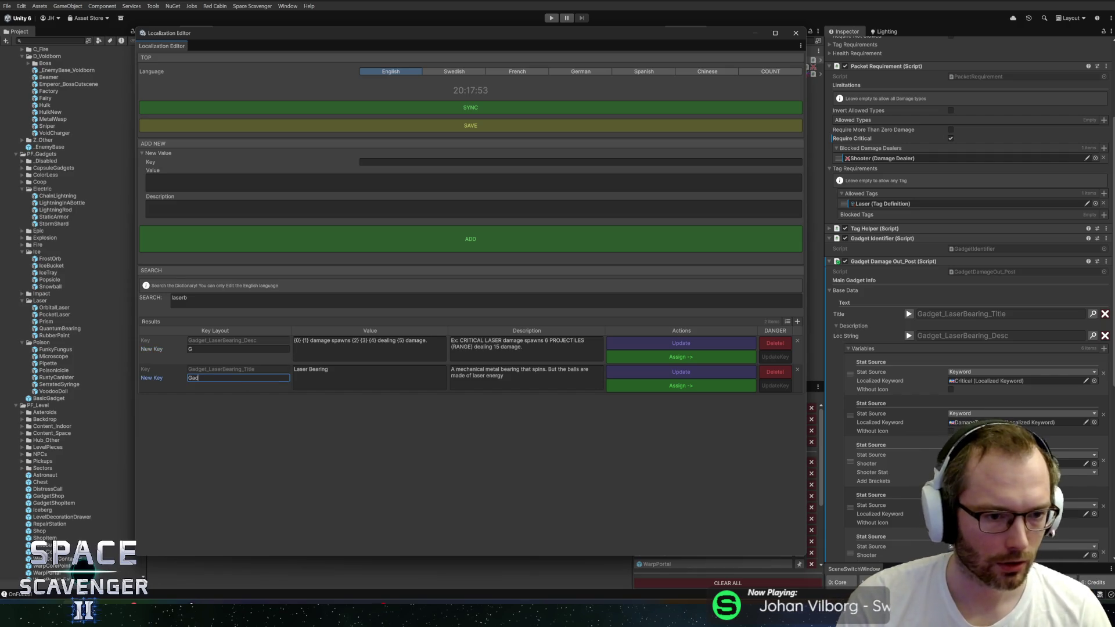
text(get_Quan)
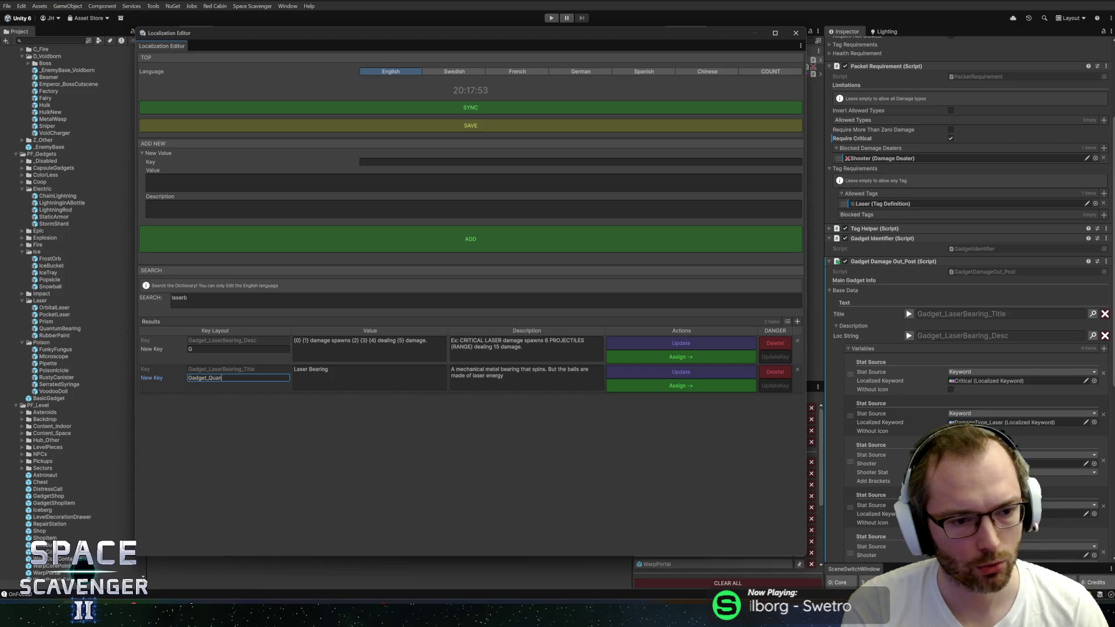
text(tumBear)
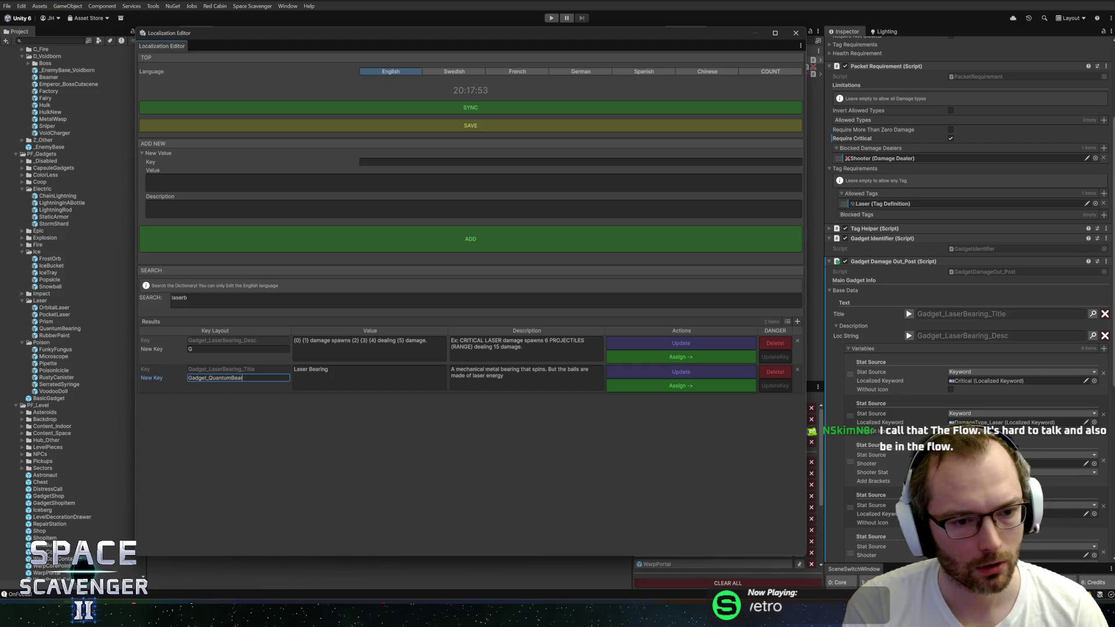
text(ing_Title)
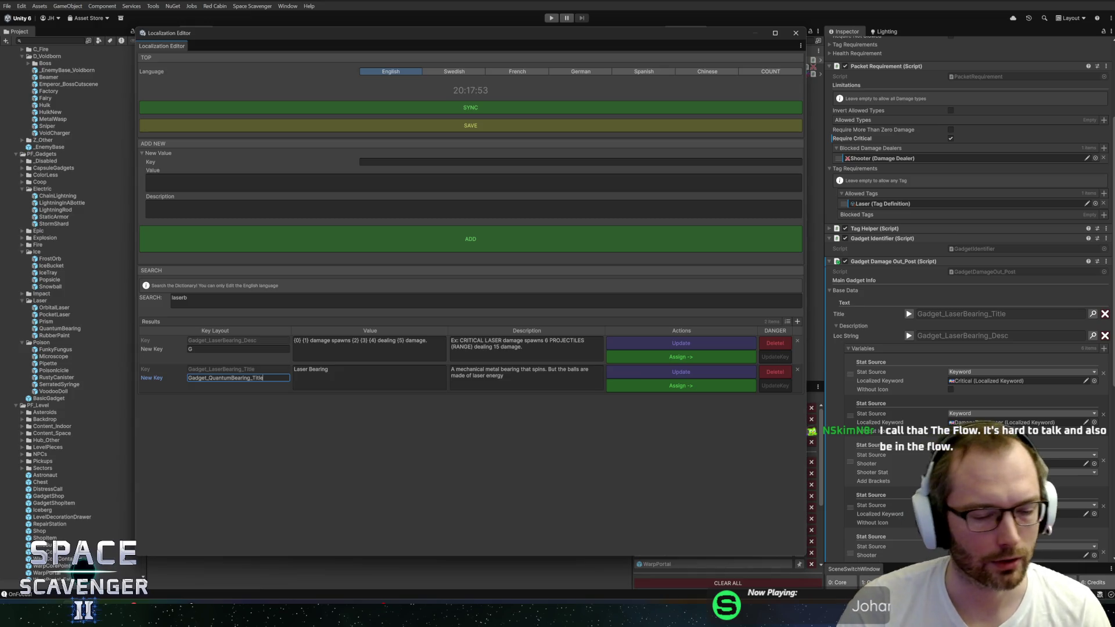
click(303, 370)
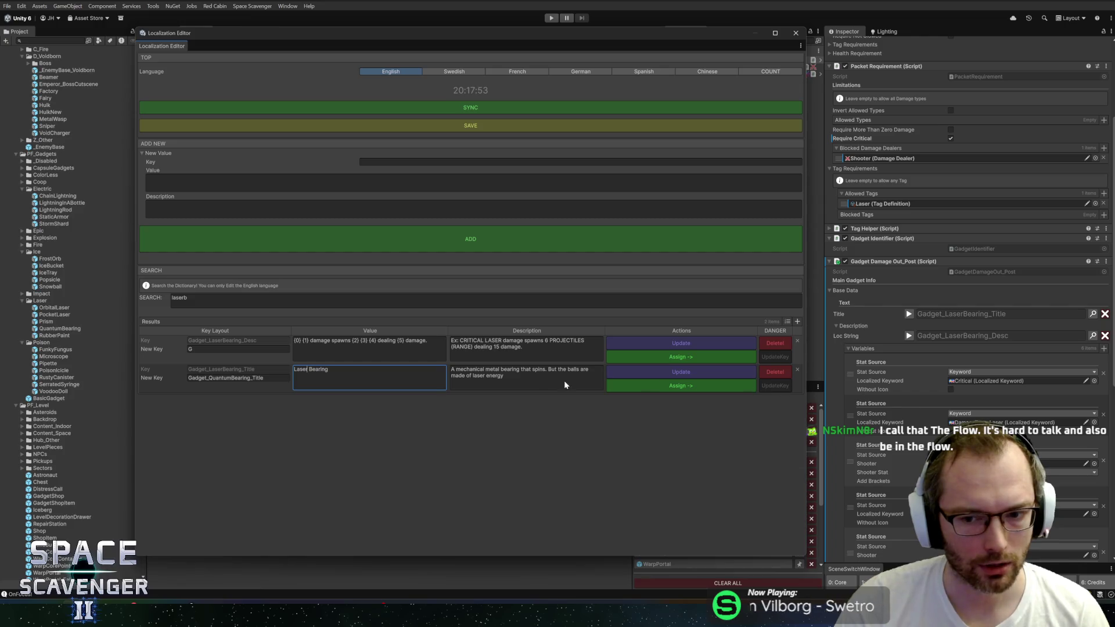
click(245, 374)
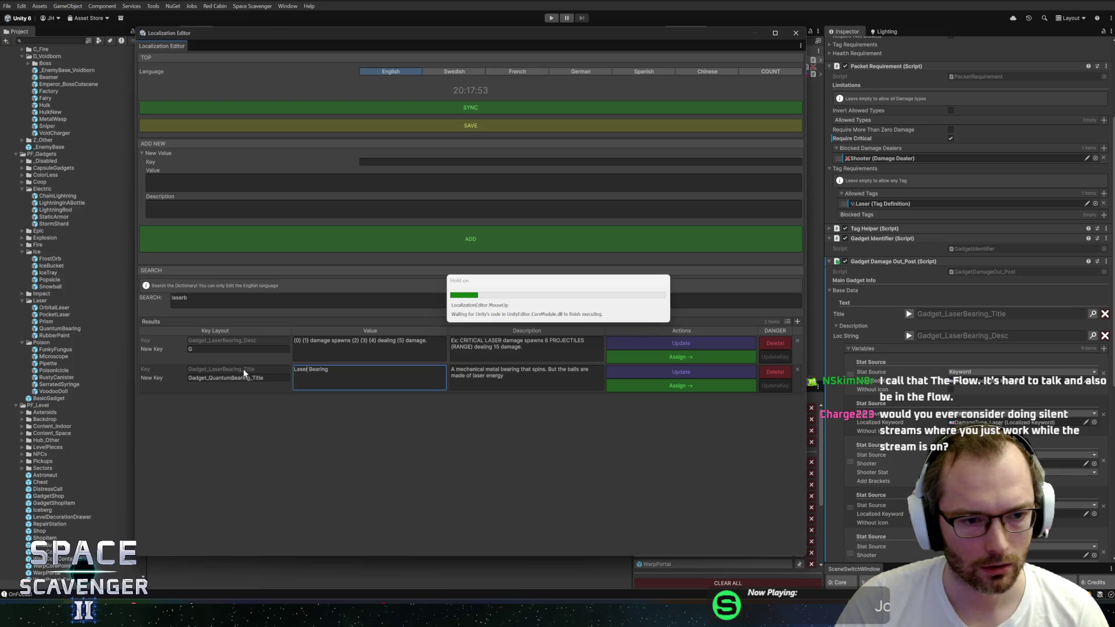
Rename the description key to Gadget_QuantumBearing_Desc
text(Gad)
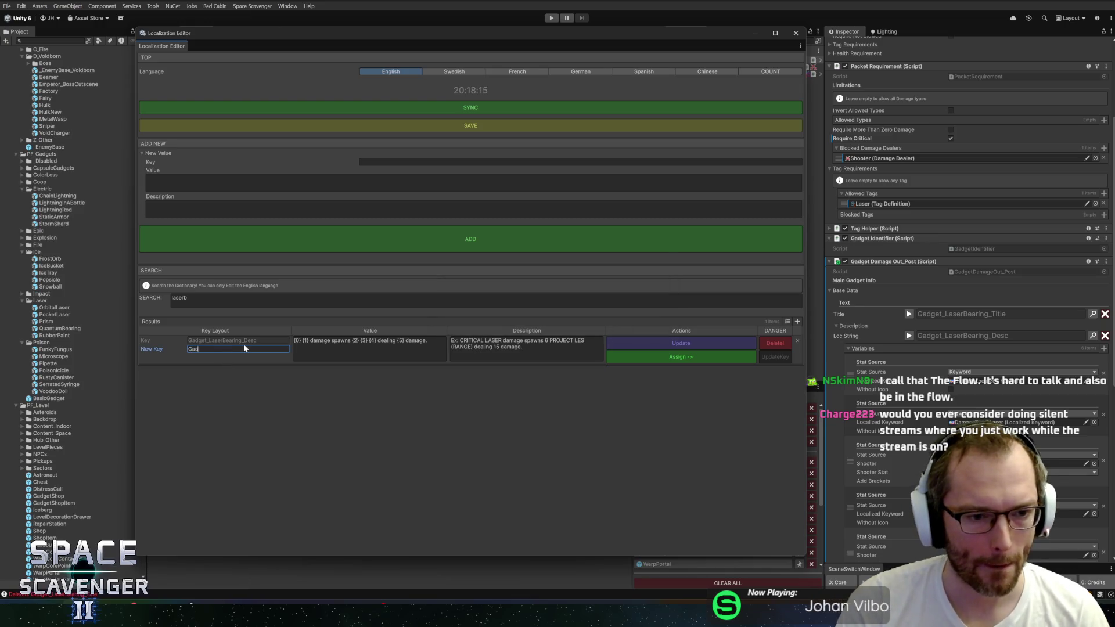
text(get_QuantumBearing_)
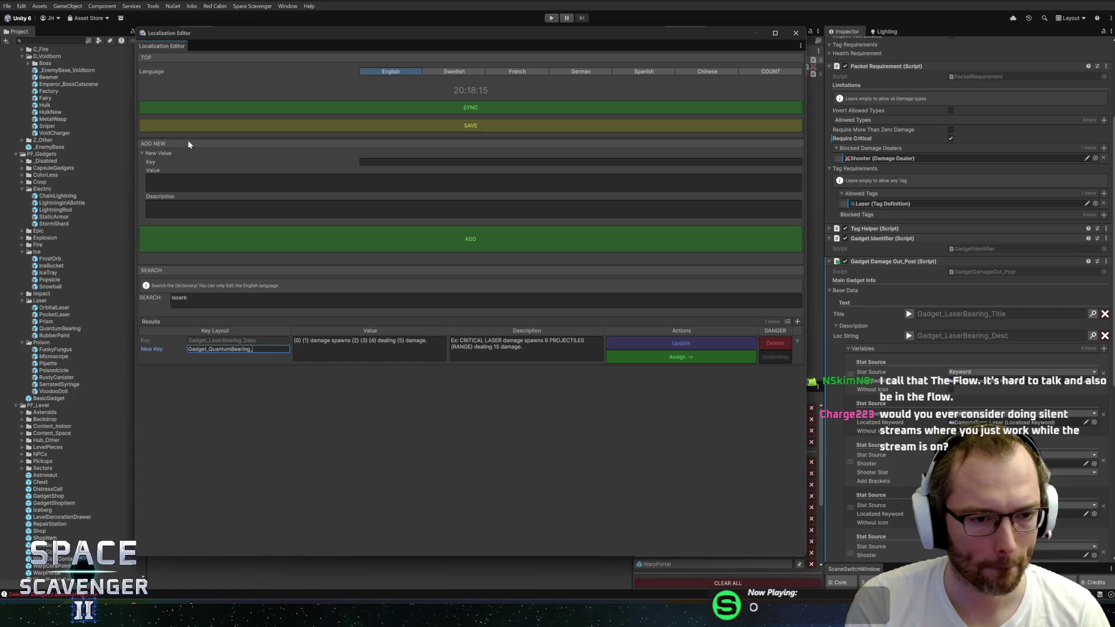
text(Desc)
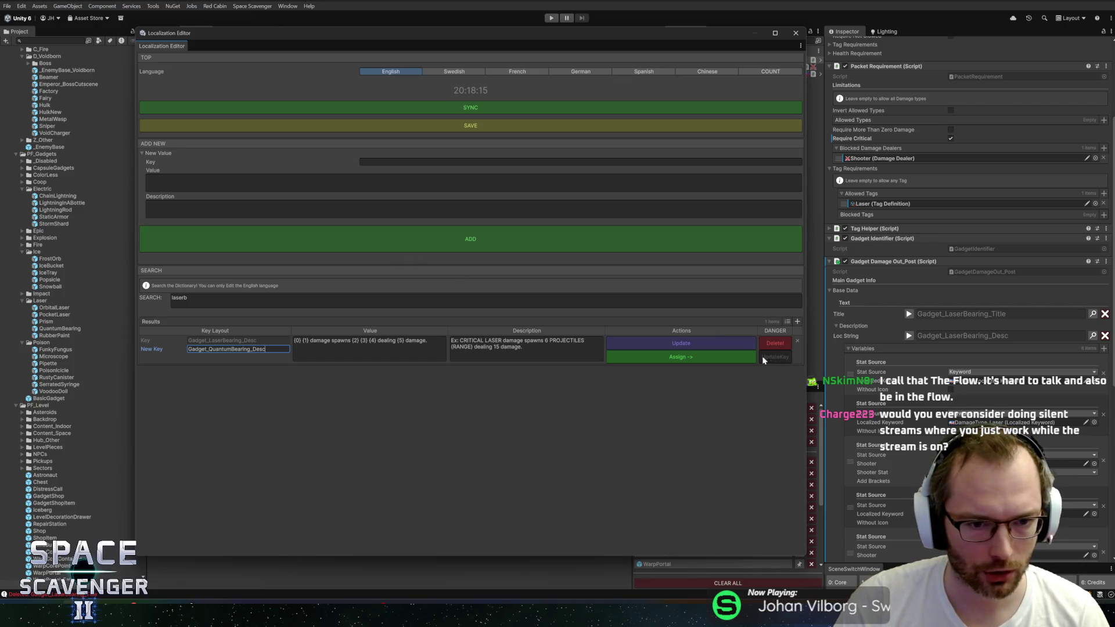
click(230, 309)
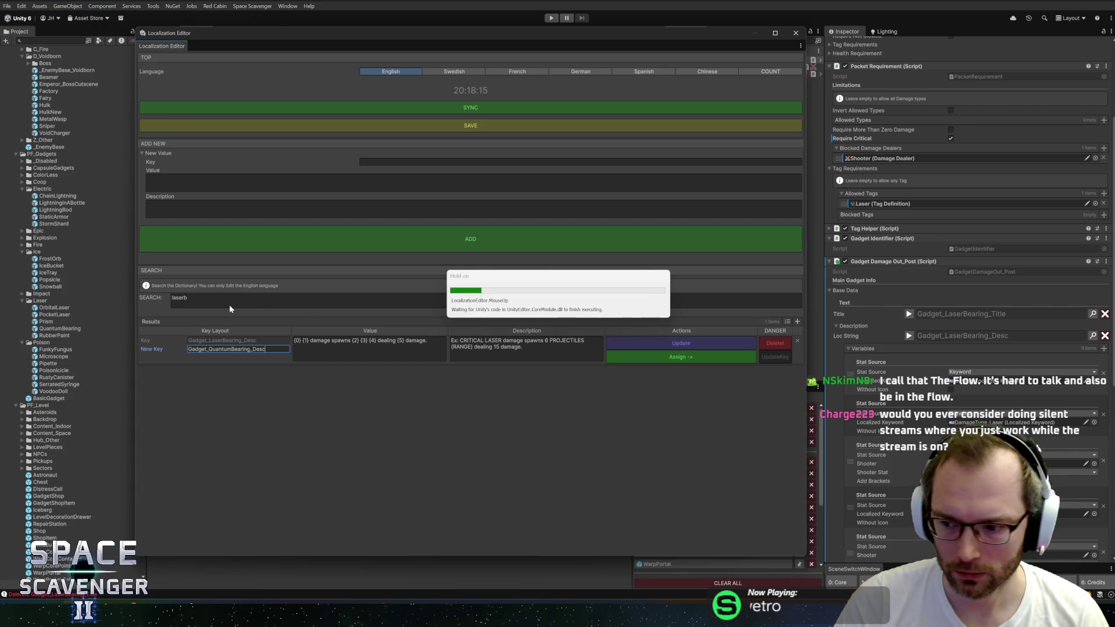
click(179, 297)
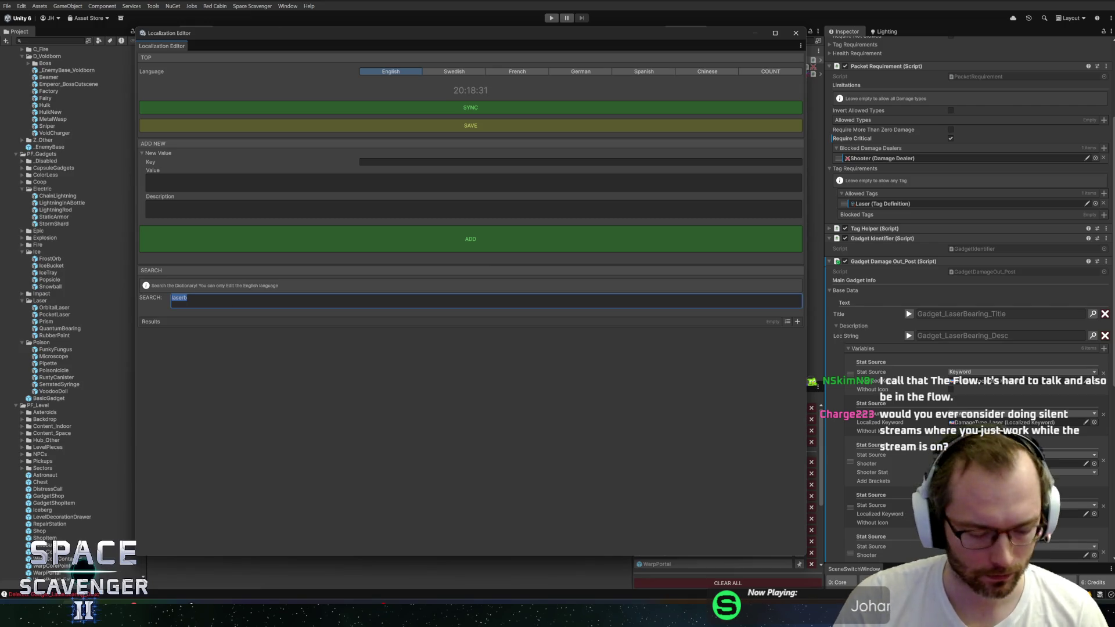
In the 'quantumbear' localization entries, change Laser to Quantum in the title and description, then update
text(quantumbe)
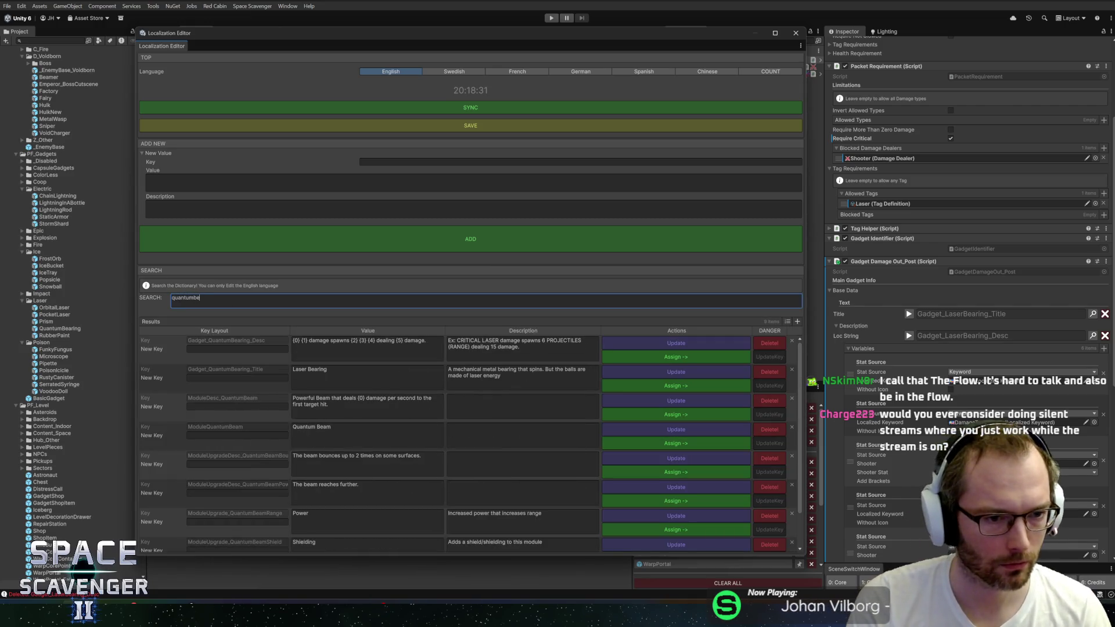
text(ar)
click(308, 372)
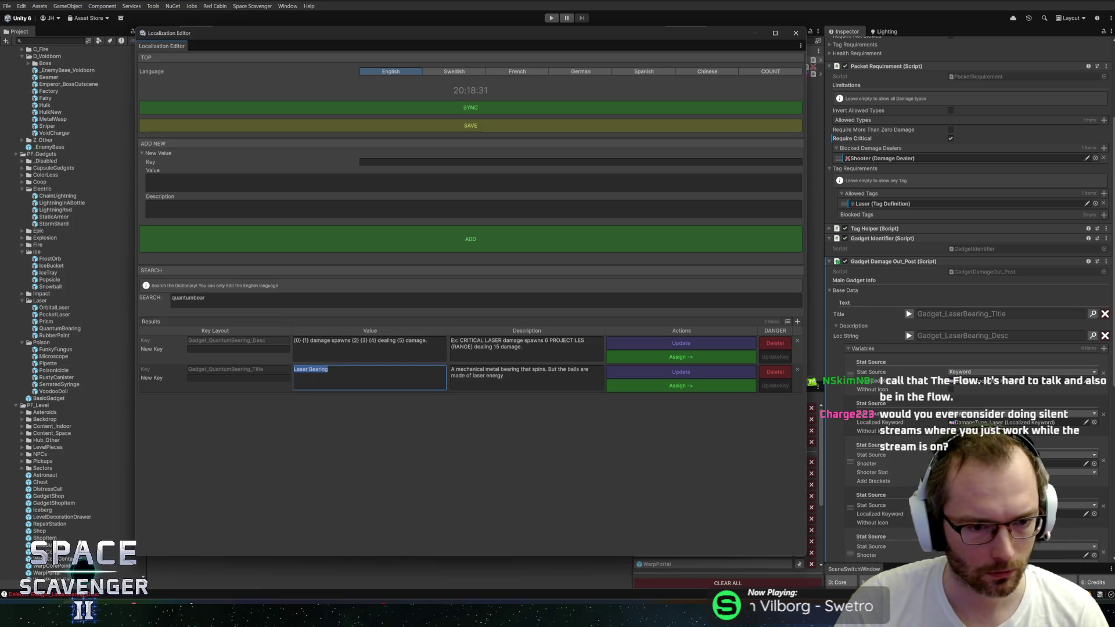
double_click(301, 369)
text(Quantum)
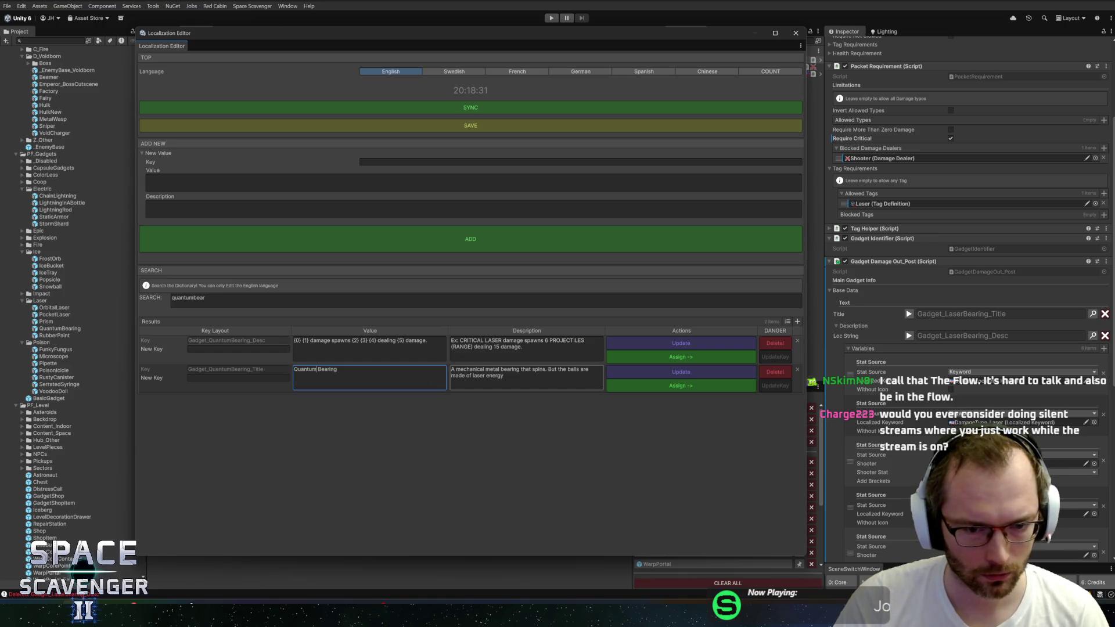
click(478, 376)
double_click(478, 376)
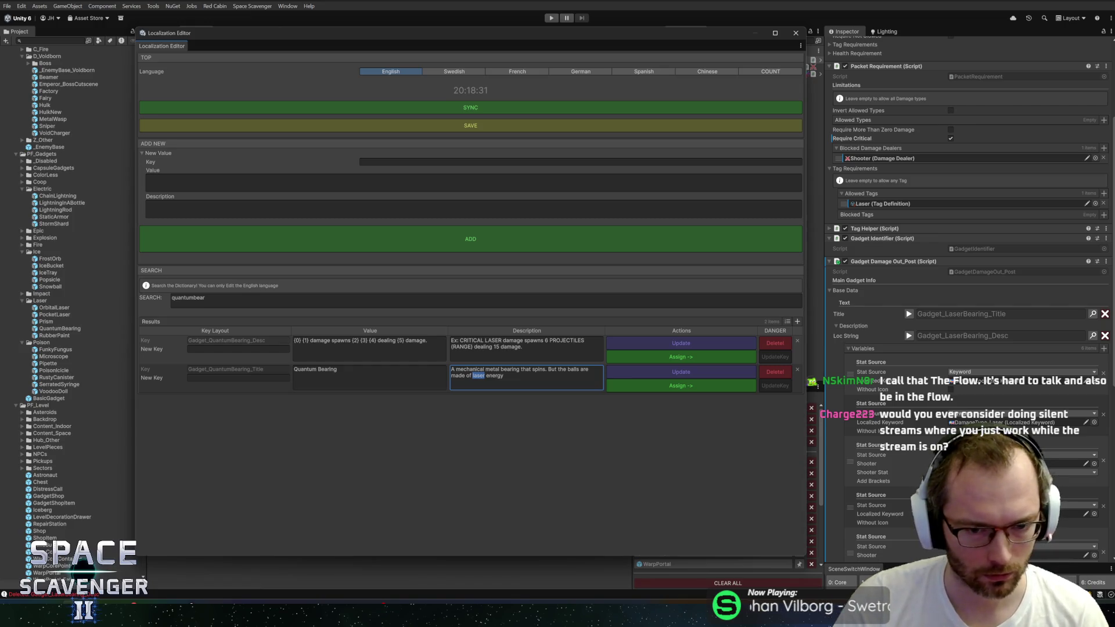
text(quantum)
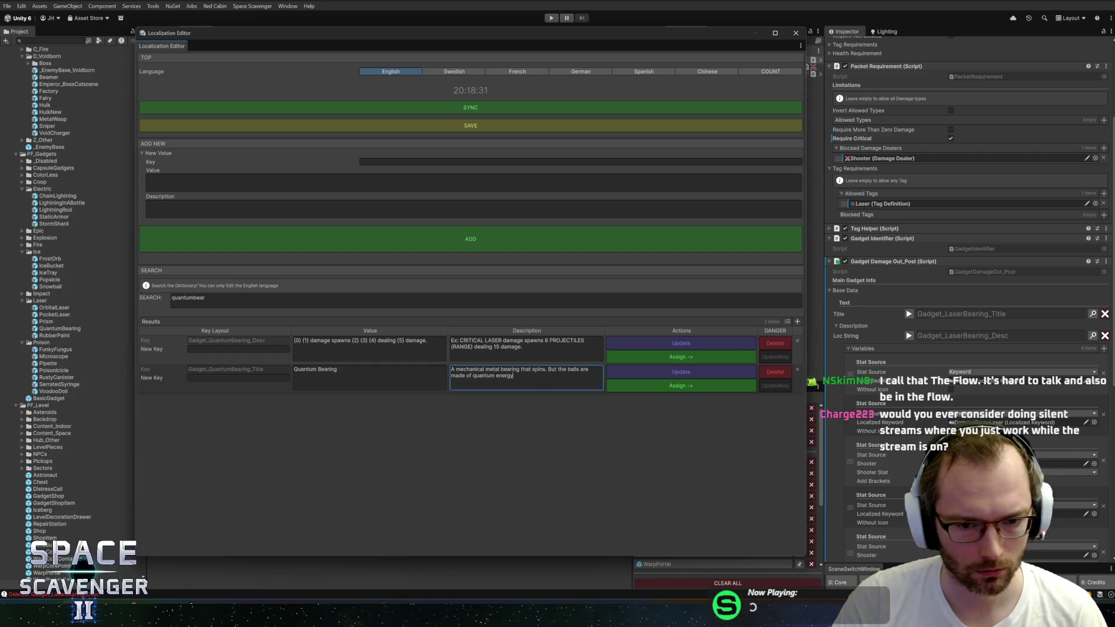
click(701, 377)
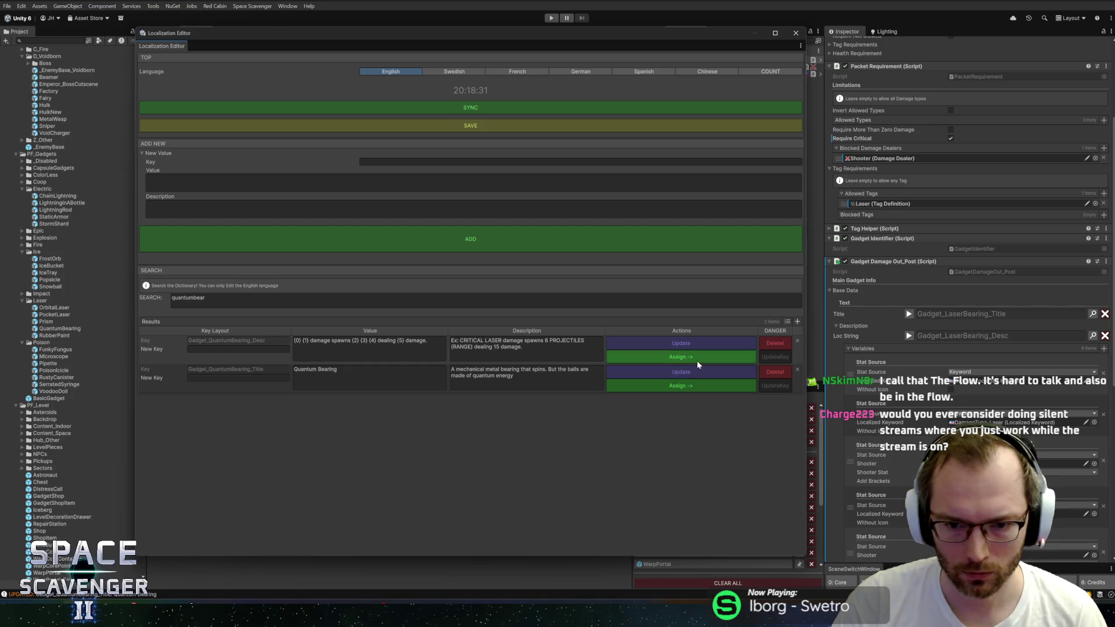
Assign the QuantumBearing title key to the gadget's Title, clear the old description key, and search 'quantumbear' again
click(684, 388)
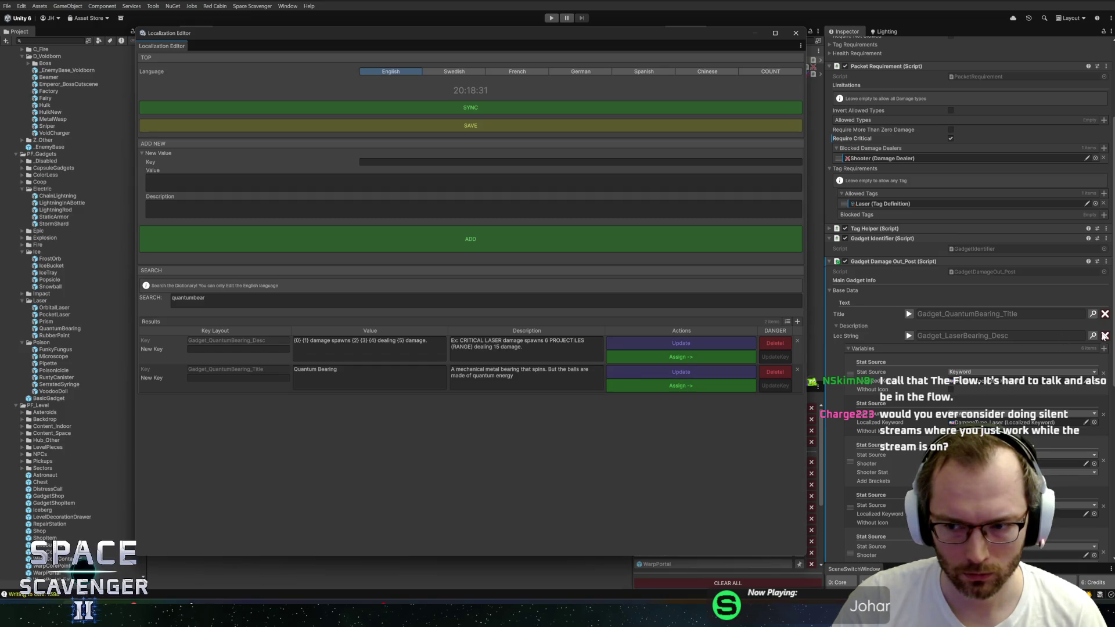
click(1105, 336)
click(796, 33)
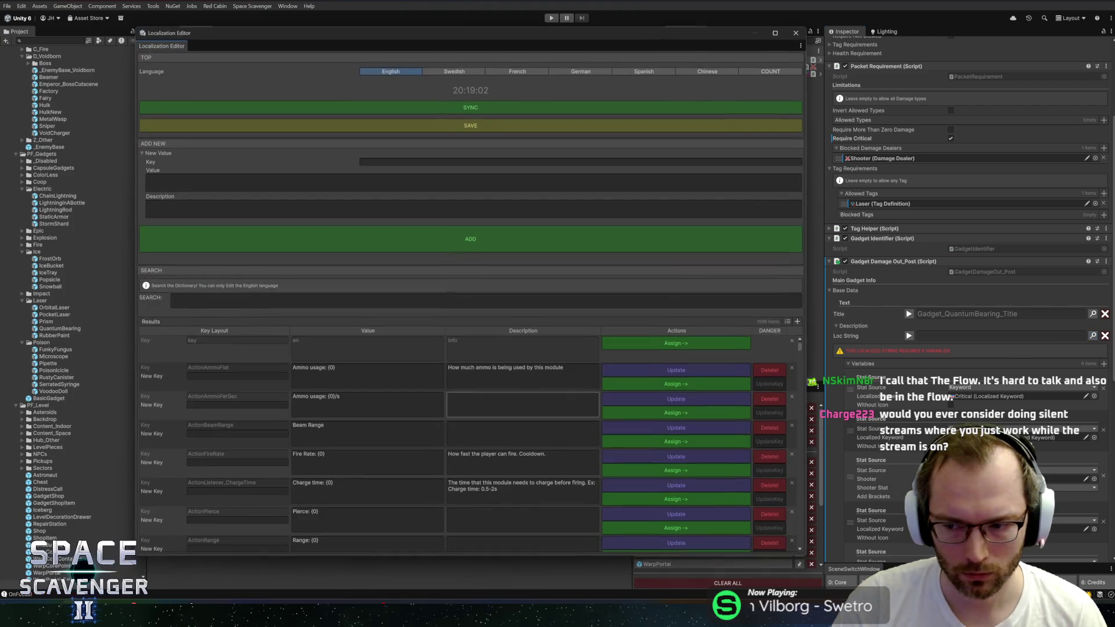
click(337, 300)
text(quantum)
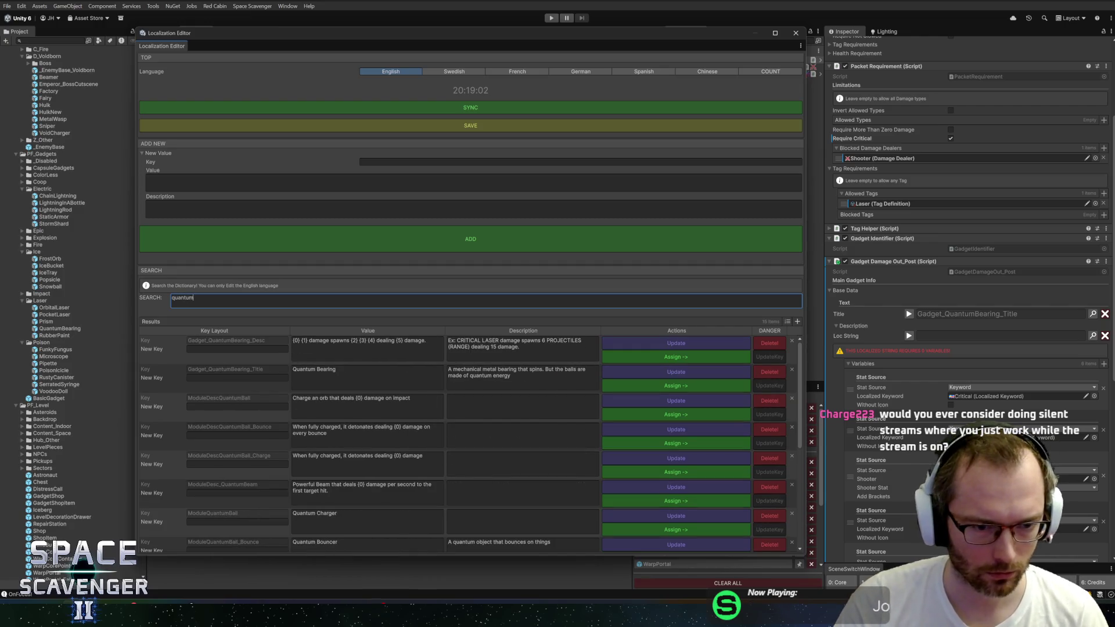
text(bear)
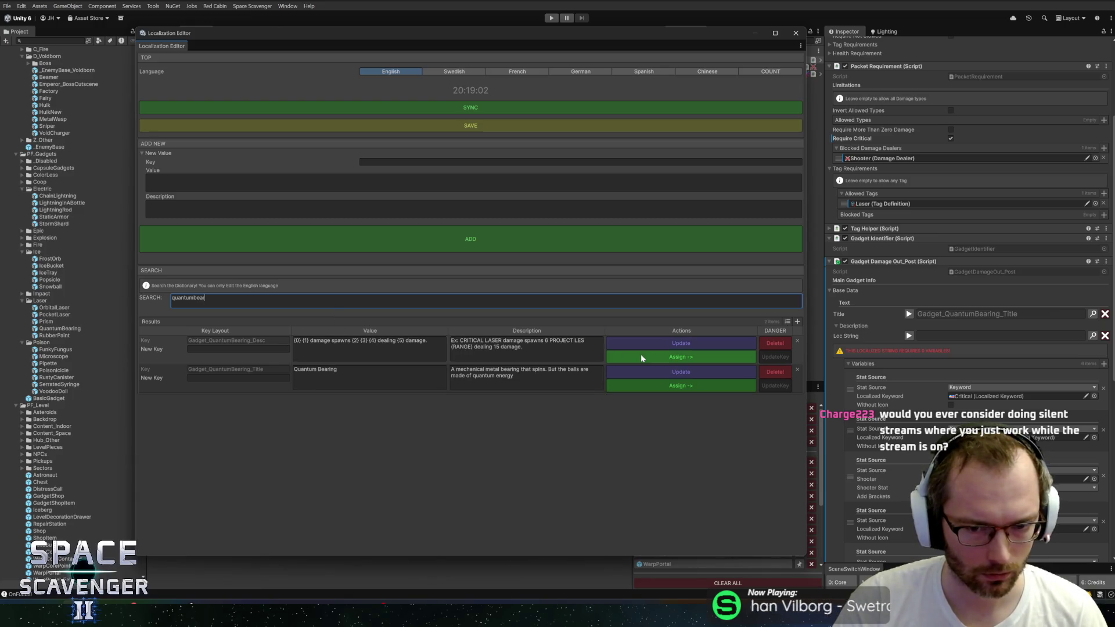
Close the Localization Editor and exit the QuantumBearing prefab back to the Core scene
click(796, 32)
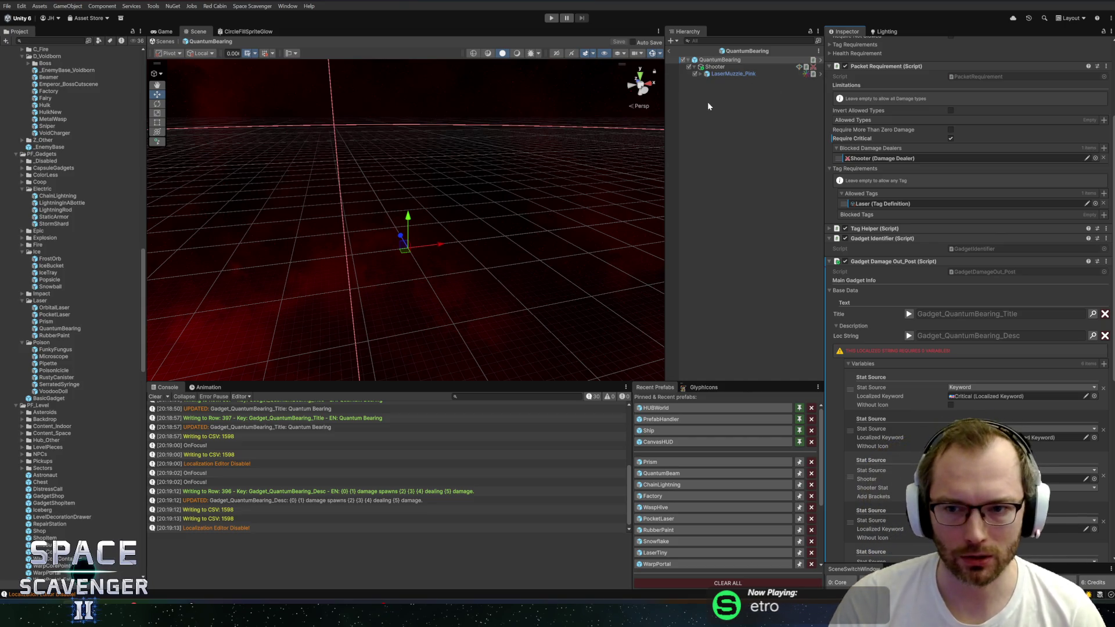
click(671, 50)
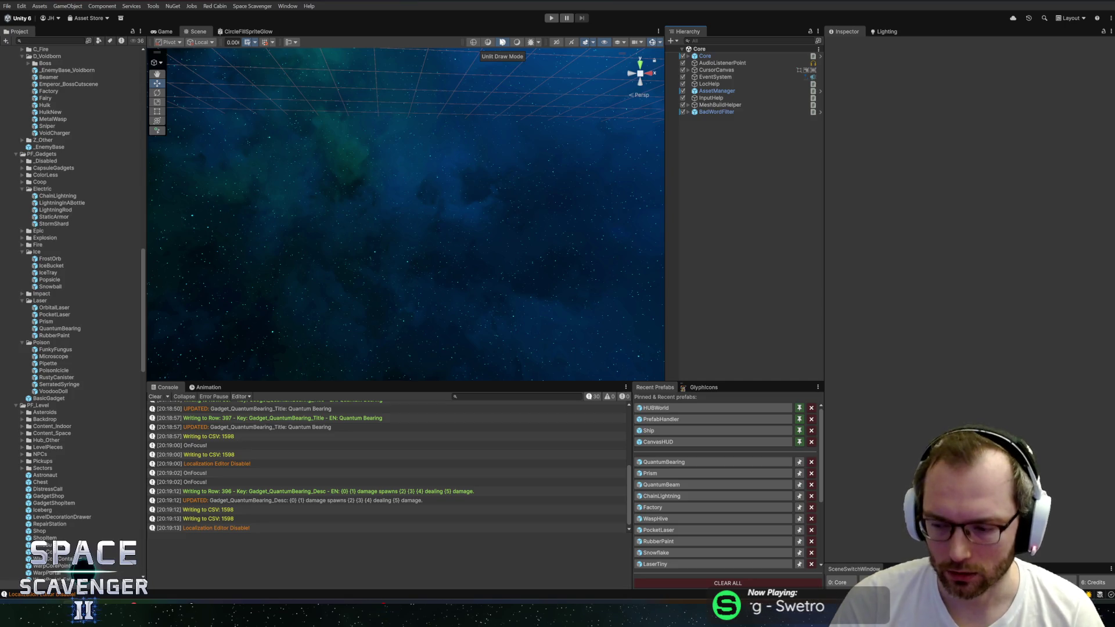
click(503, 42)
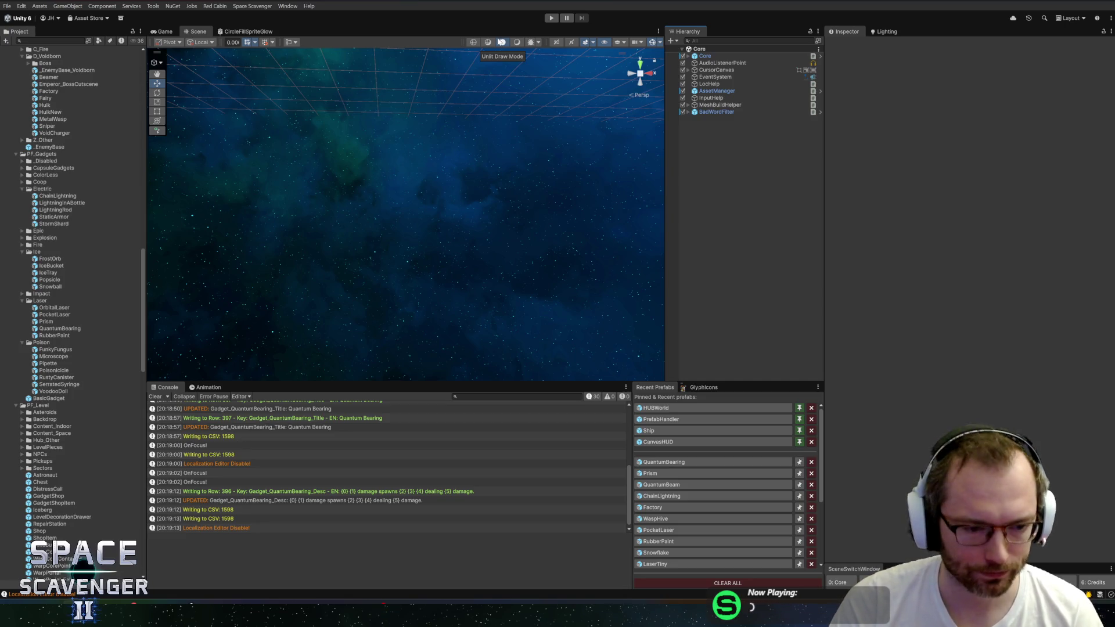
click(552, 18)
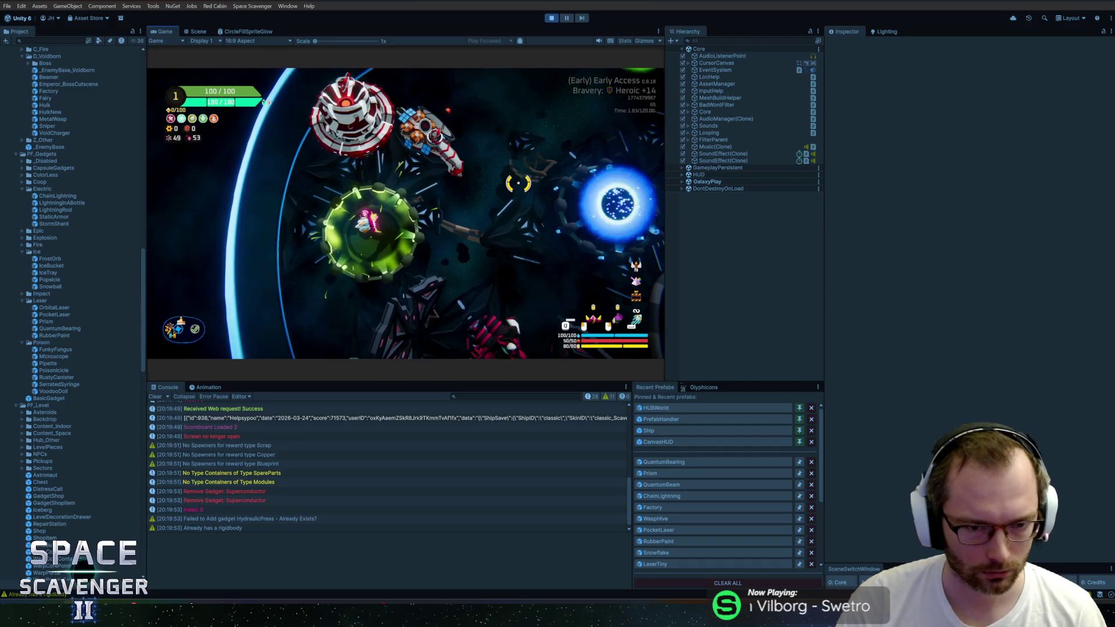
key(ctrl+p)
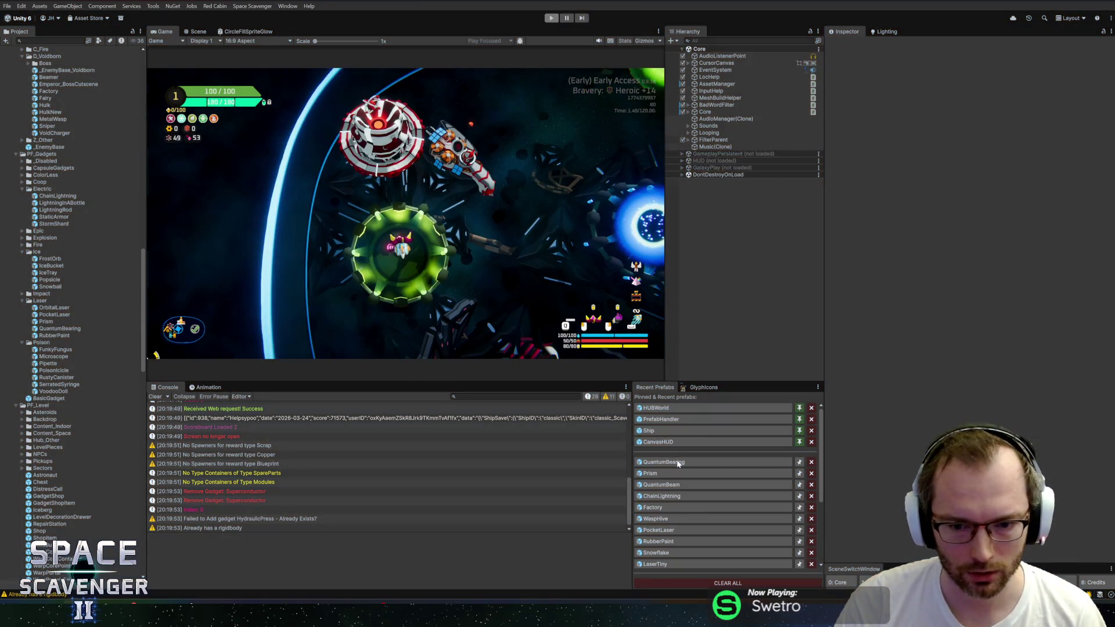
key(alt+Tab)
key(alt+Tab)
key(alt+Tab)
key(alt+Tab)
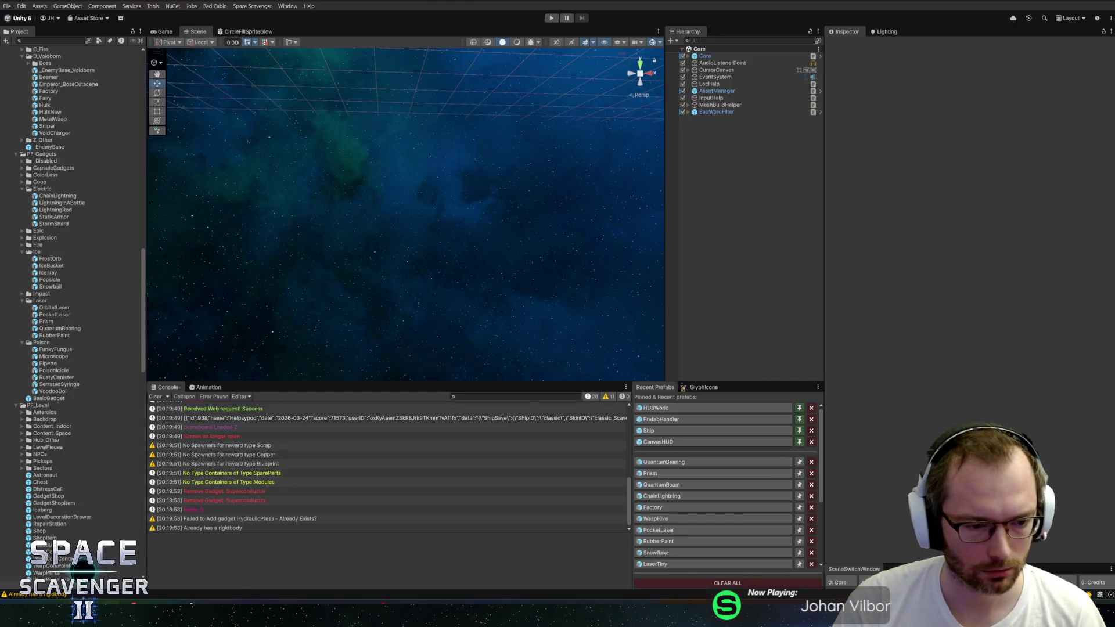
key(alt+Tab)
key(alt+Tab)
Give the QuantumBeam prefab's Damage Dealer type Laser and damage 160, and save it
click(661, 484)
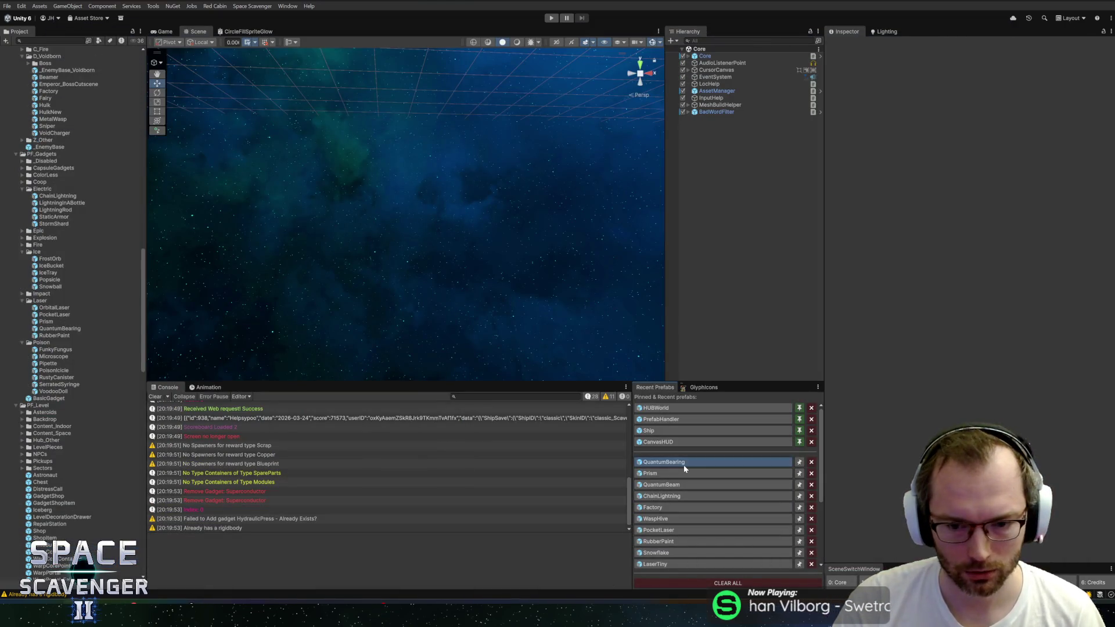
scroll(895, 420, down, 20)
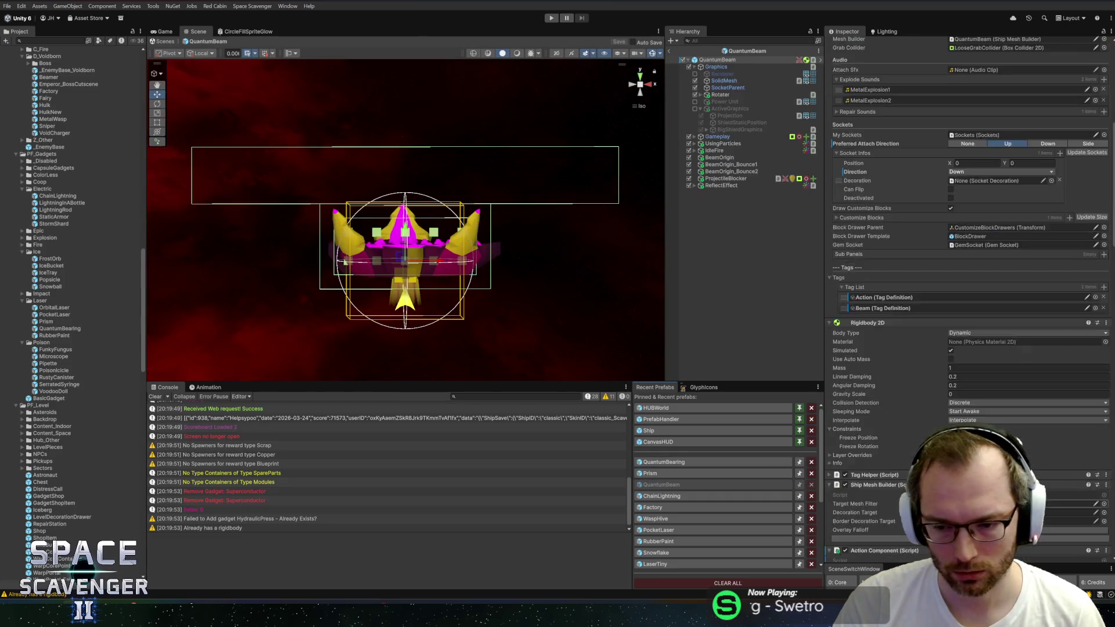
scroll(918, 349, up, 3)
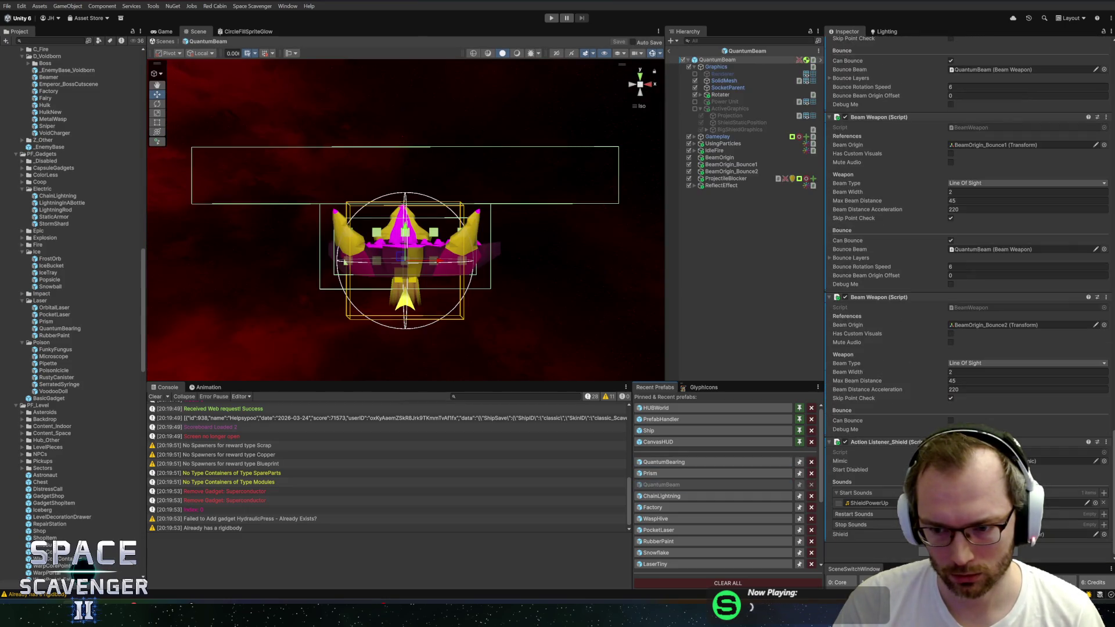
scroll(919, 334, up, 10)
scroll(919, 344, up, 8)
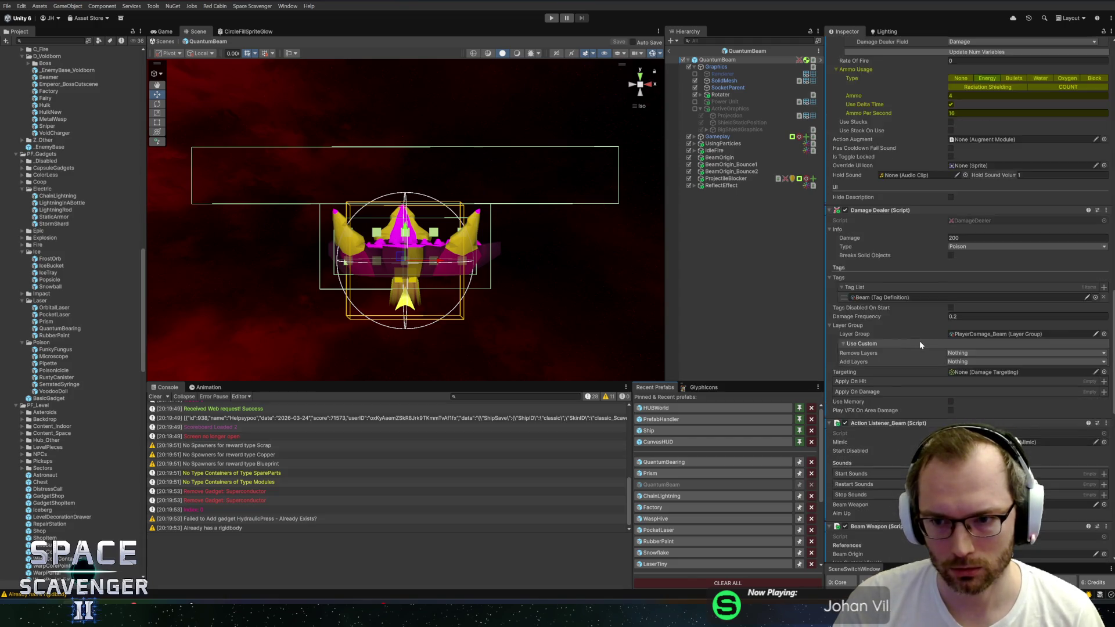
scroll(922, 341, down, 1)
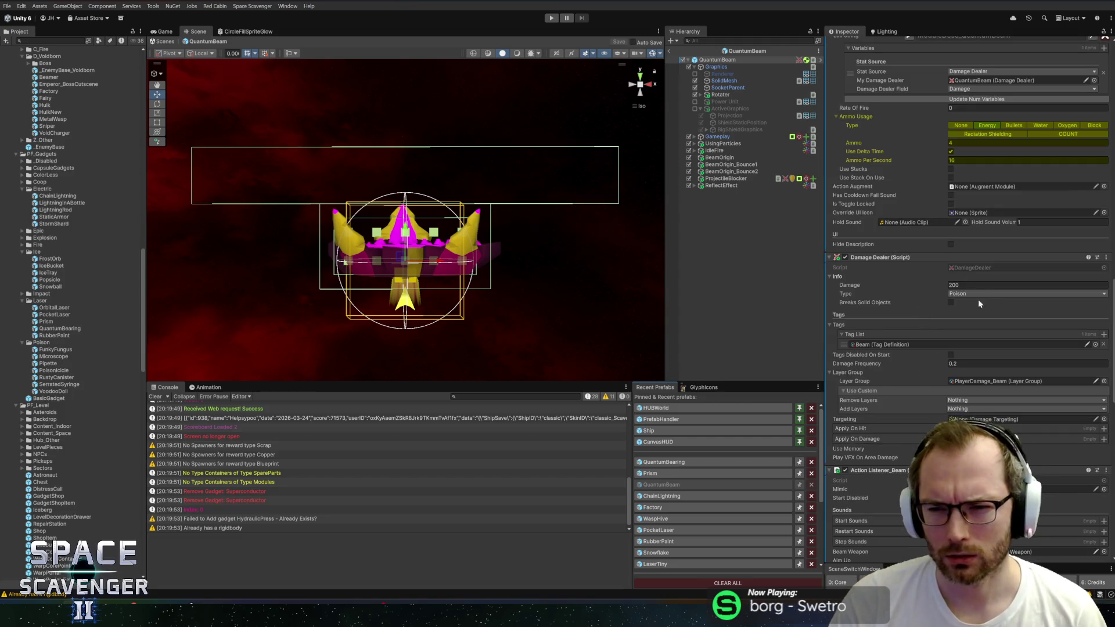
click(967, 294)
click(968, 351)
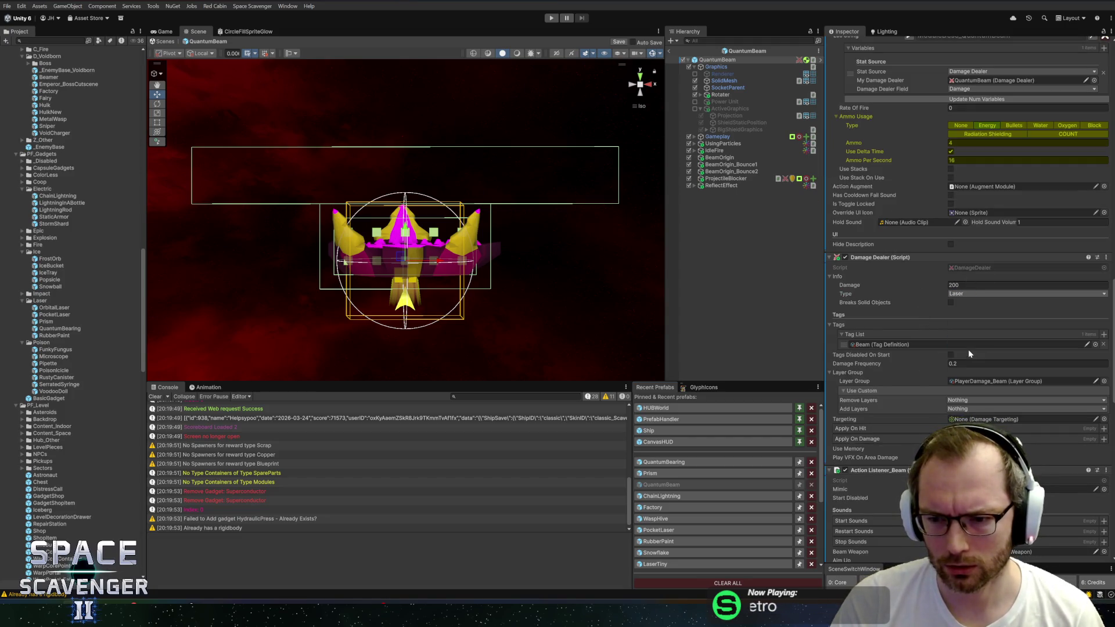
click(964, 285)
text(160)
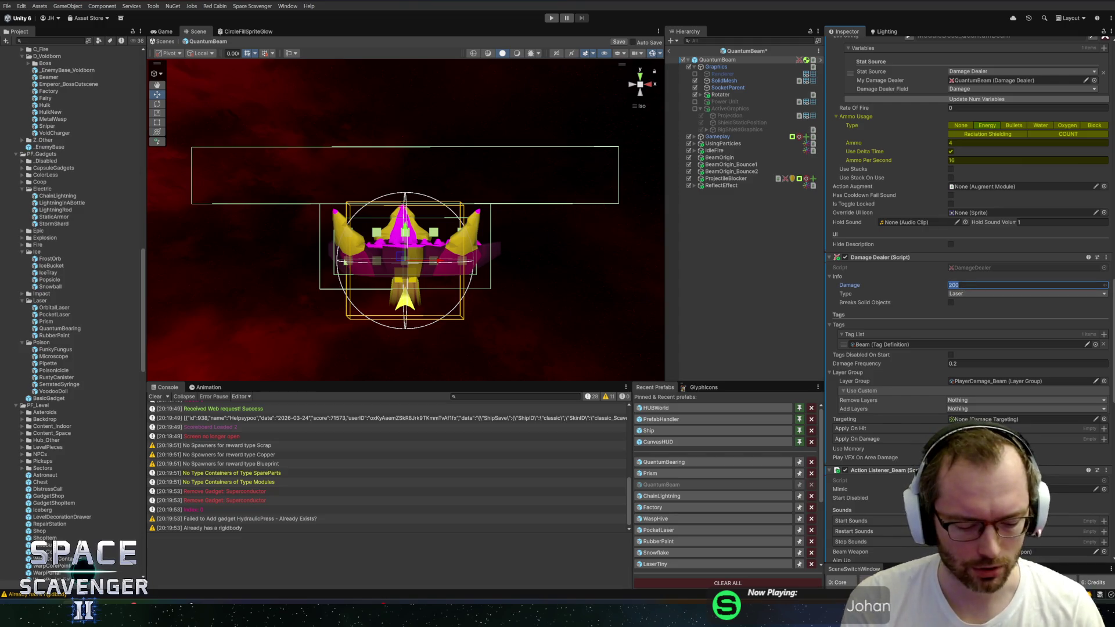
key(ctrl+s)
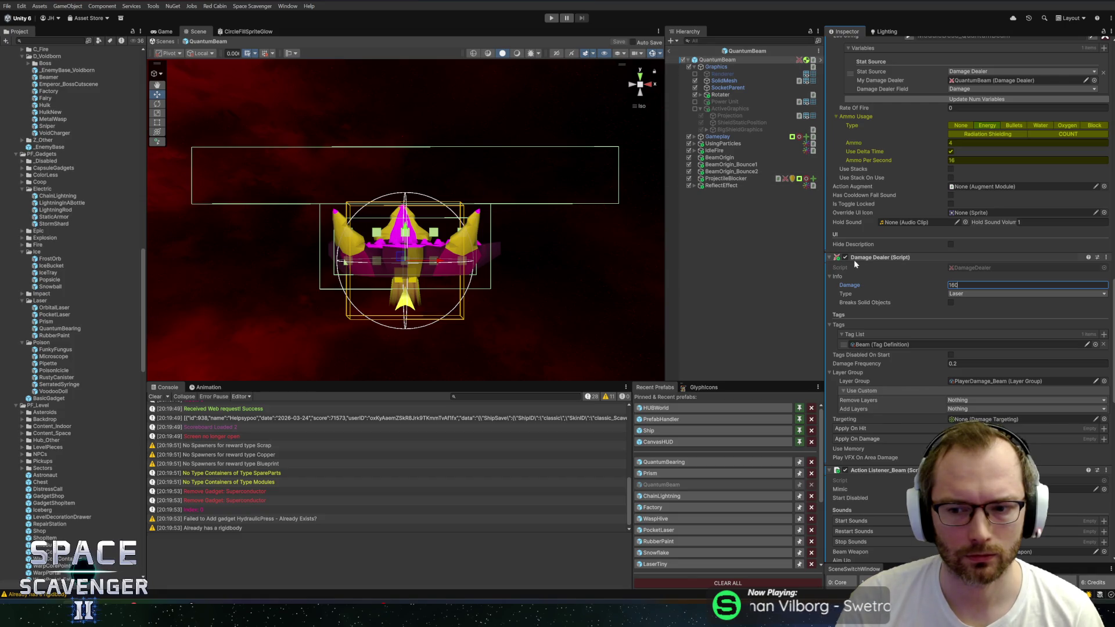
Set QuantumBeam Ammo Per Second to 15 and Ammo to 2, then exit prefab editing
scroll(854, 260, down, 10)
scroll(877, 280, down, 1)
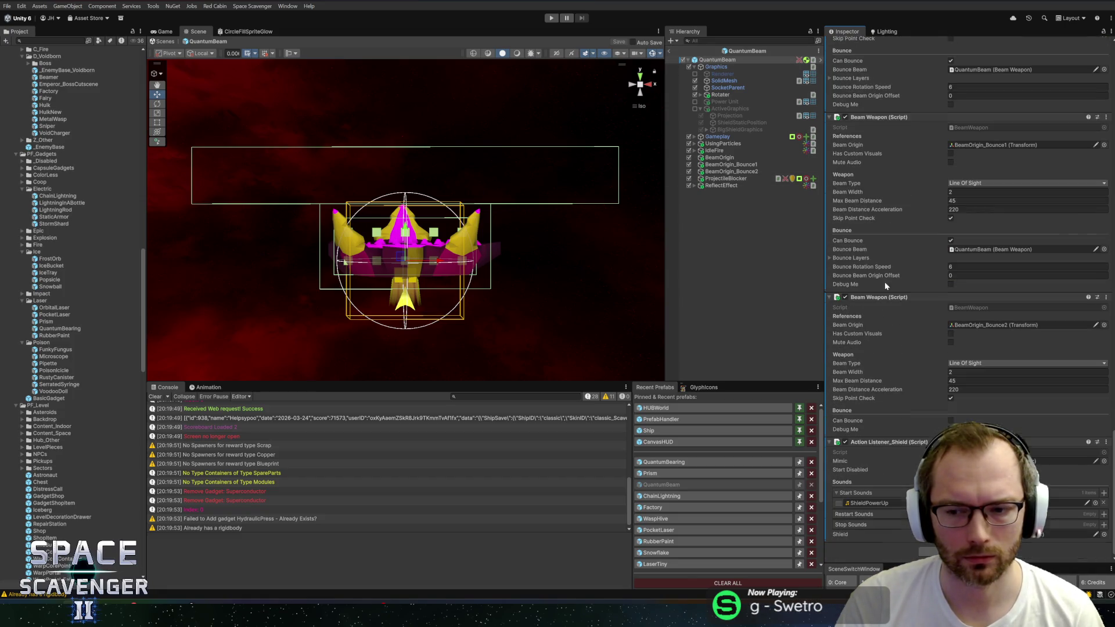
scroll(918, 244, down, 1)
scroll(925, 238, up, 12)
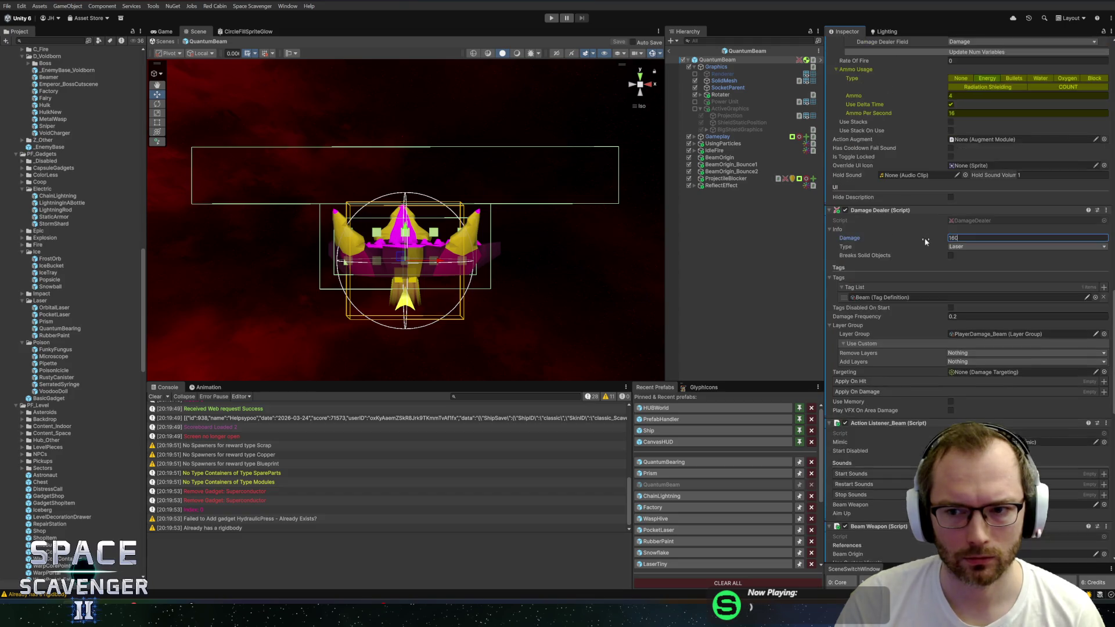
click(988, 231)
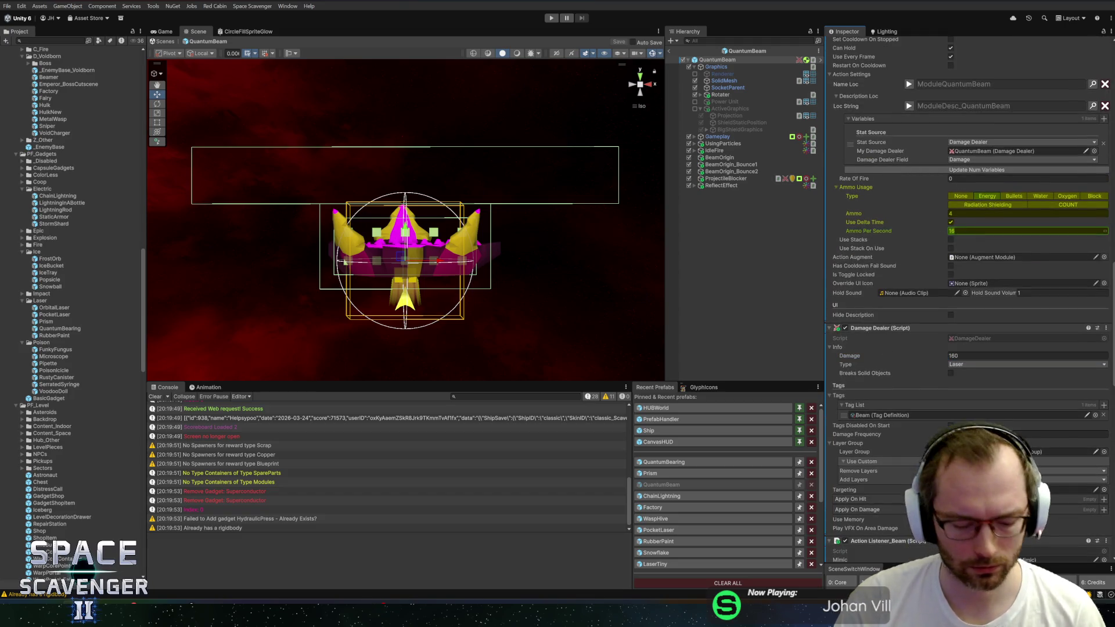
text(15)
click(999, 213)
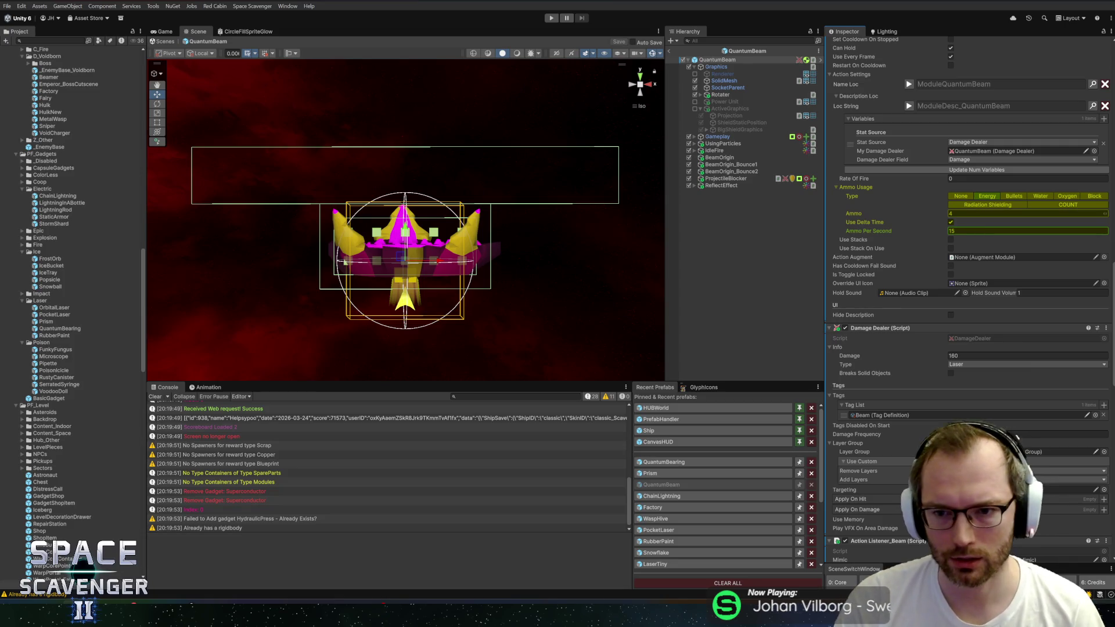
text(2)
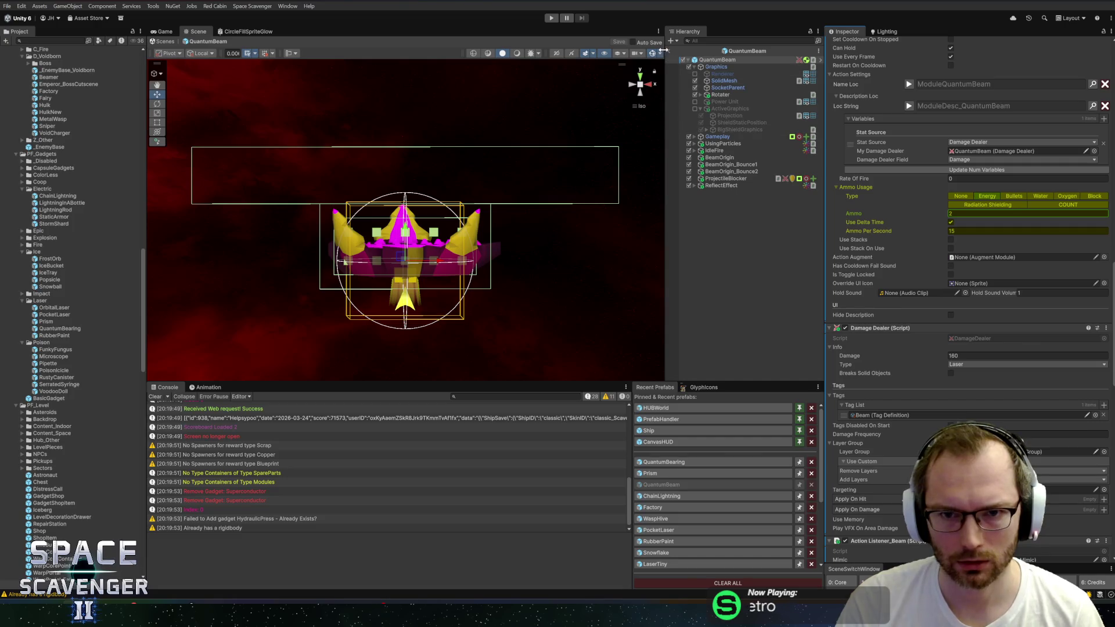
click(670, 51)
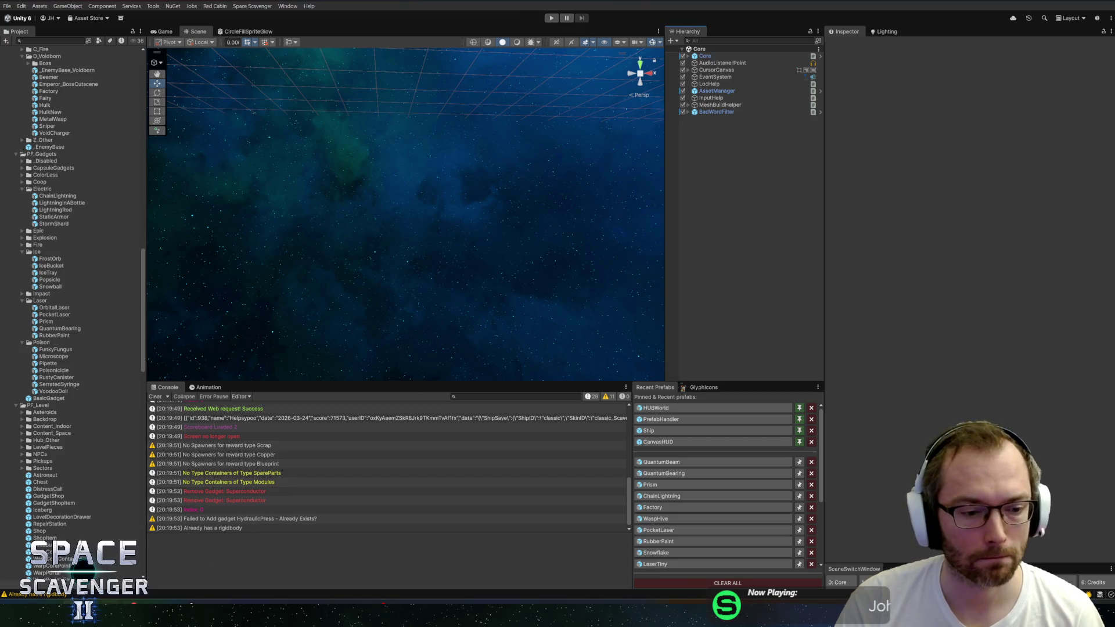
Commit the six changed files to master as 'Quaantum Bearingame change' and push to origin
key(alt+Tab)
click(163, 491)
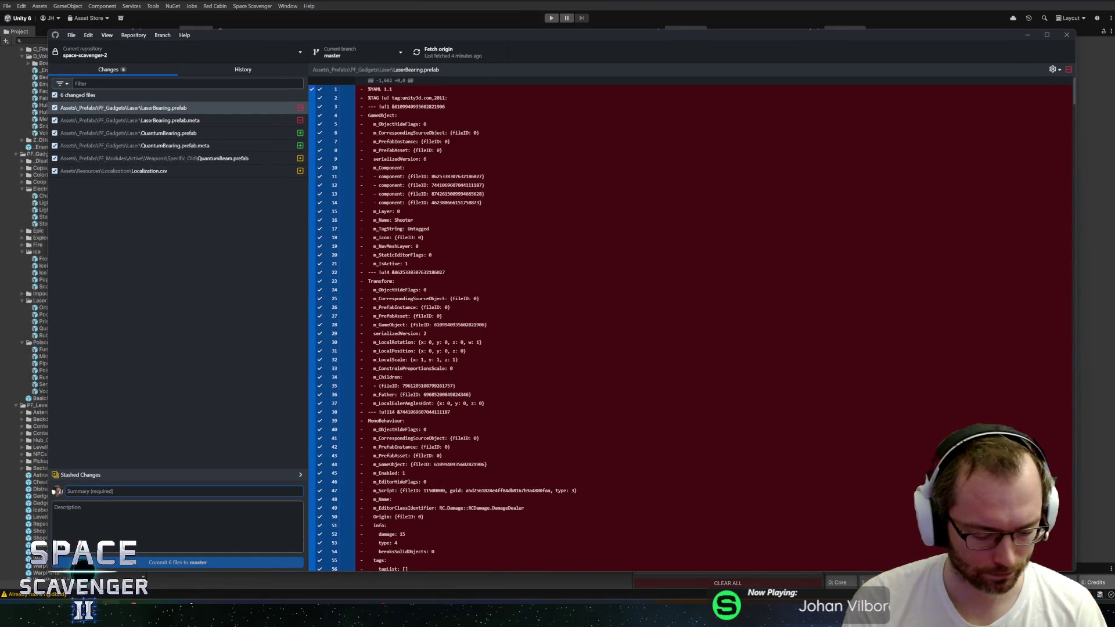
text(Qu)
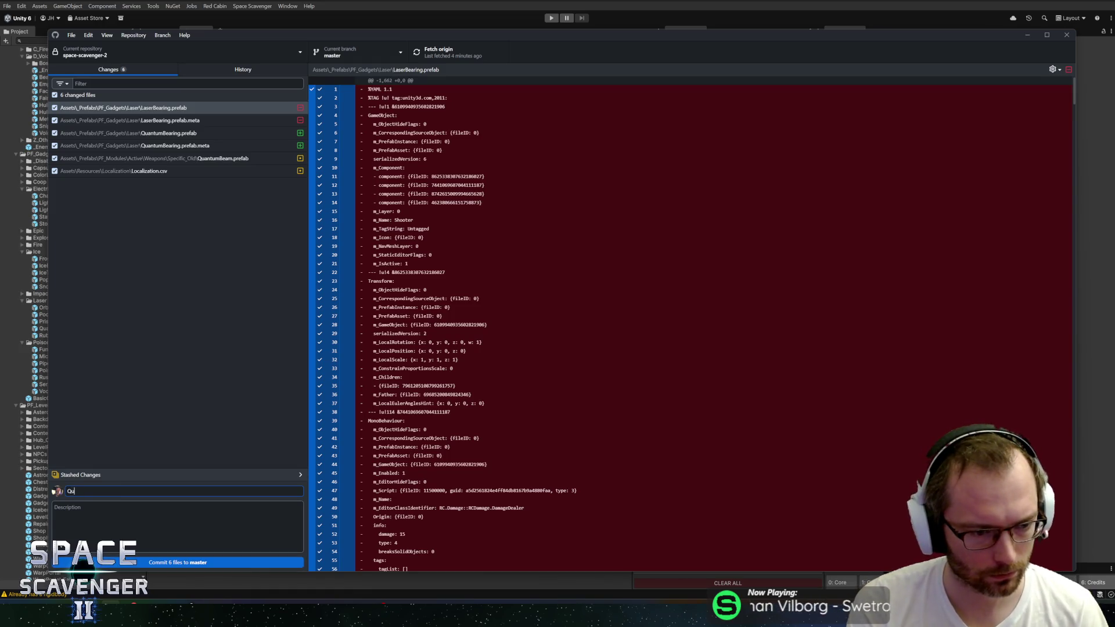
text(aantum Bearing)
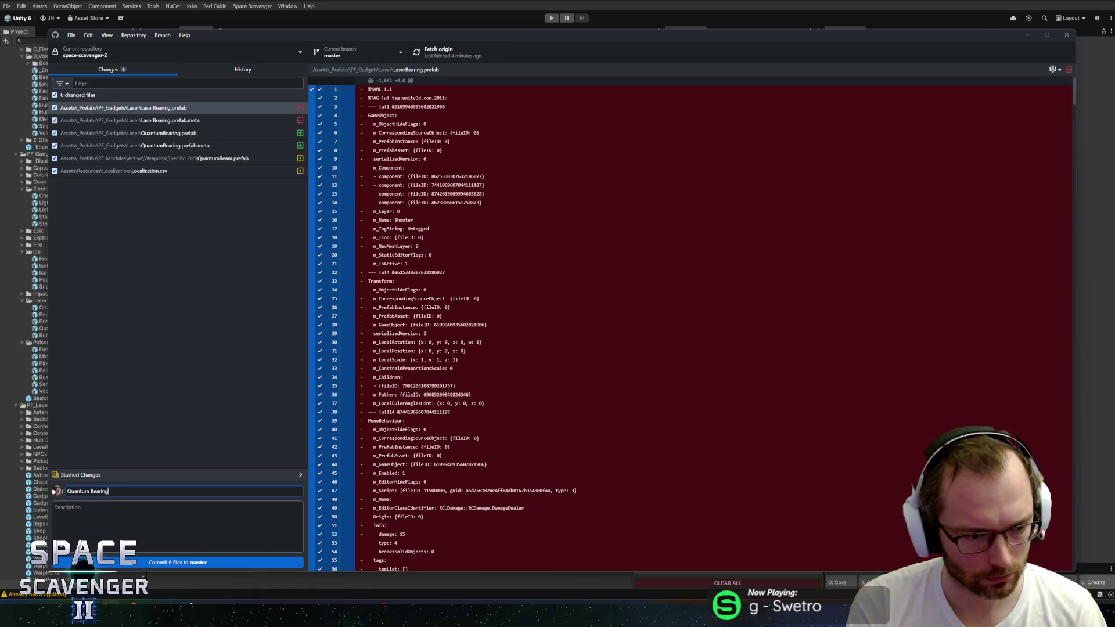
text(ame change)
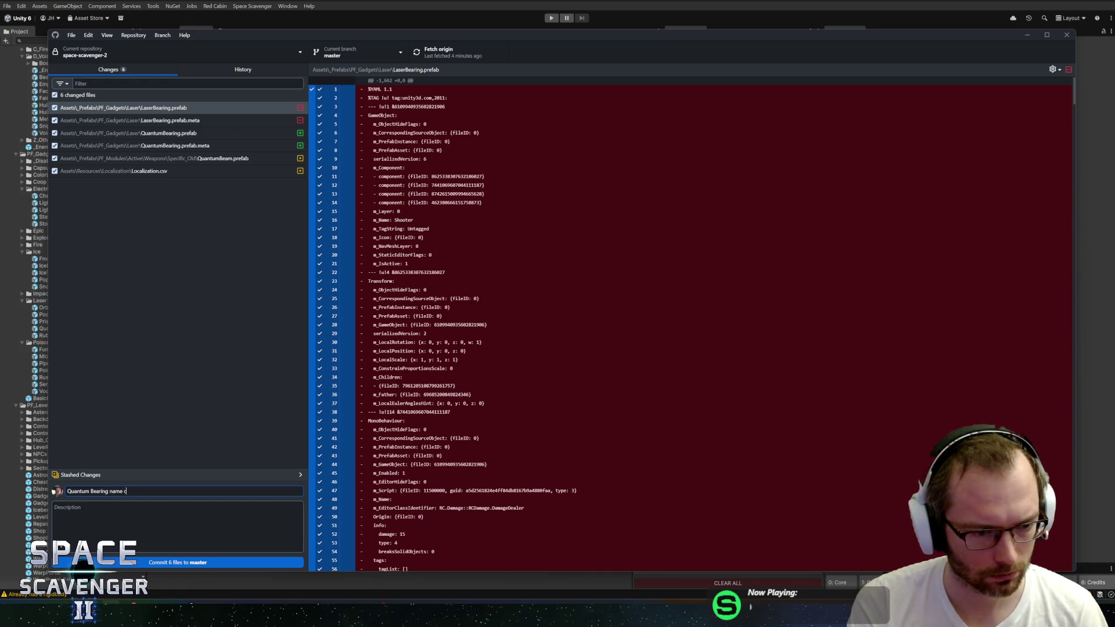
click(200, 562)
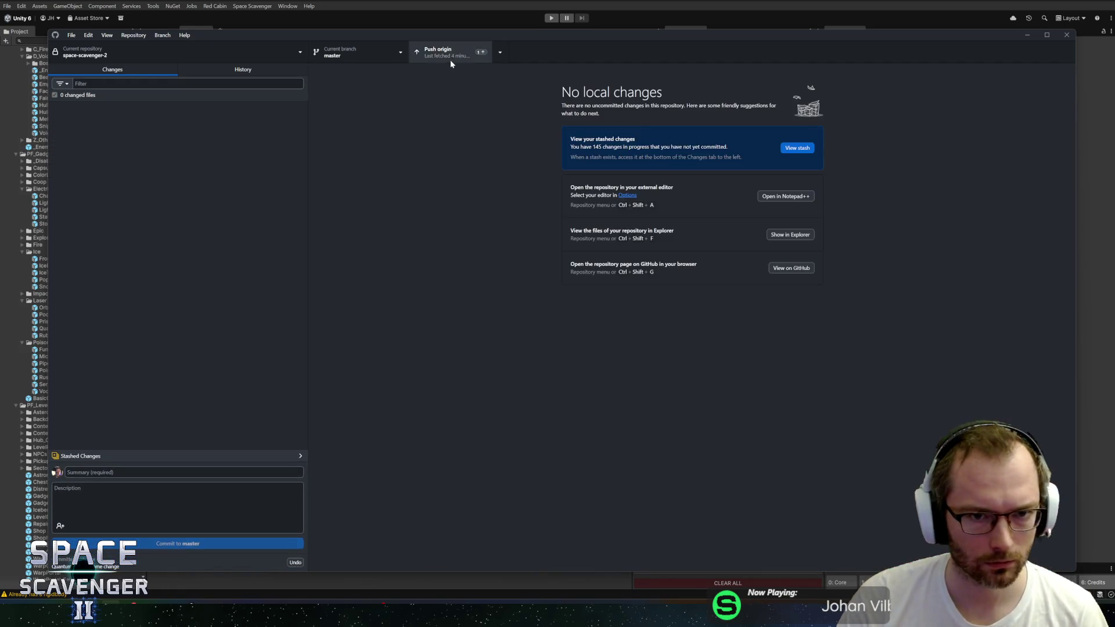
click(451, 60)
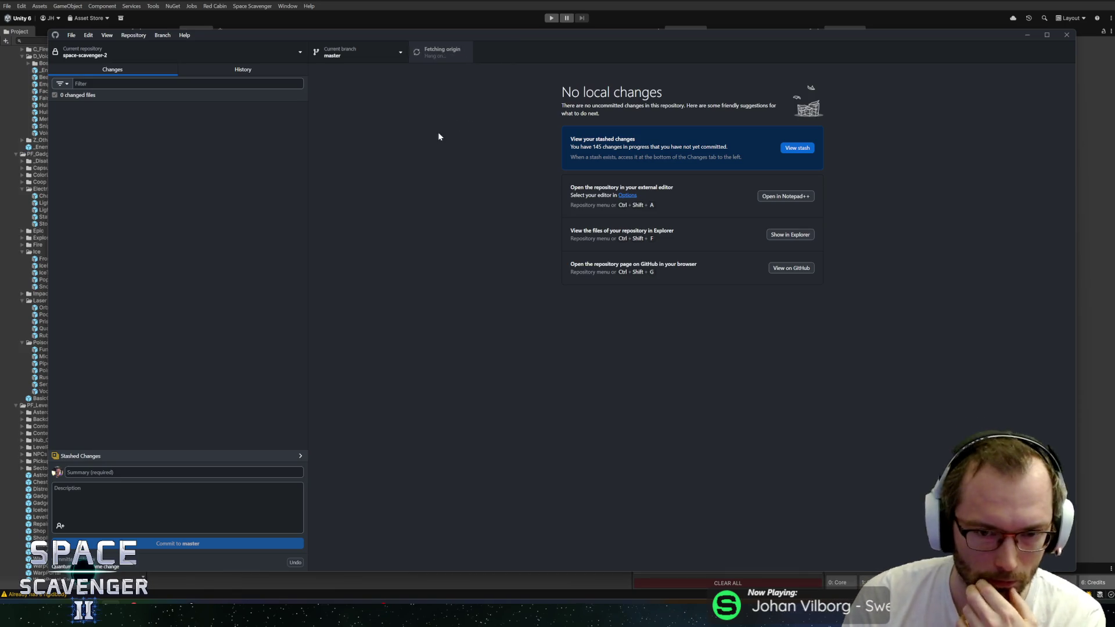
key(alt+Tab)
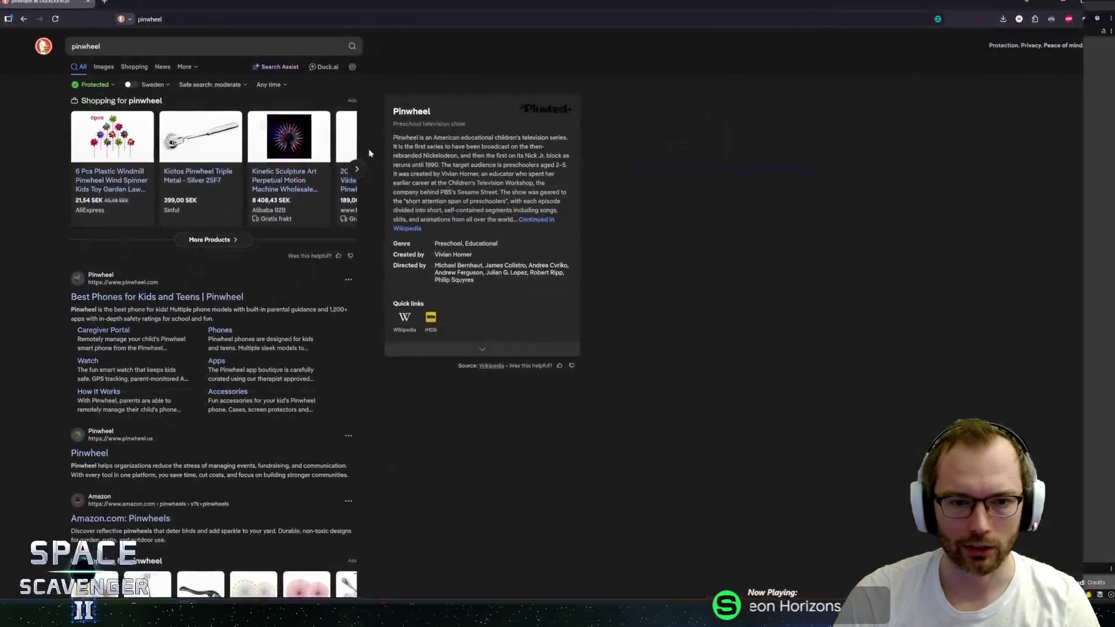
Close the stray shopping-ad tab and switch the pinwheel search to Images results
click(149, 137)
middle_click(144, 8)
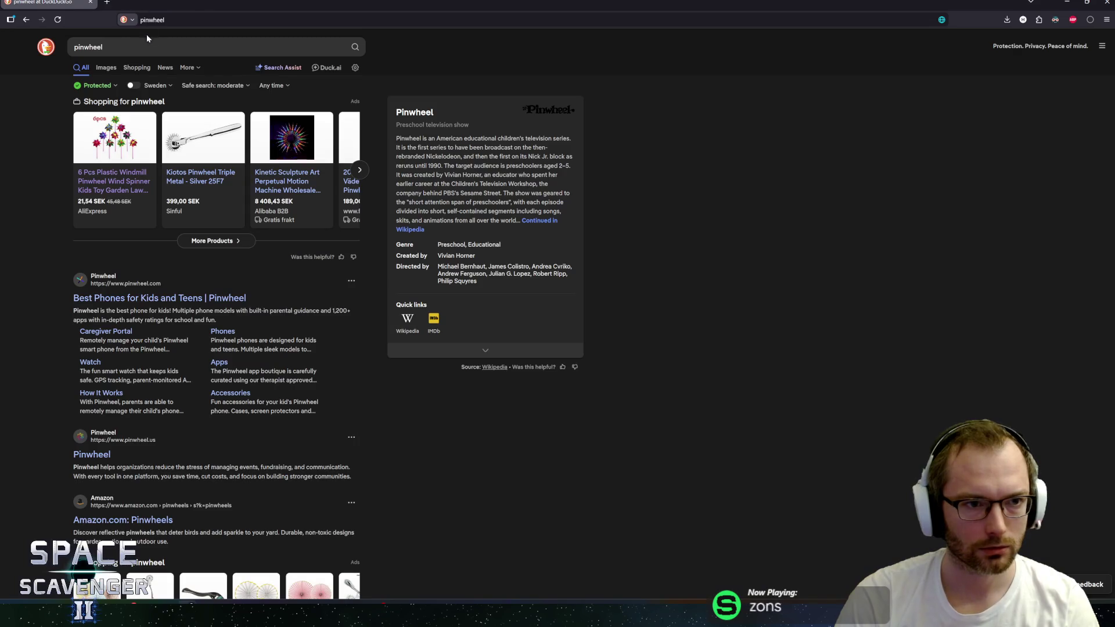
click(106, 68)
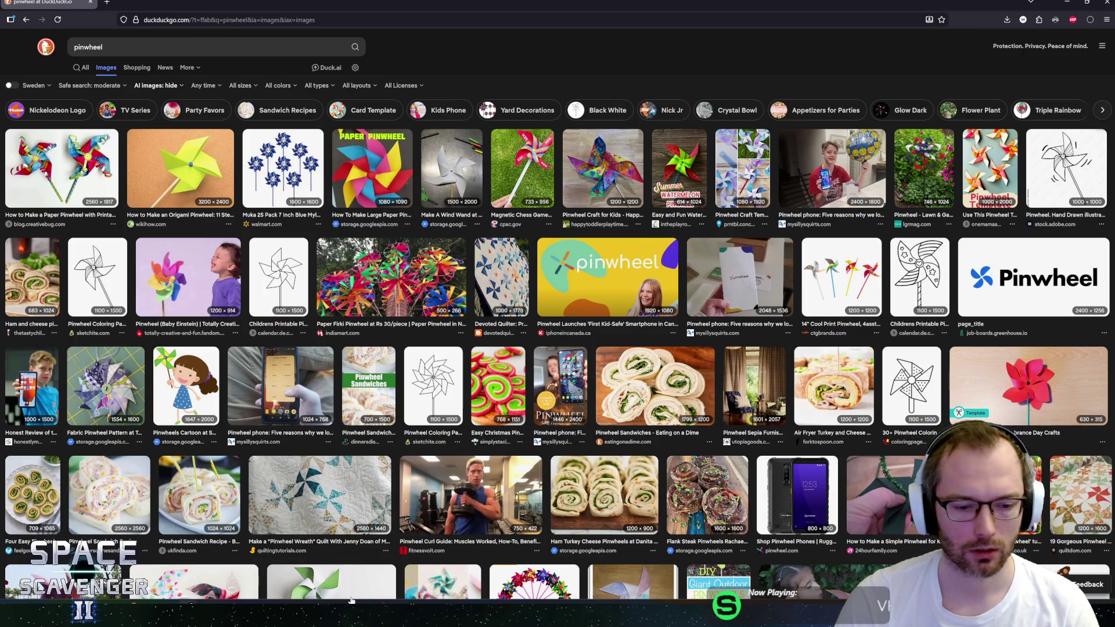
scroll(349, 511, down, 2)
scroll(334, 459, up, 2)
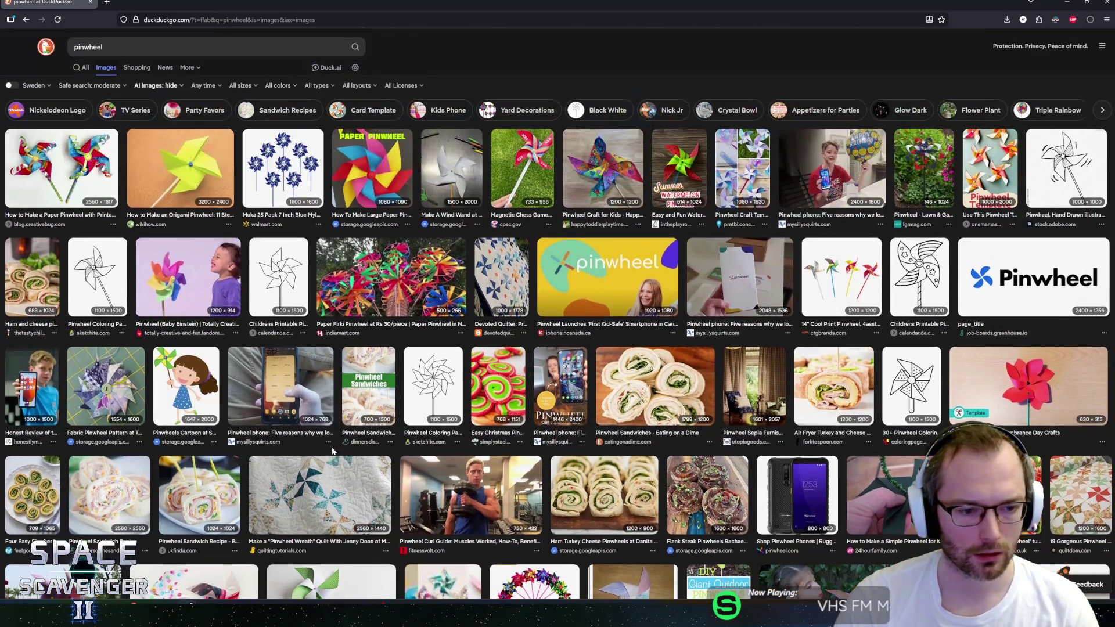
Cycle through the open windows (Rider, GitHub Desktop) with Alt+Tab, heading back toward Unity
key(alt+Tab)
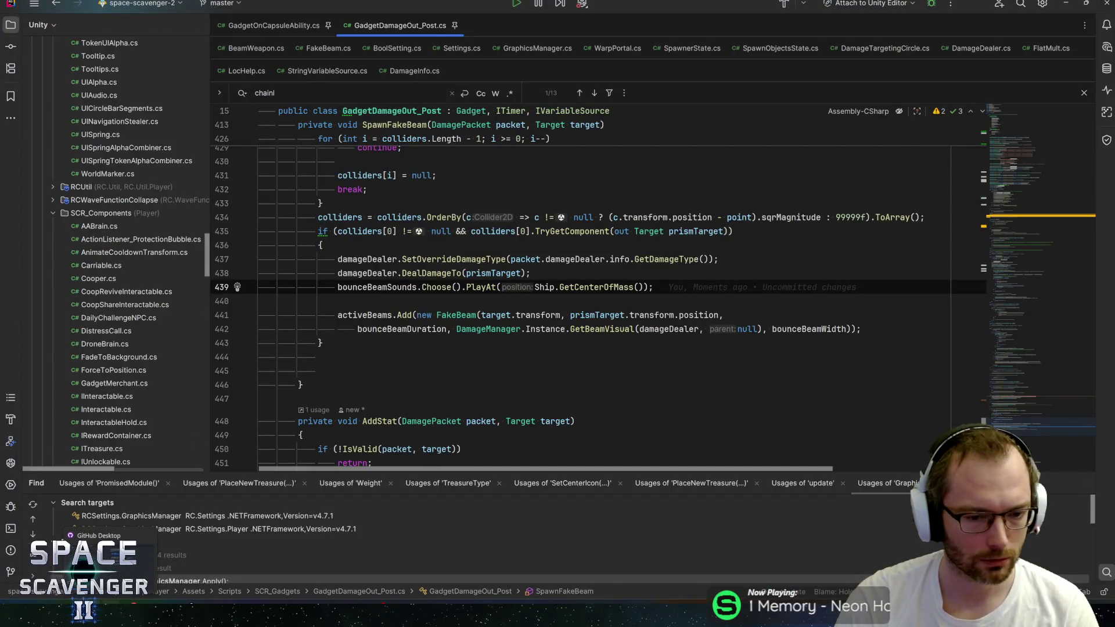
key(alt+Tab)
key(alt+Tab)
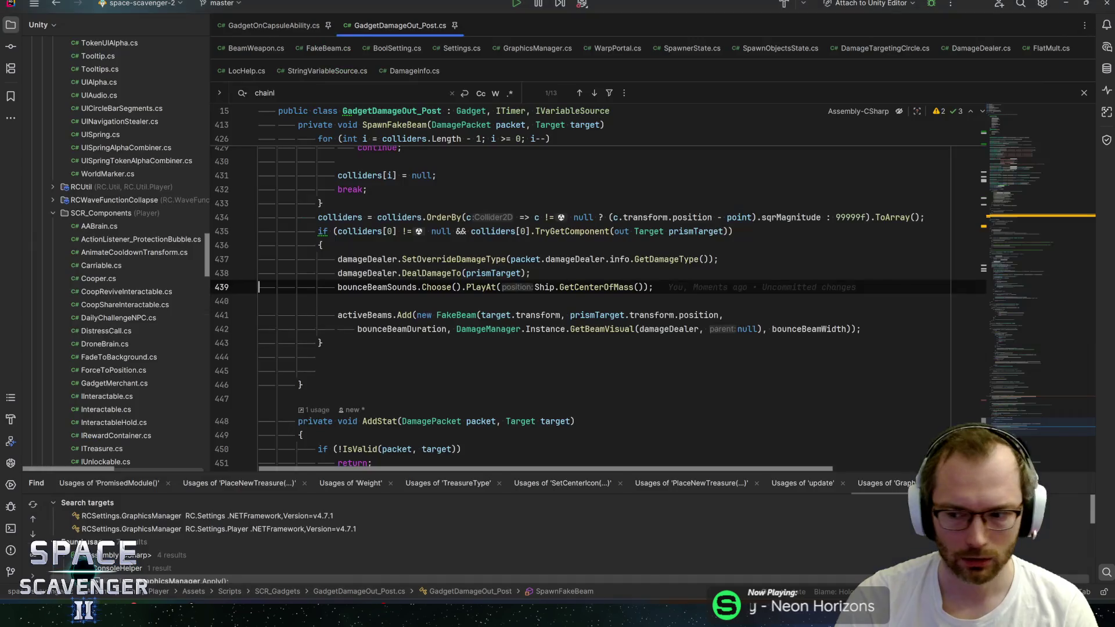
key(alt+Tab)
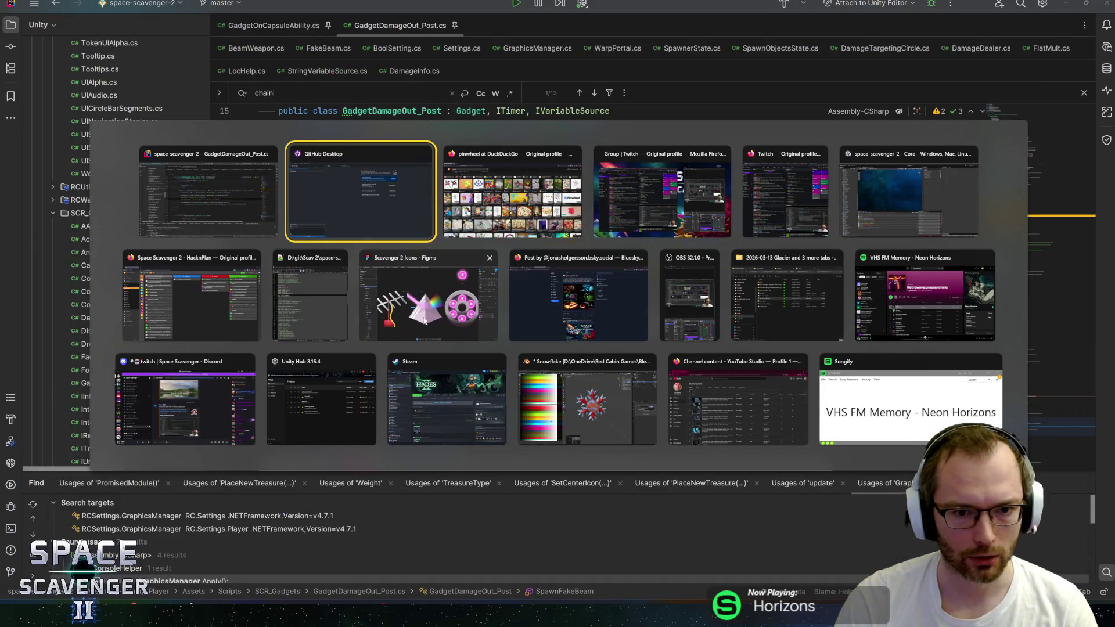
key(alt+Tab)
key(alt+Tab)
key(alt+Tab)
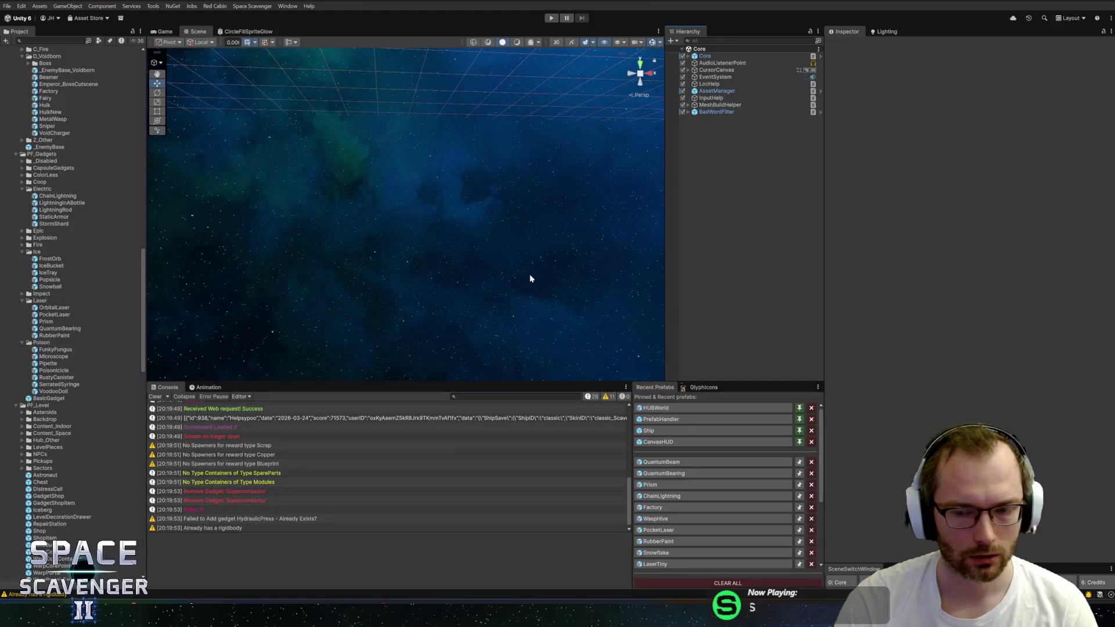
Start play mode, fly the ship out, and spawn TrainingDummy_Invincible from the debug console
mouse_move(187, 613)
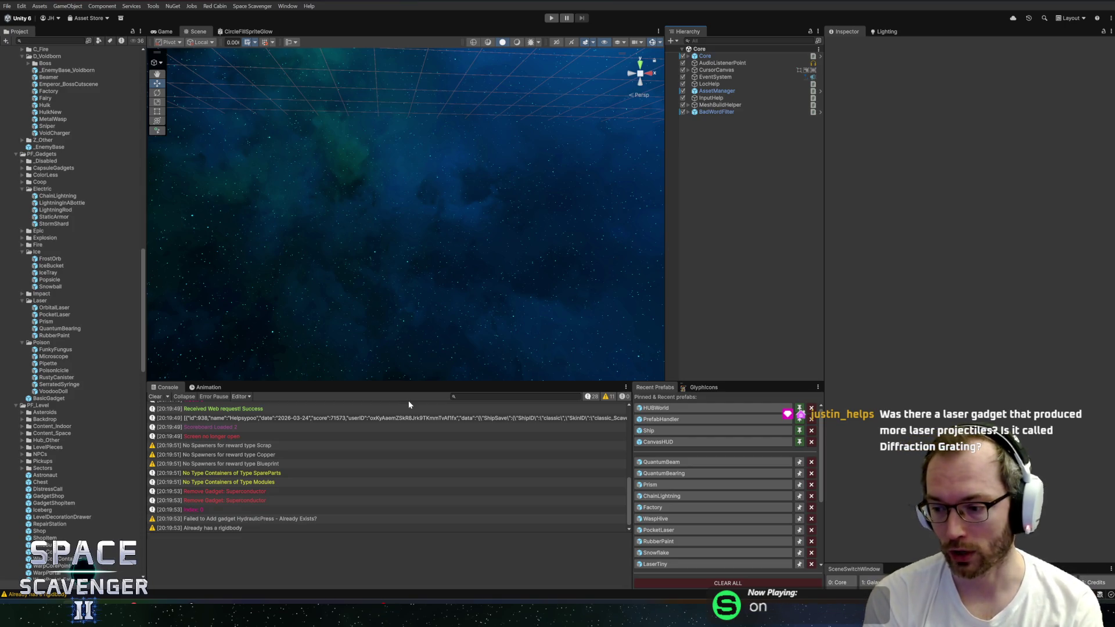
click(551, 18)
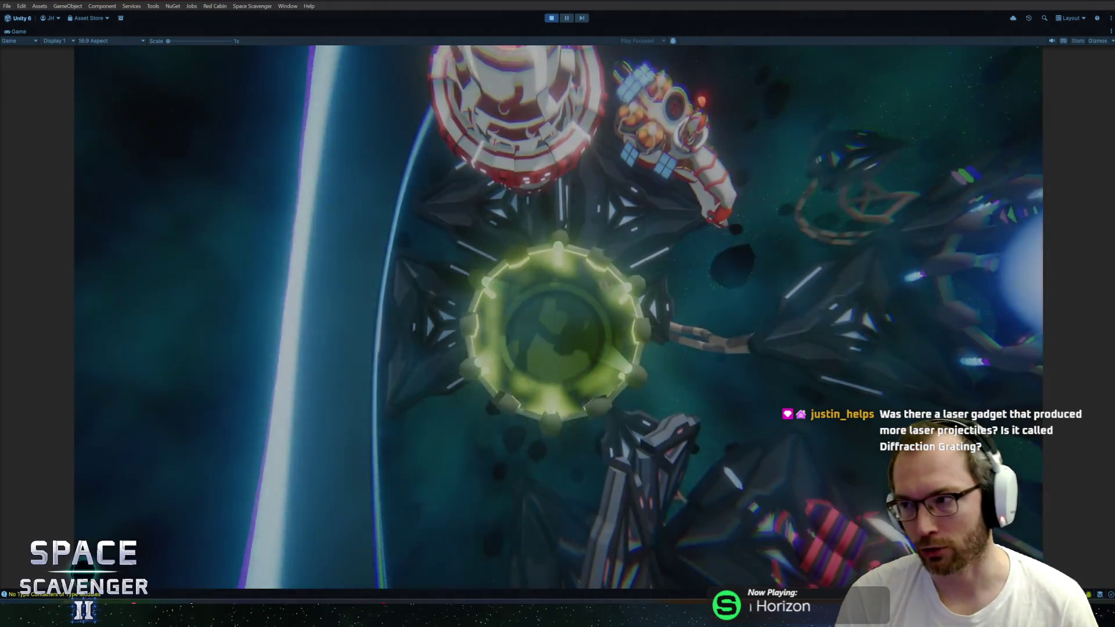
key(d)
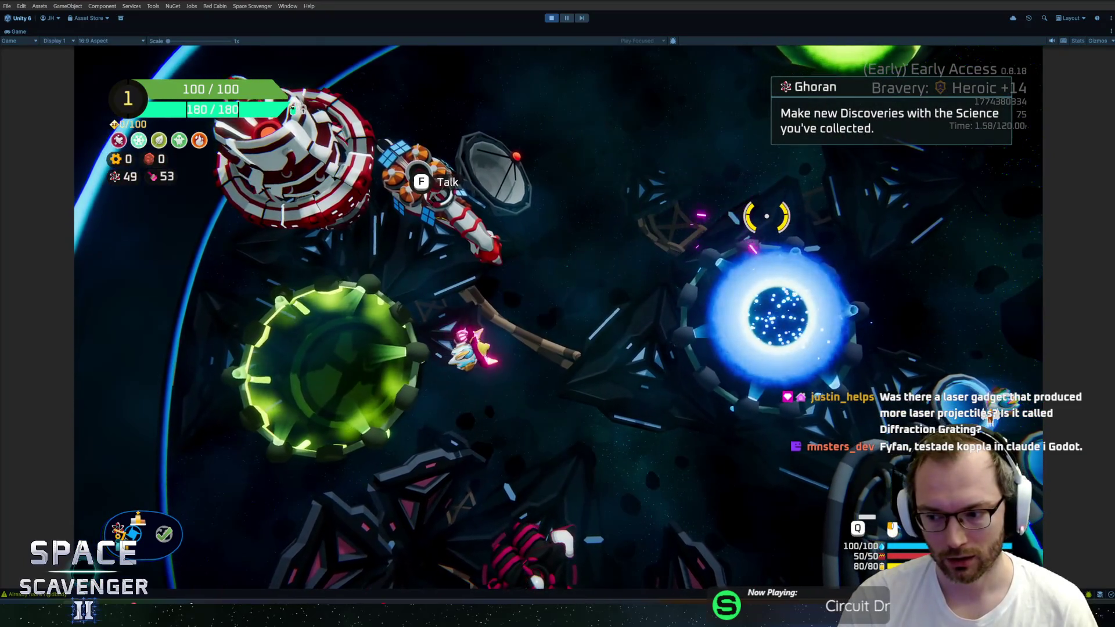
key(grave)
text(spawn training)
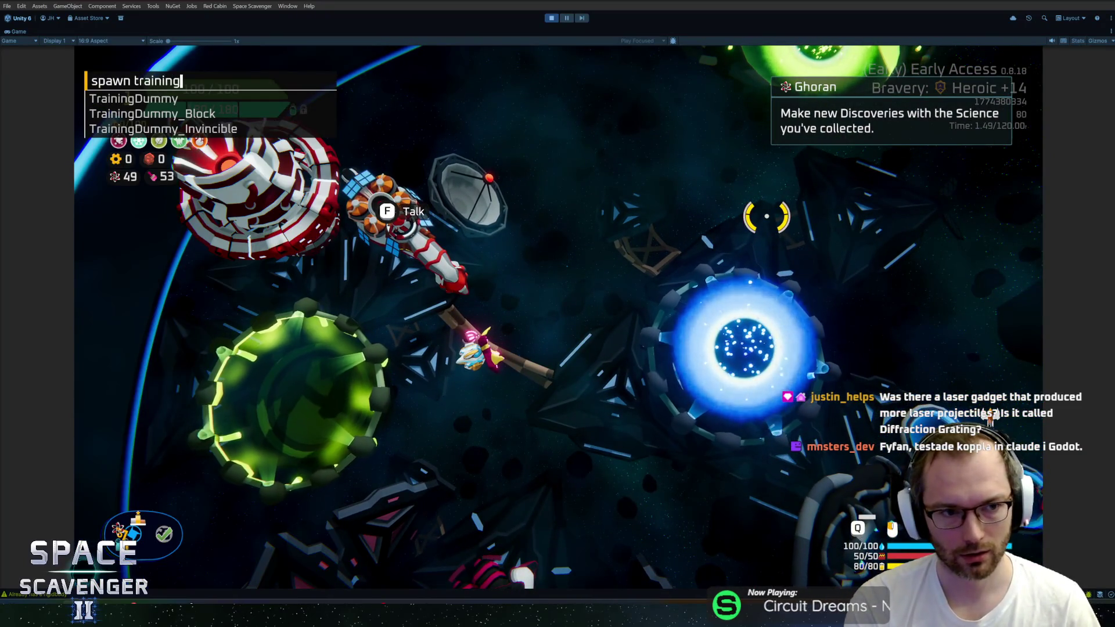
key(Down)
key(Down)
key(Down)
key(Tab)
key(Return)
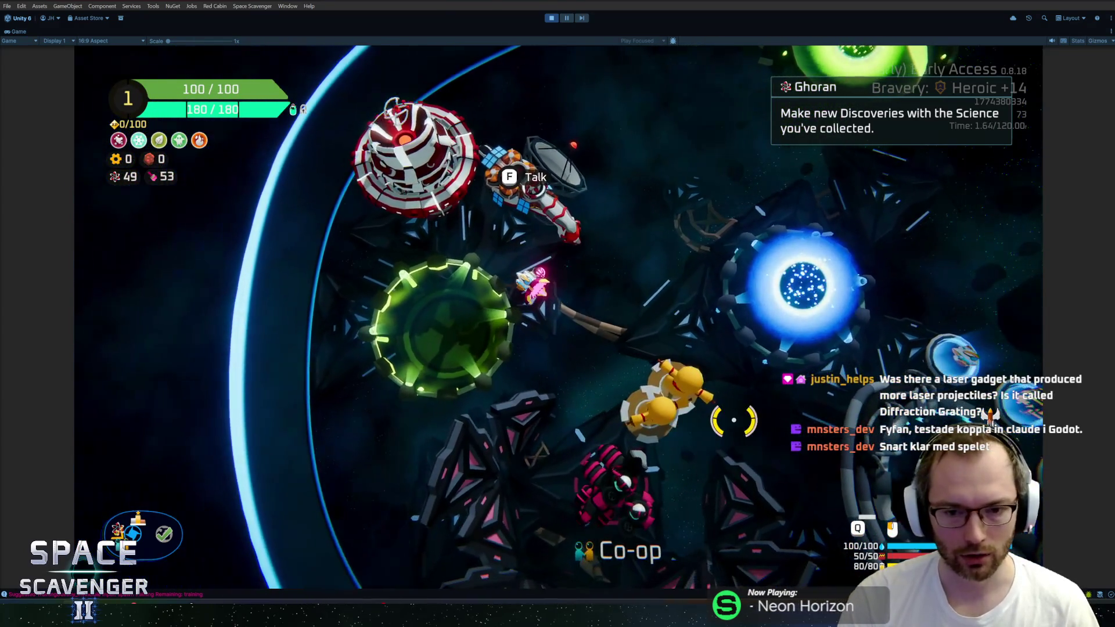
Add the LaserBearing gadget to the ship via 'gadget add laserbea' and check the inventory
key(Tab)
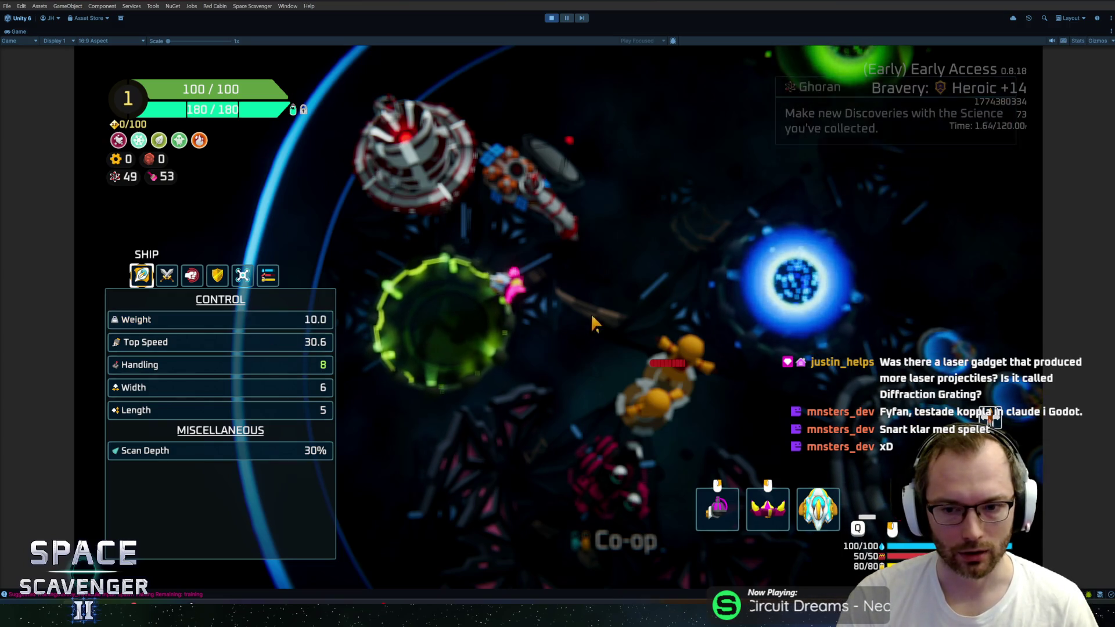
key(grave)
text(gadge)
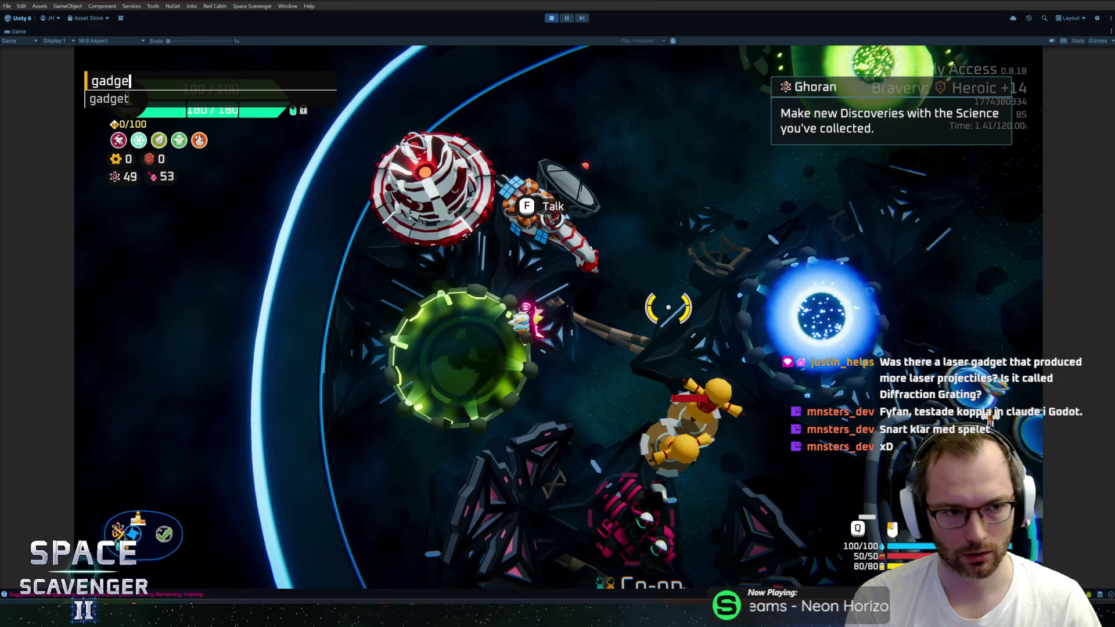
text(t add quan)
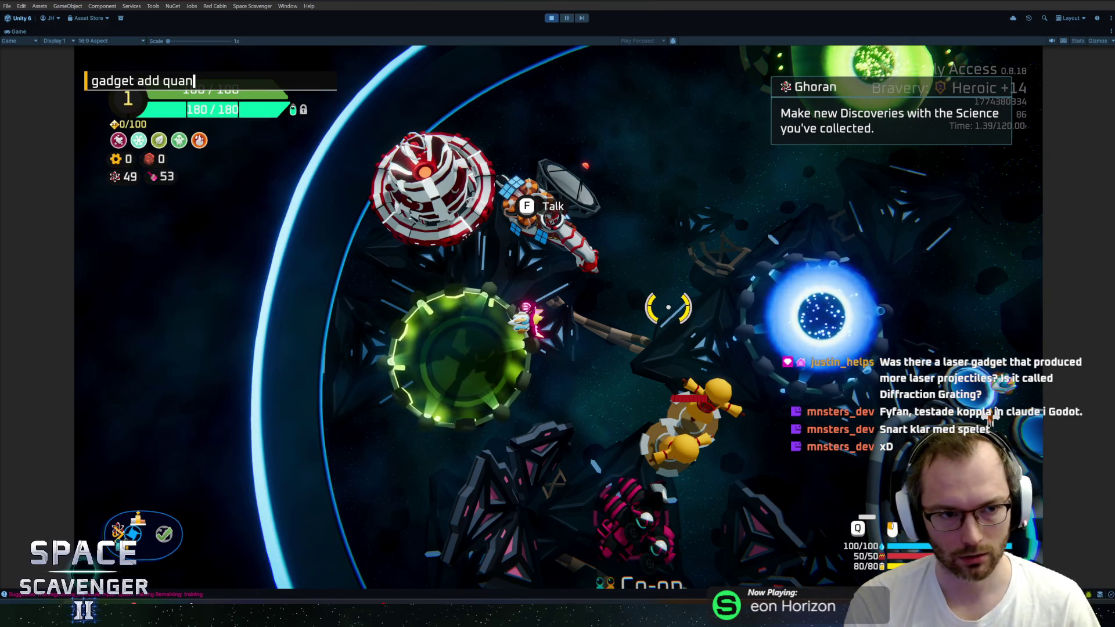
key(BackSpace)
key(BackSpace)
key(BackSpace)
text(laserbea)
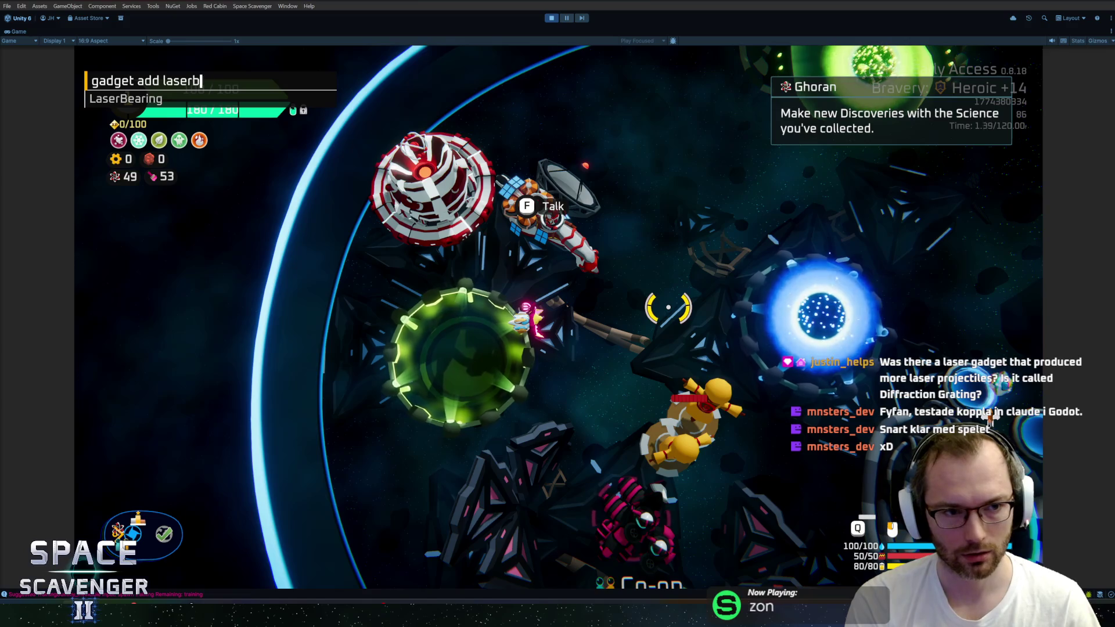
key(Return)
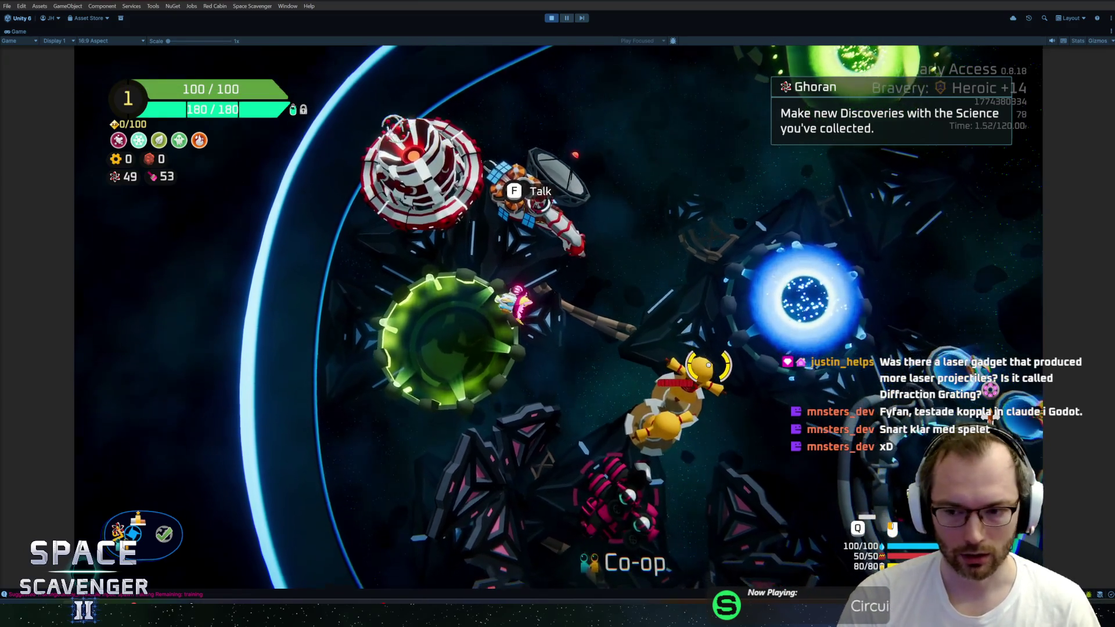
key(Tab)
mouse_move(990, 390)
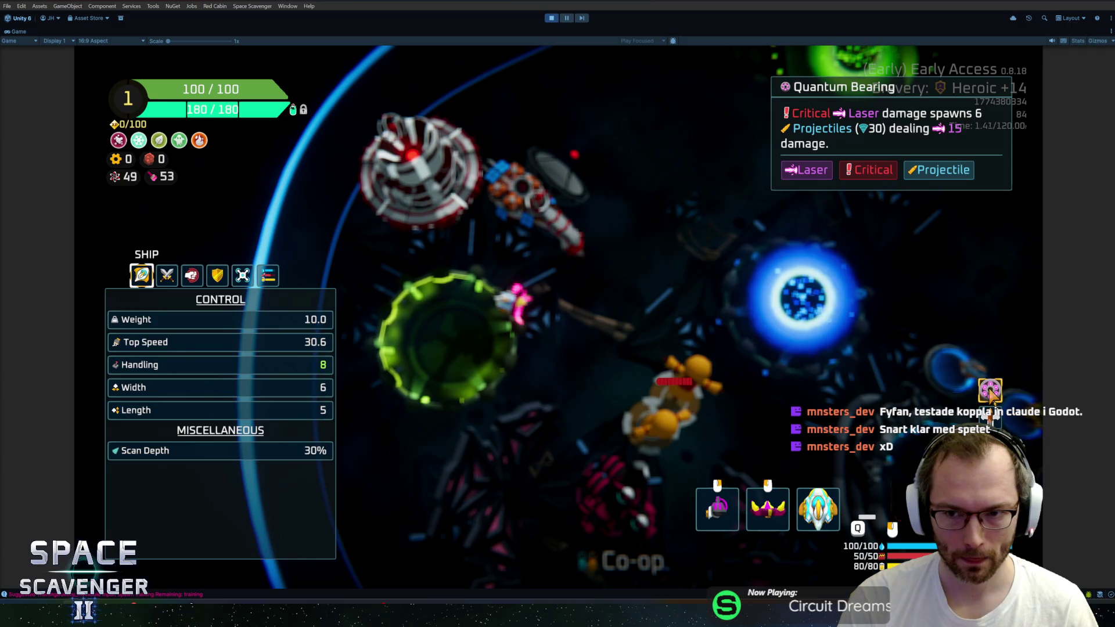
key(Tab)
Apply a CriticalChance addMult of 1 to the ship stats, test, then stop play mode
key(grave)
key(Up)
key(Up)
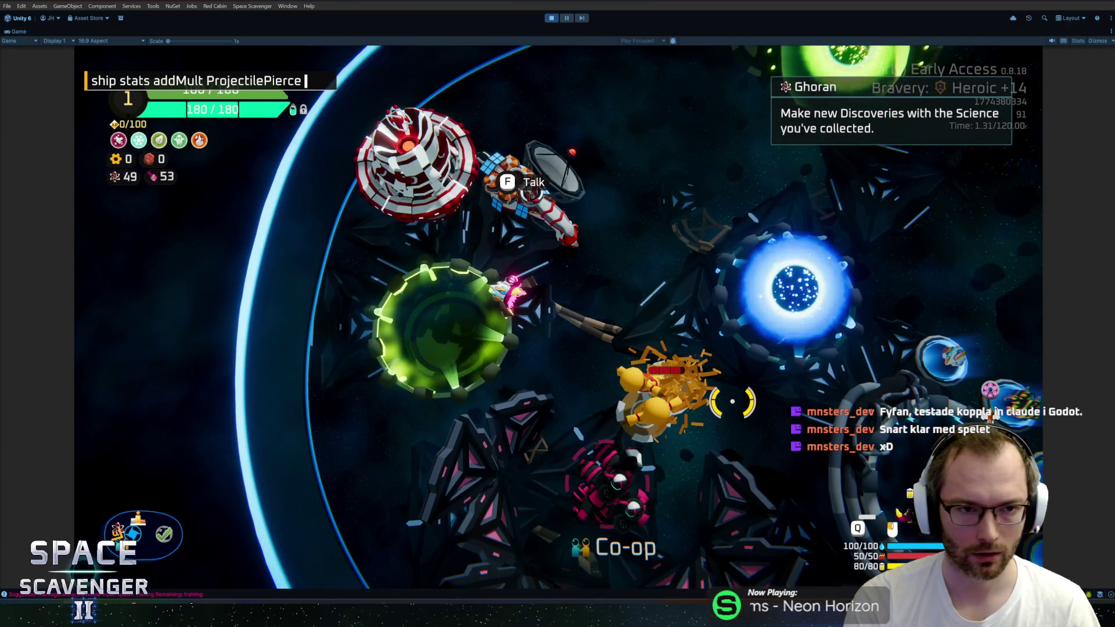
key(BackSpace)
key(BackSpace)
key(BackSpace)
text(CriticalC)
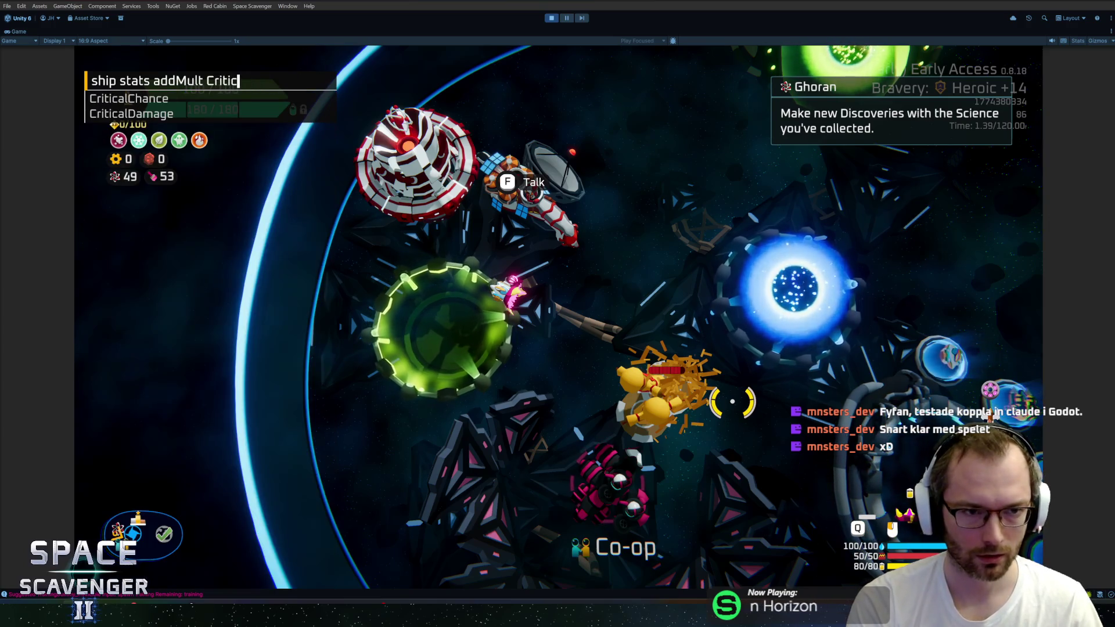
key(Tab)
text(1)
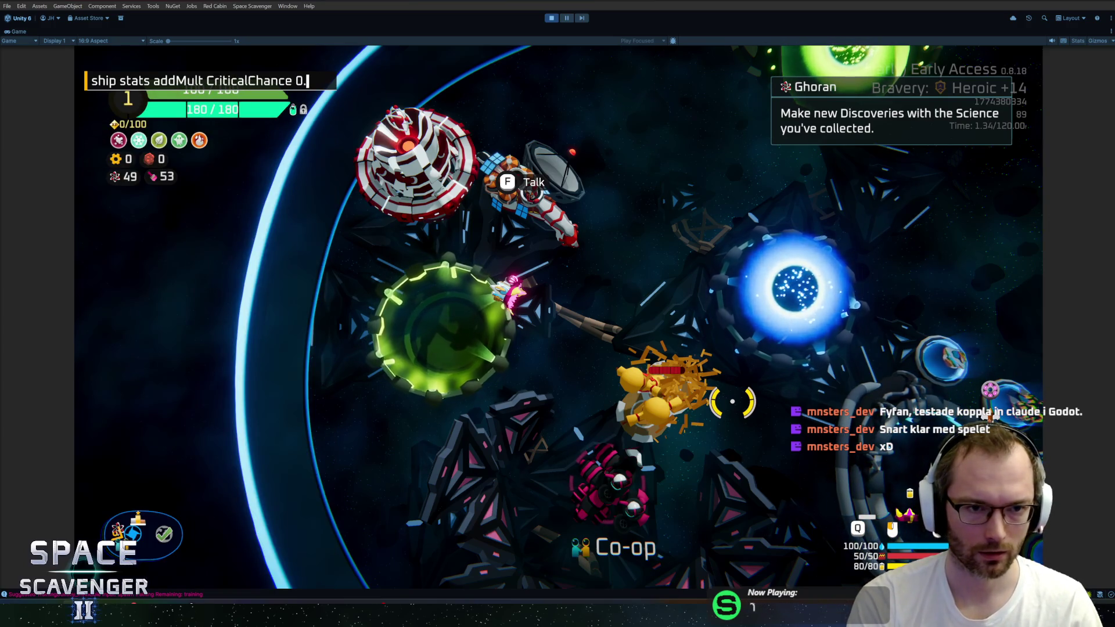
key(Return)
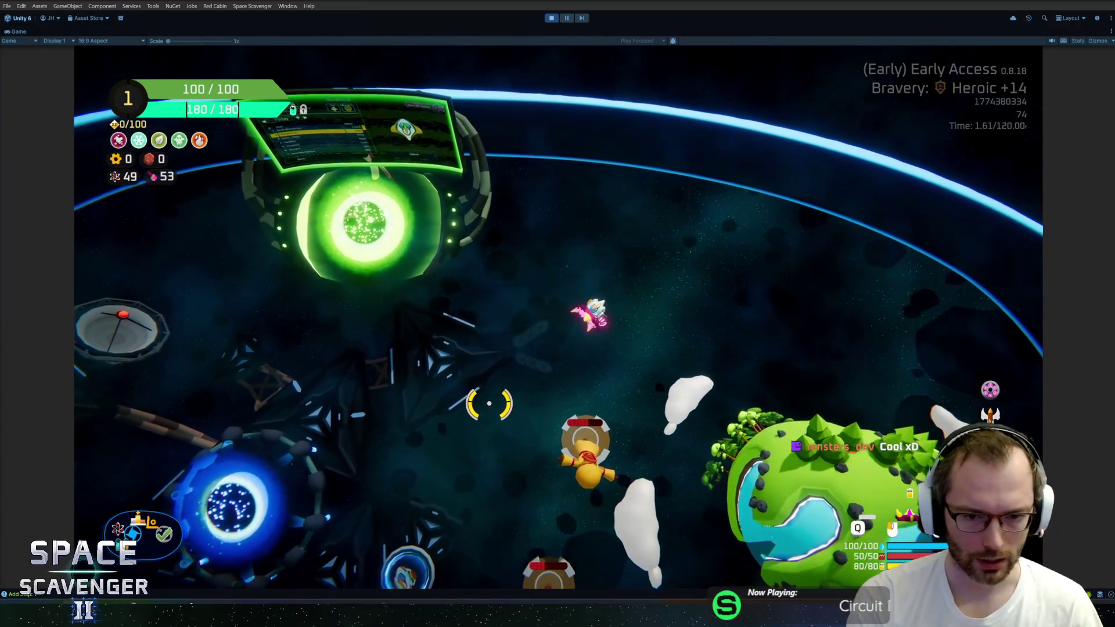
key(ctrl+p)
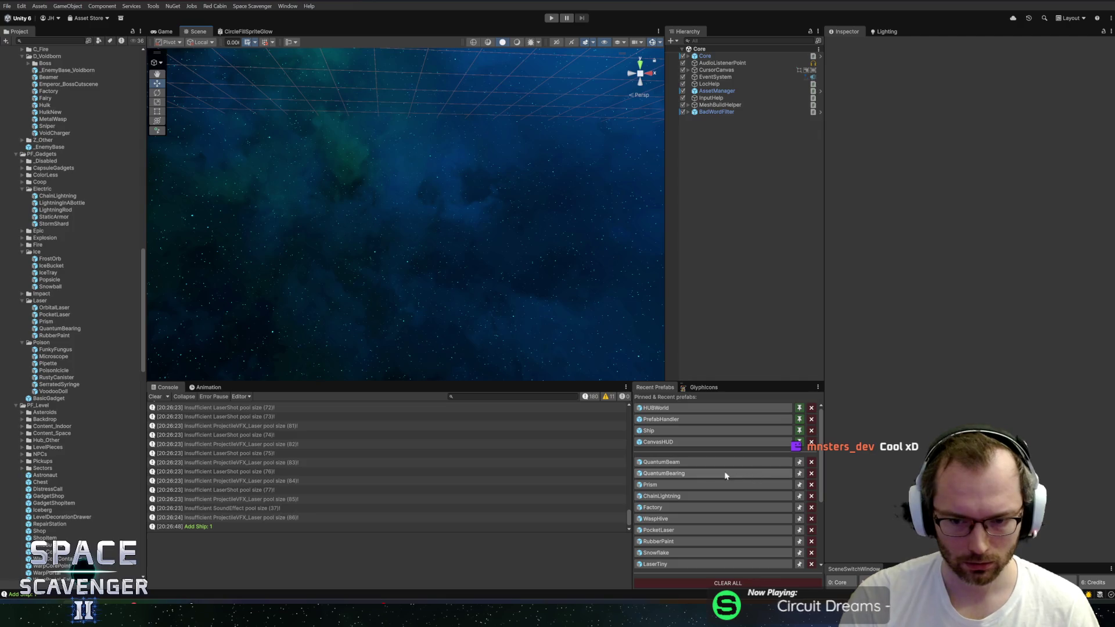
Open the QuantumBearing prefab for editing and select its Shooter object
click(666, 476)
click(65, 329)
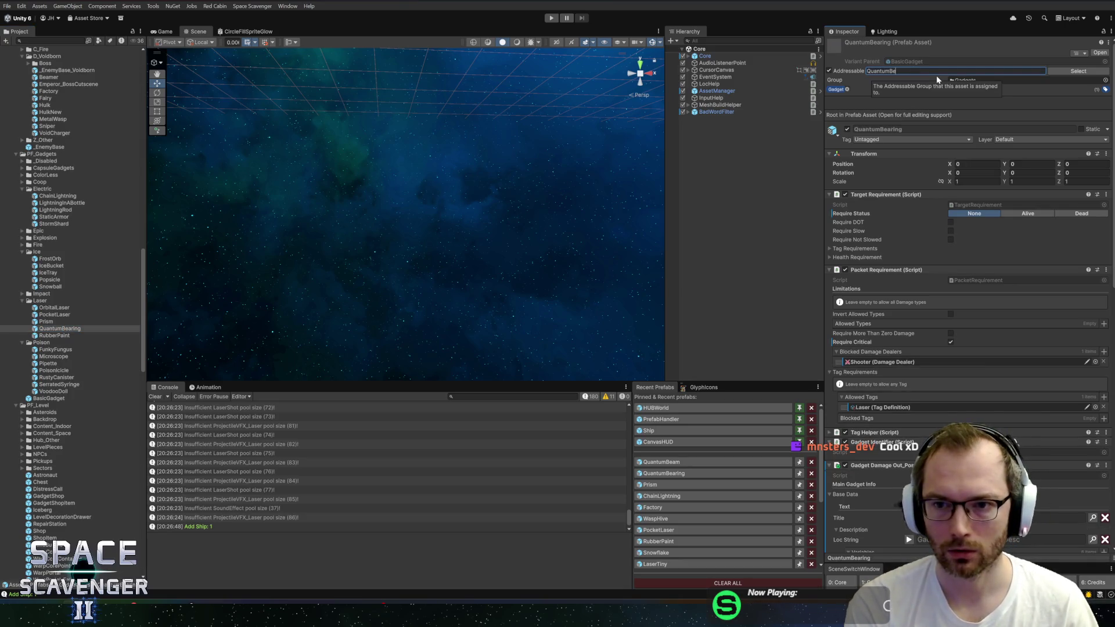
click(713, 243)
double_click(59, 330)
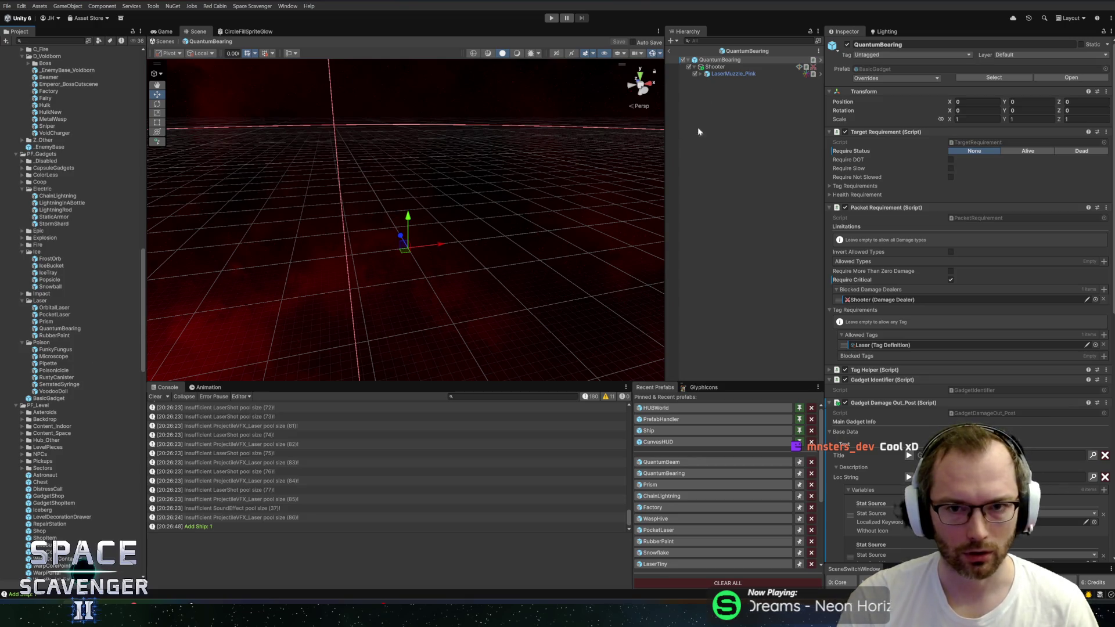
click(716, 67)
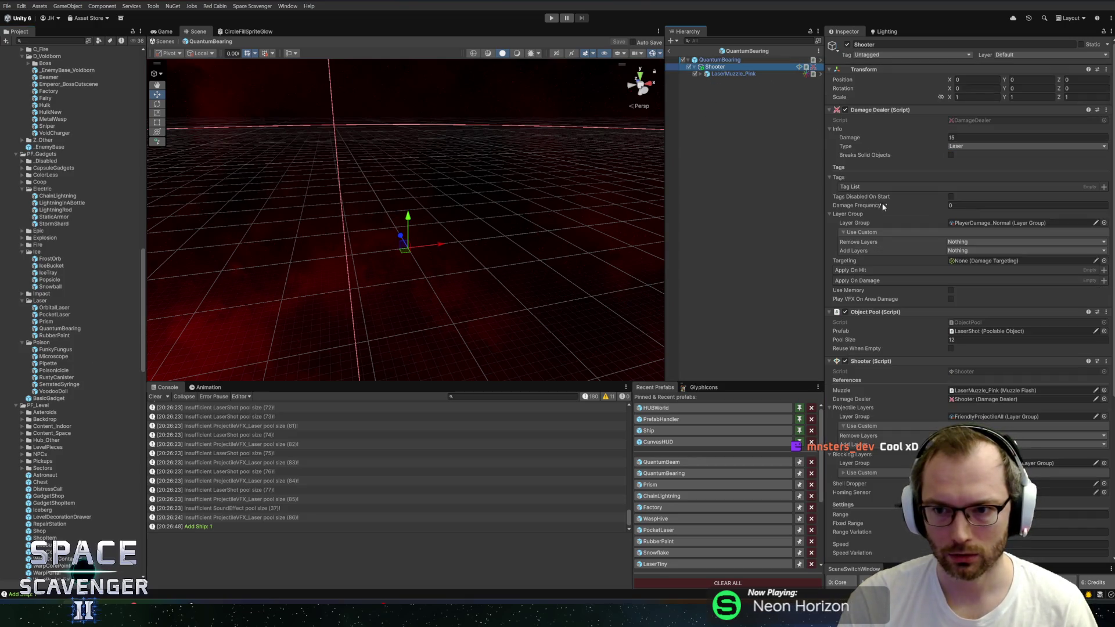
Enable Shooter aim assist with the AimAssist layer group, then start play mode
scroll(884, 209, down, 5)
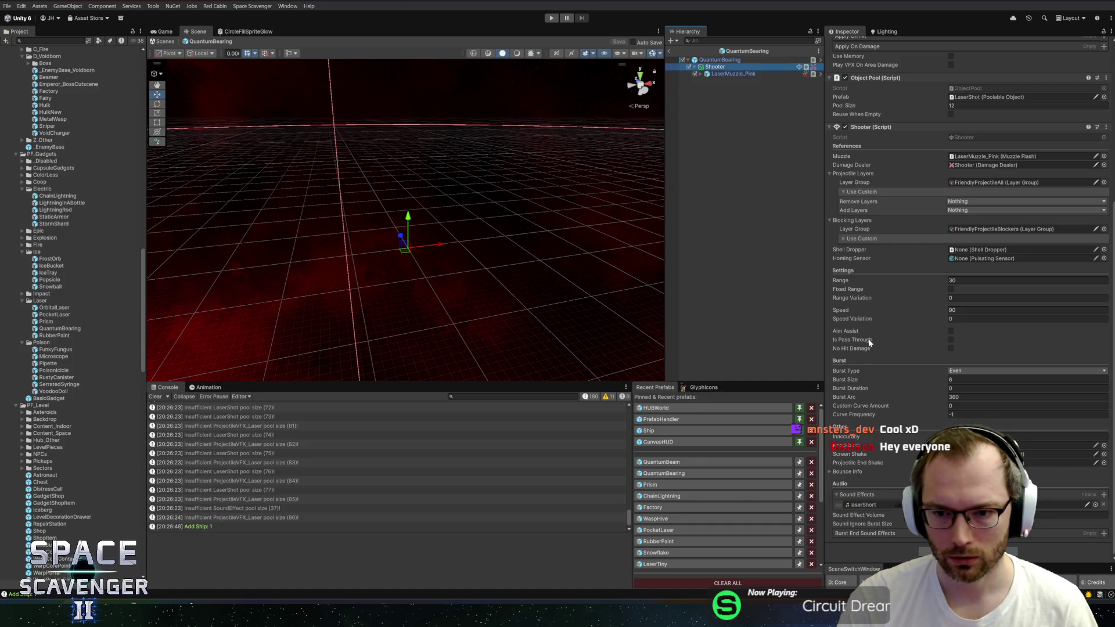
click(950, 332)
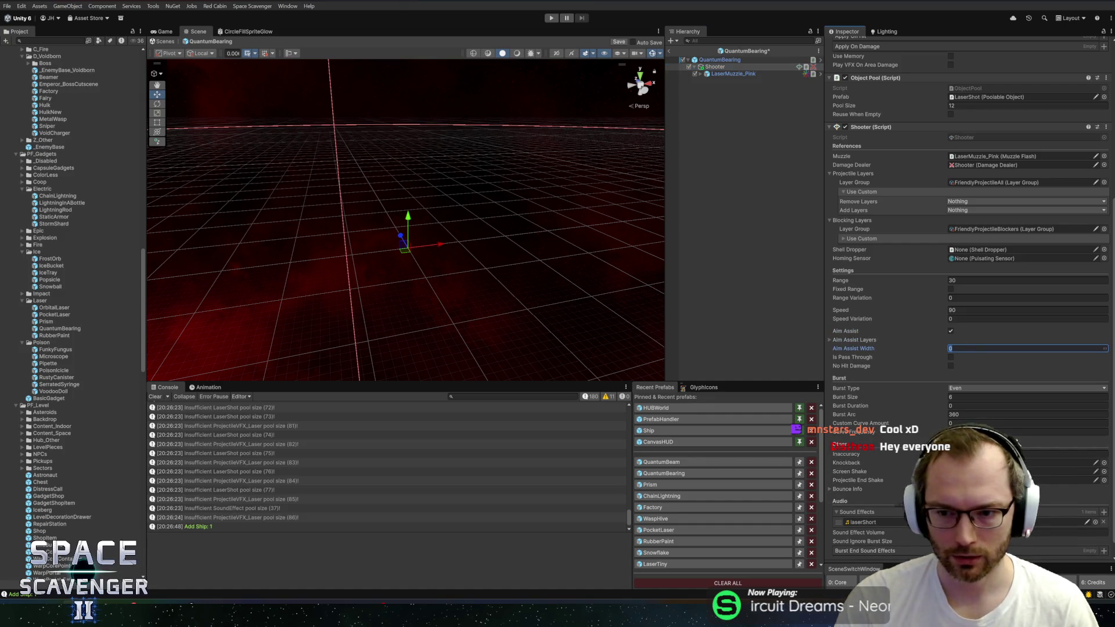
text(10)
click(870, 341)
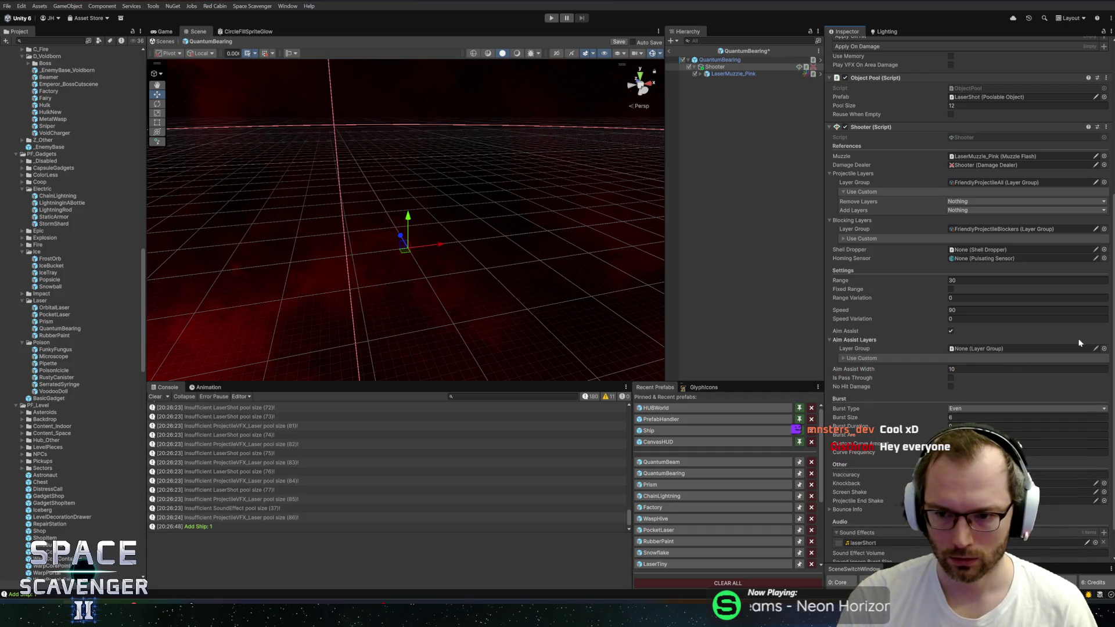
click(1104, 349)
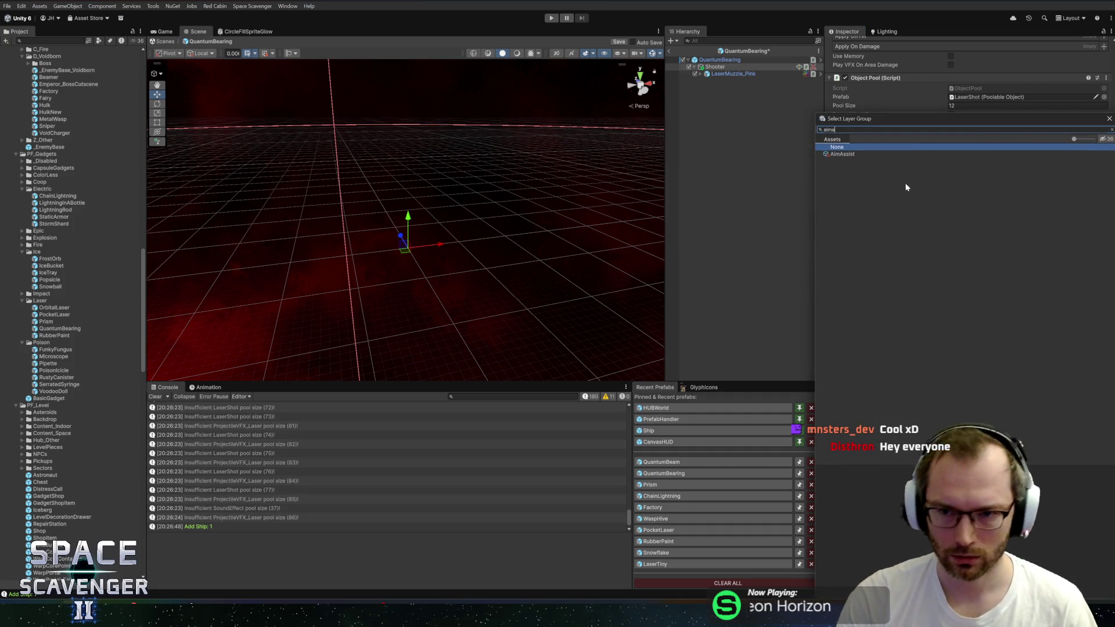
double_click(849, 155)
click(870, 340)
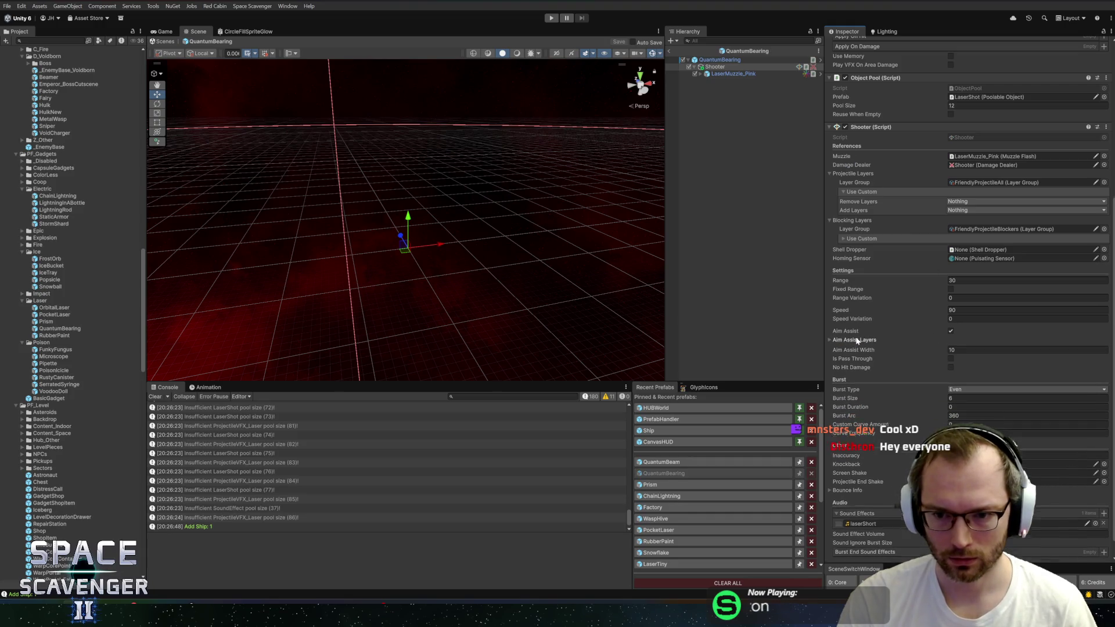
click(553, 18)
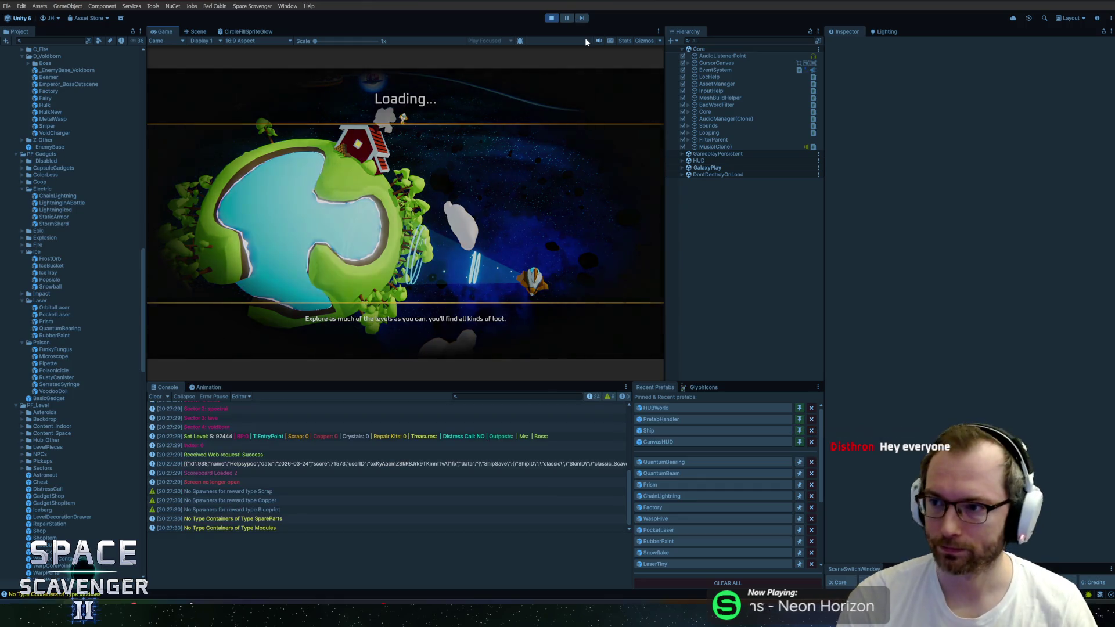
Maximize the Game view and spawn five invincible training dummies, repeating the spawn command
double_click(172, 34)
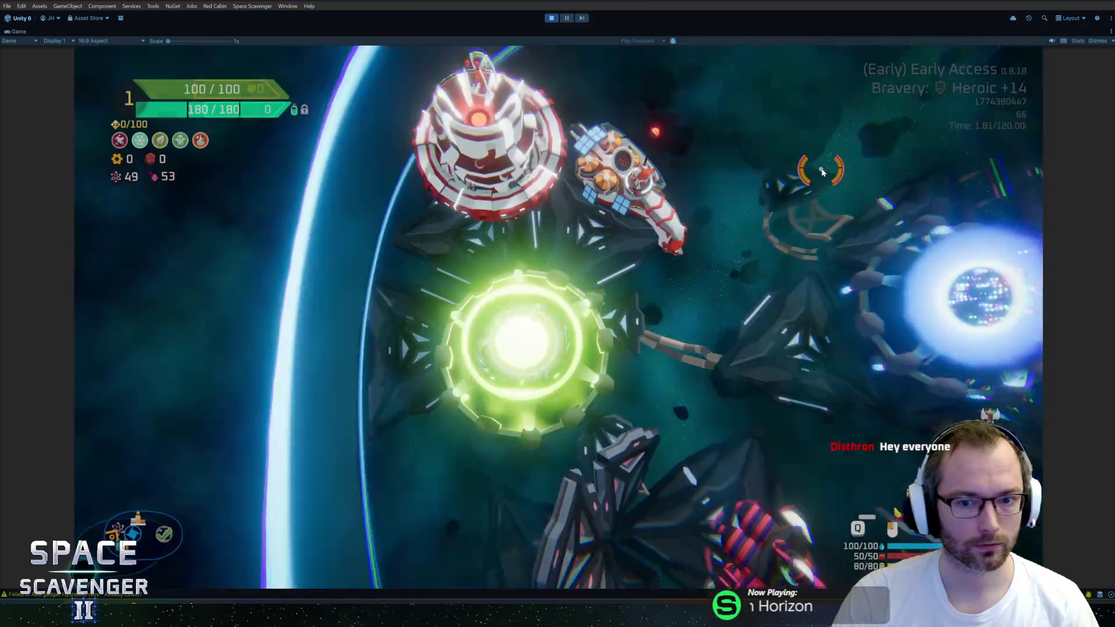
text(spawn )
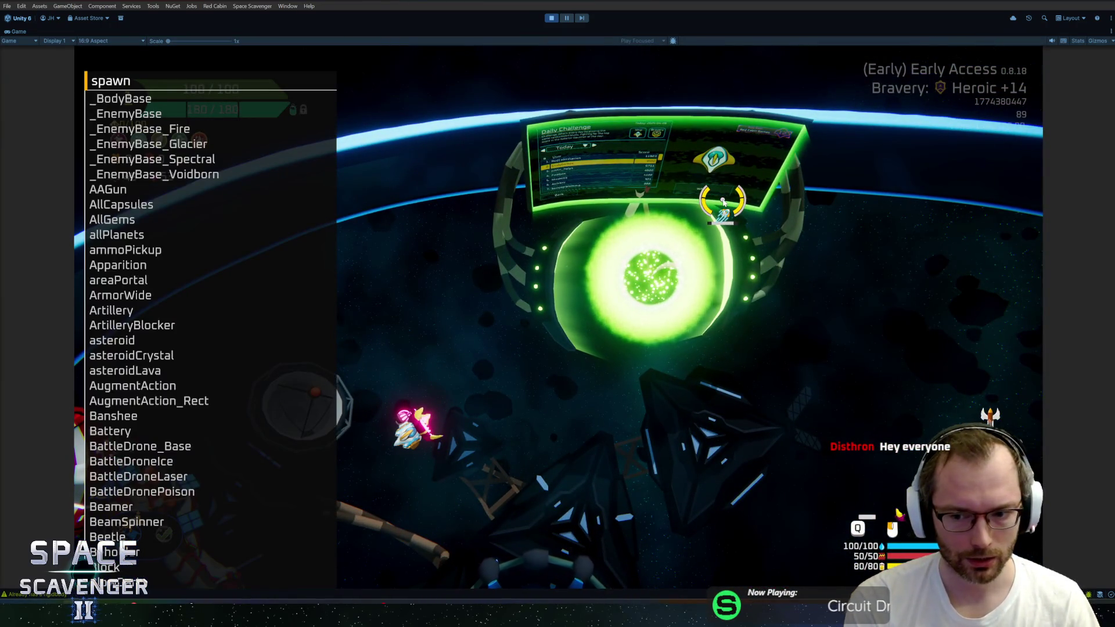
text(traINING)
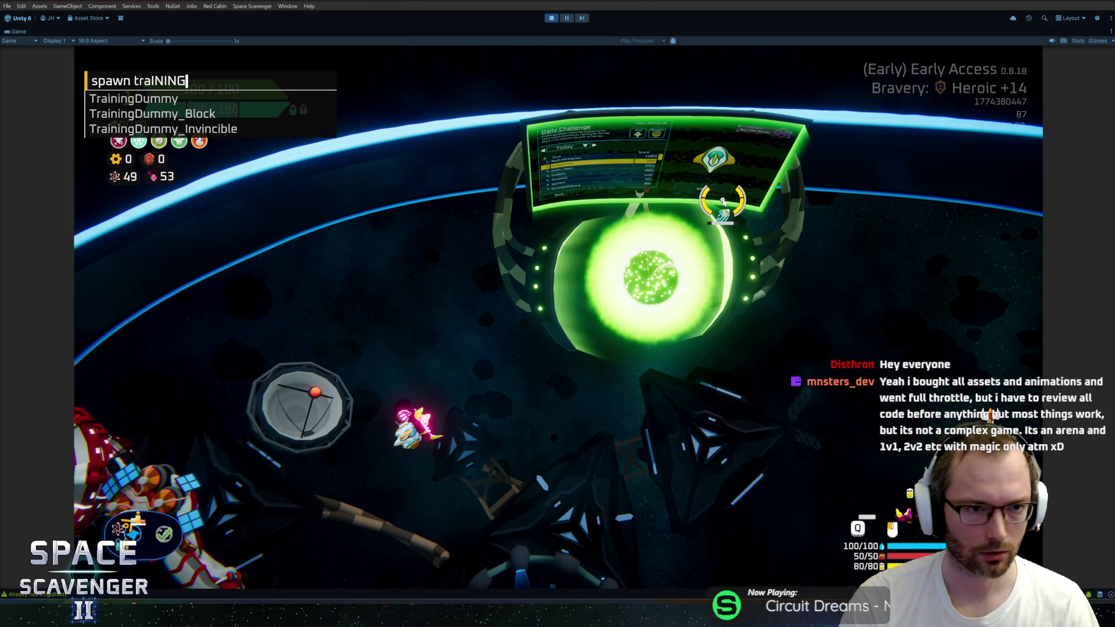
key(Down)
key(Down)
key(Down)
key(Tab)
text(5)
key(Return)
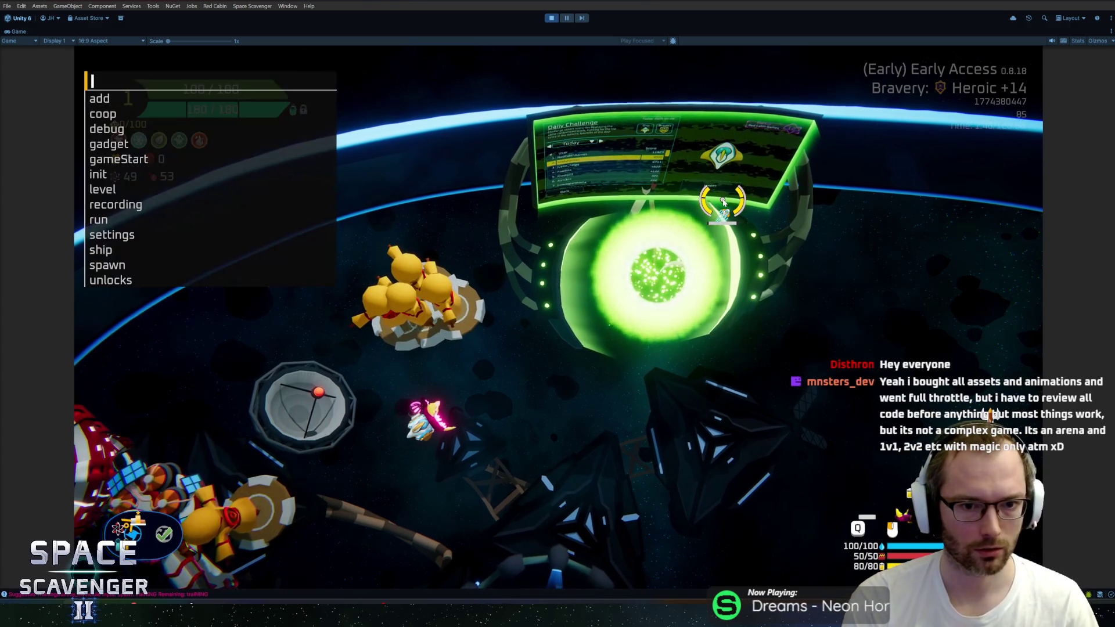
key(Escape)
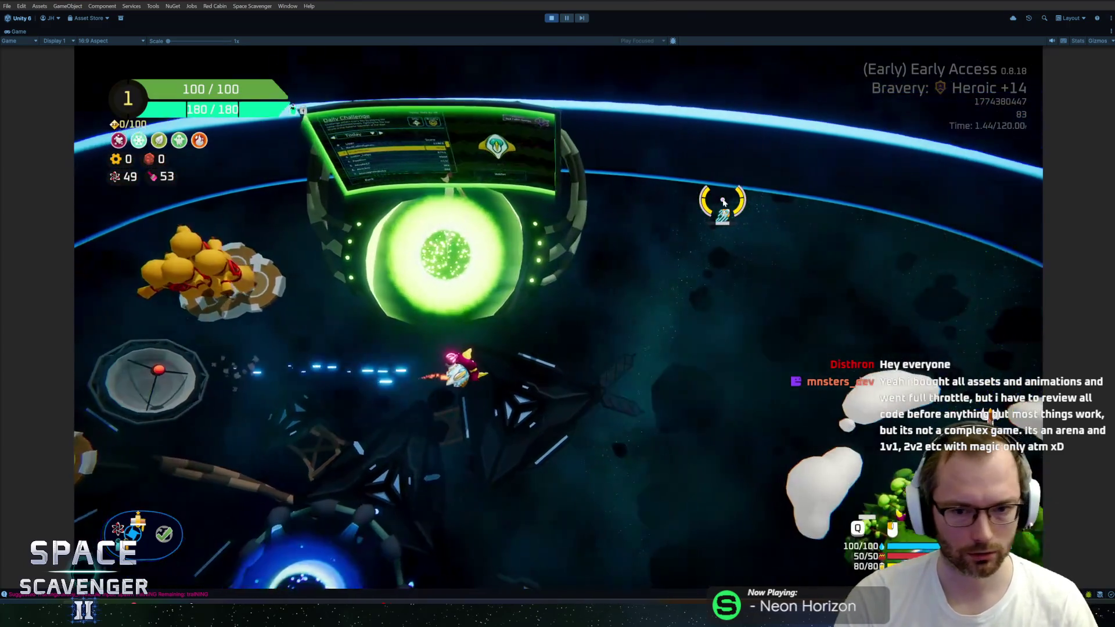
key(grave)
key(Up)
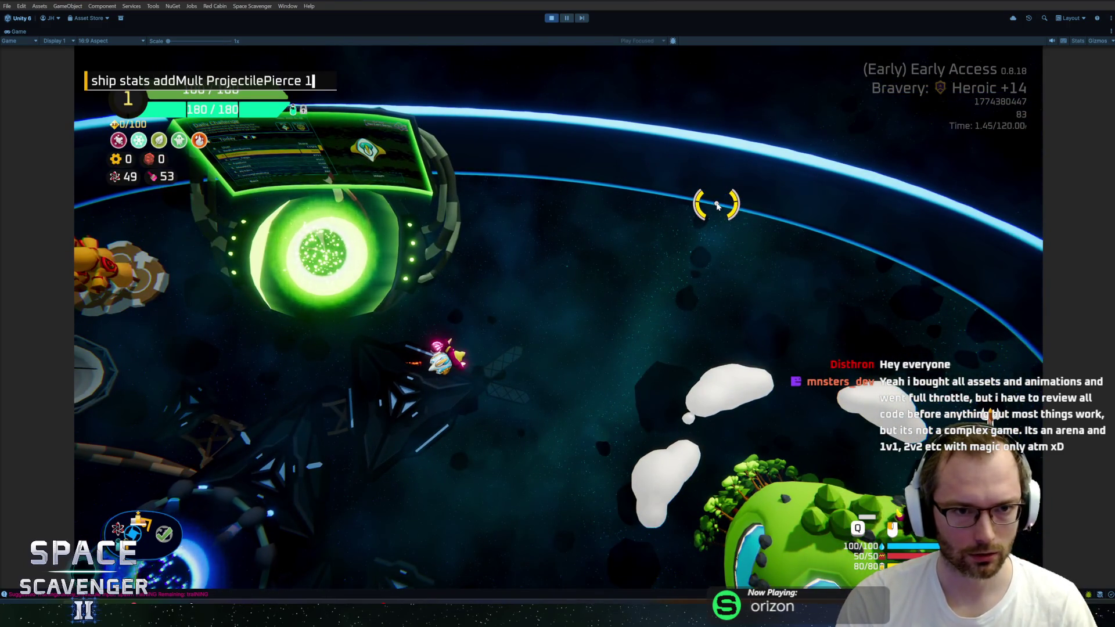
key(Return)
key(Escape)
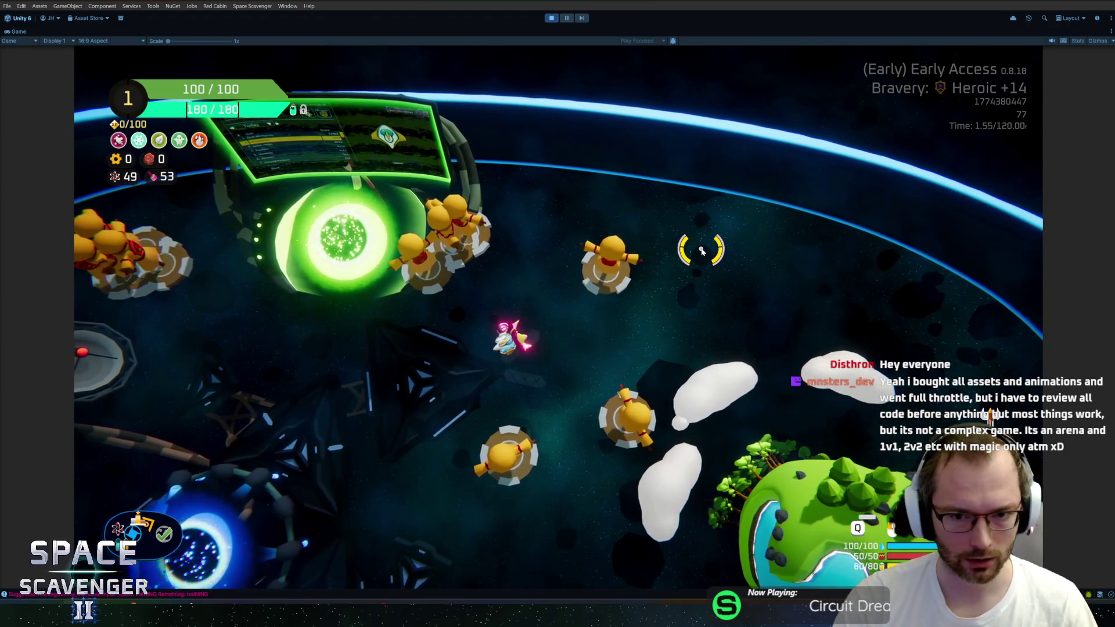
Add the LaserBearing gadget, enter a ship stats addMult command, test, then stop play mode
key(grave)
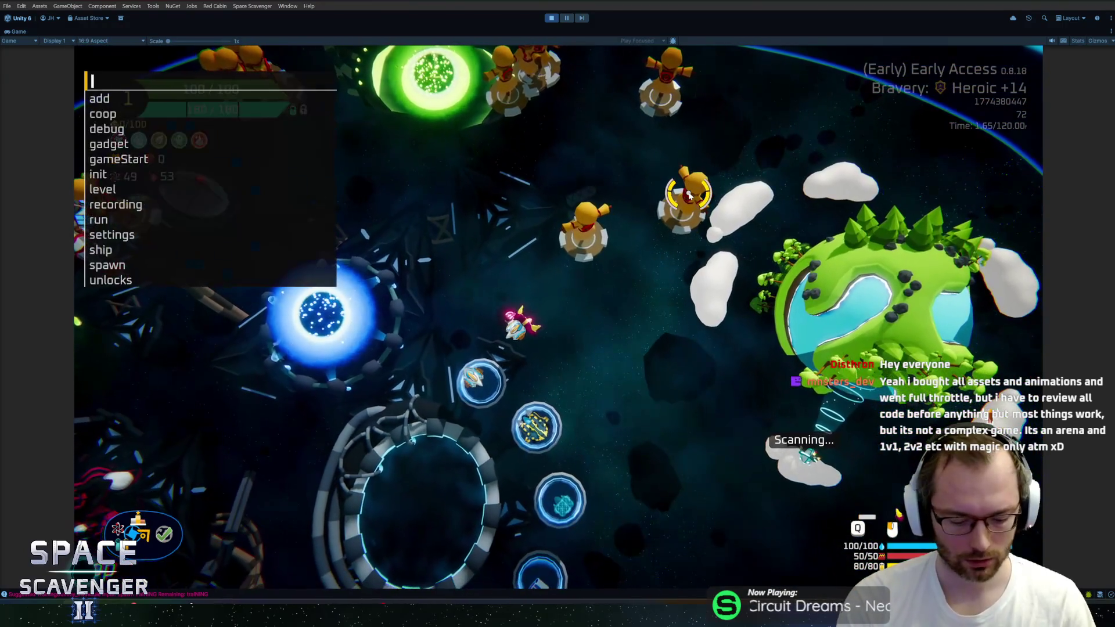
text(gadget add qu)
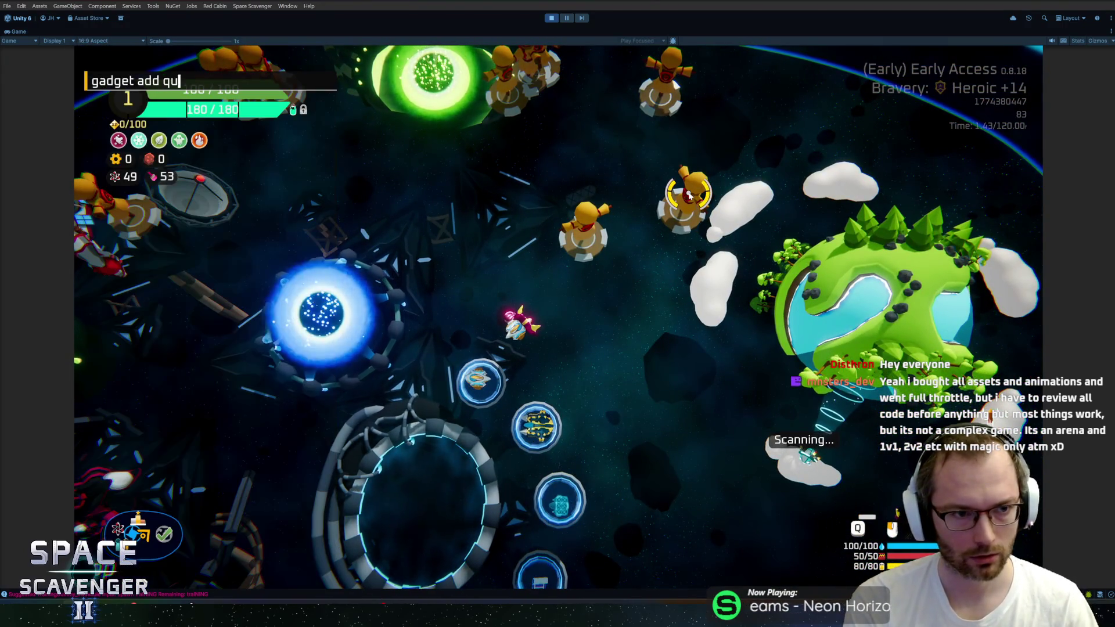
key(BackSpace)
key(BackSpace)
key(BackSpace)
text(laser)
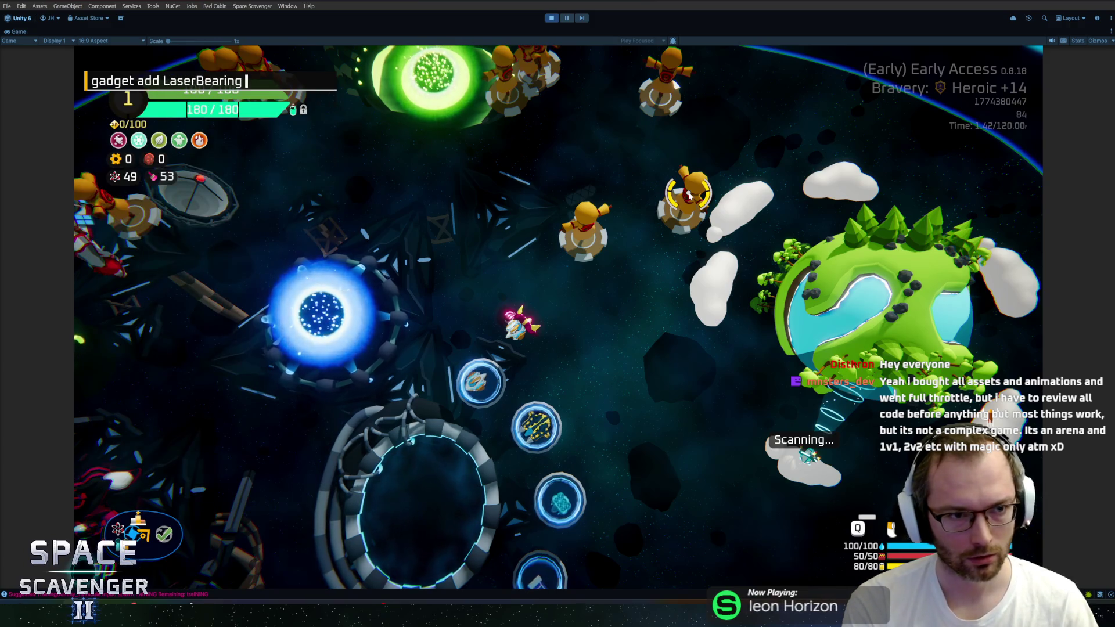
key(Return)
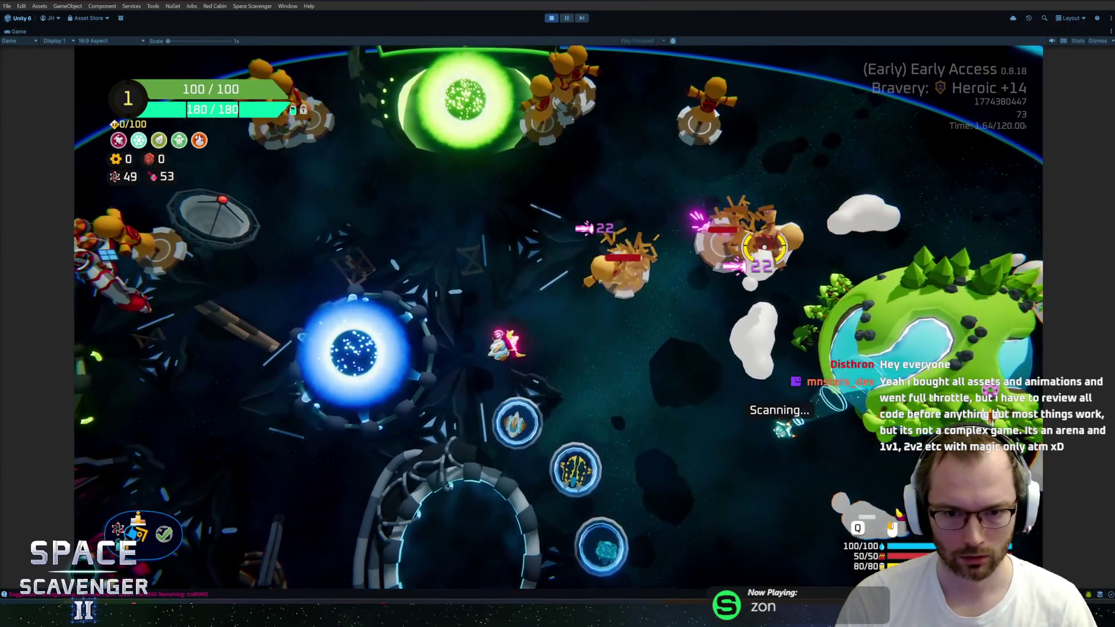
key(grave)
text(ship stats addm)
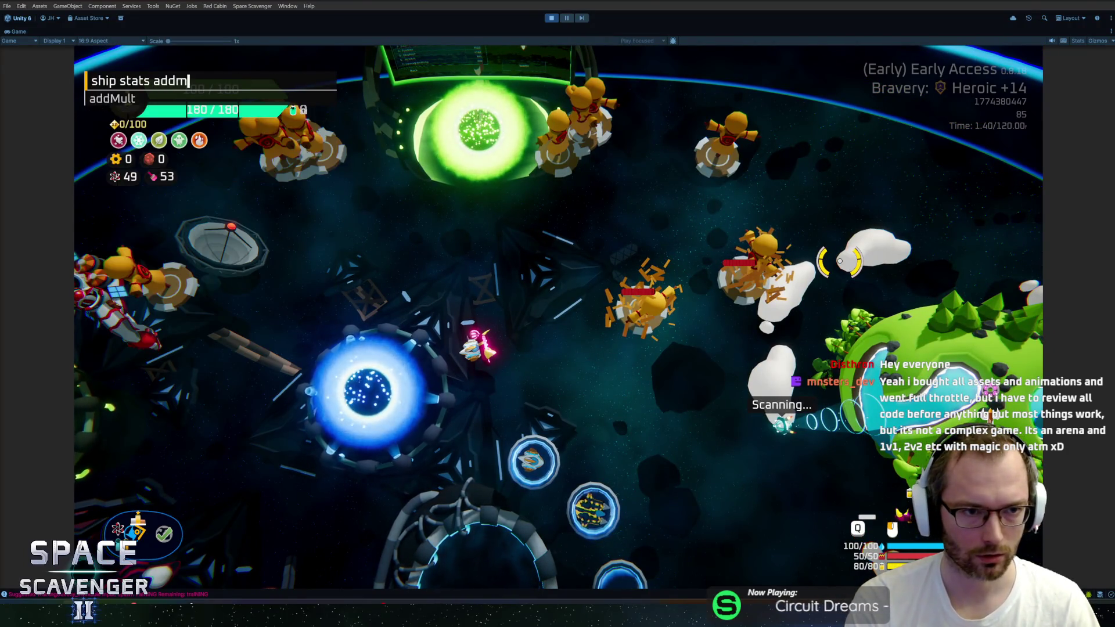
key(Tab)
text(d)
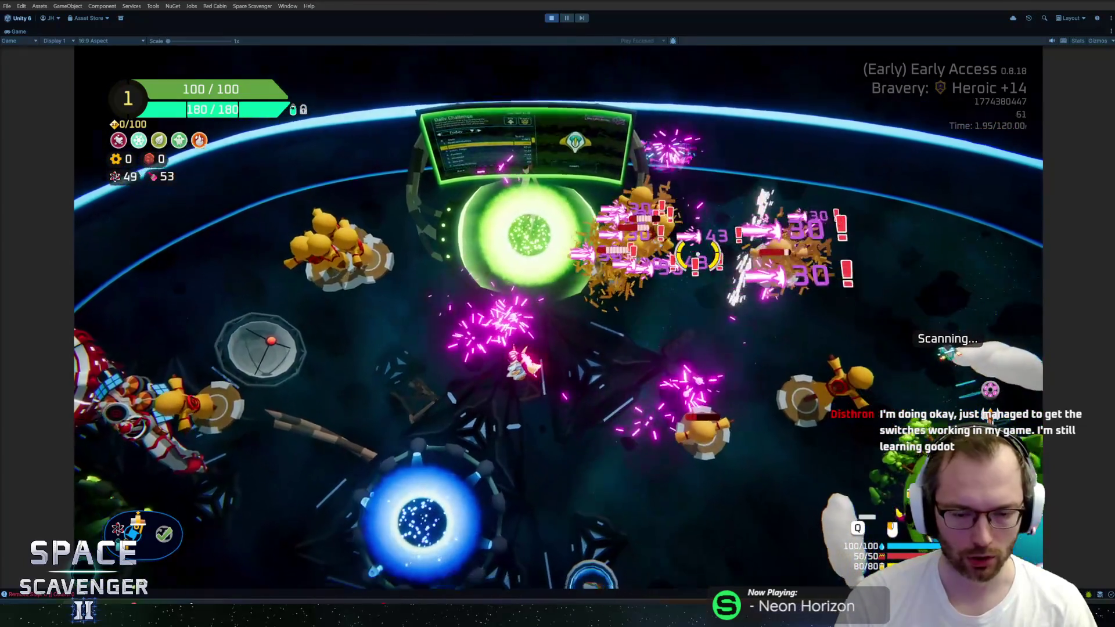
key(ctrl+p)
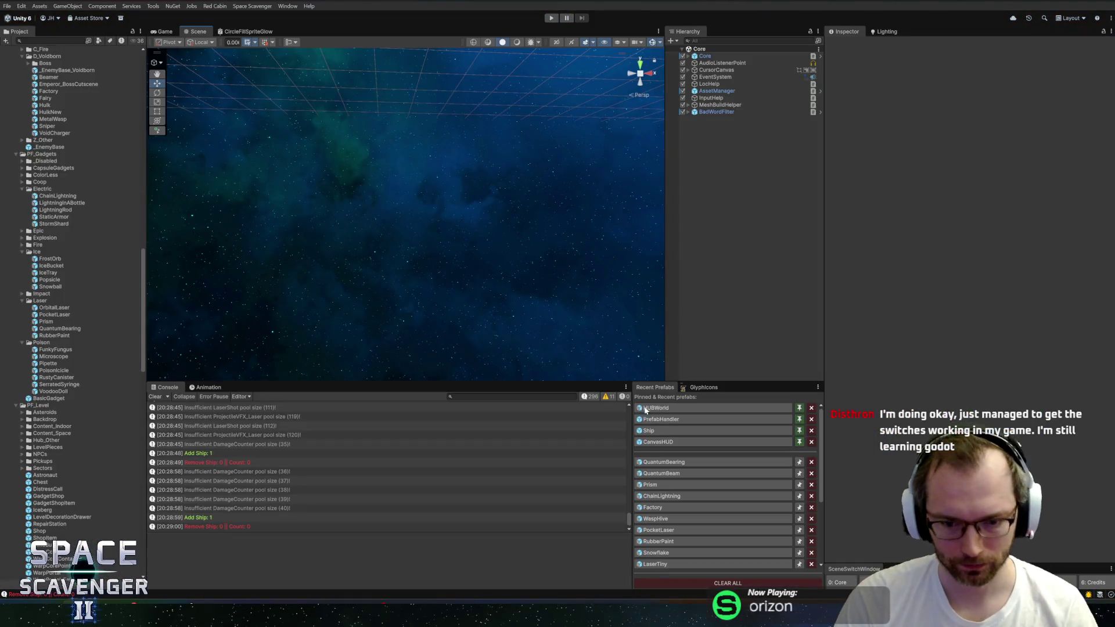
text(damage)
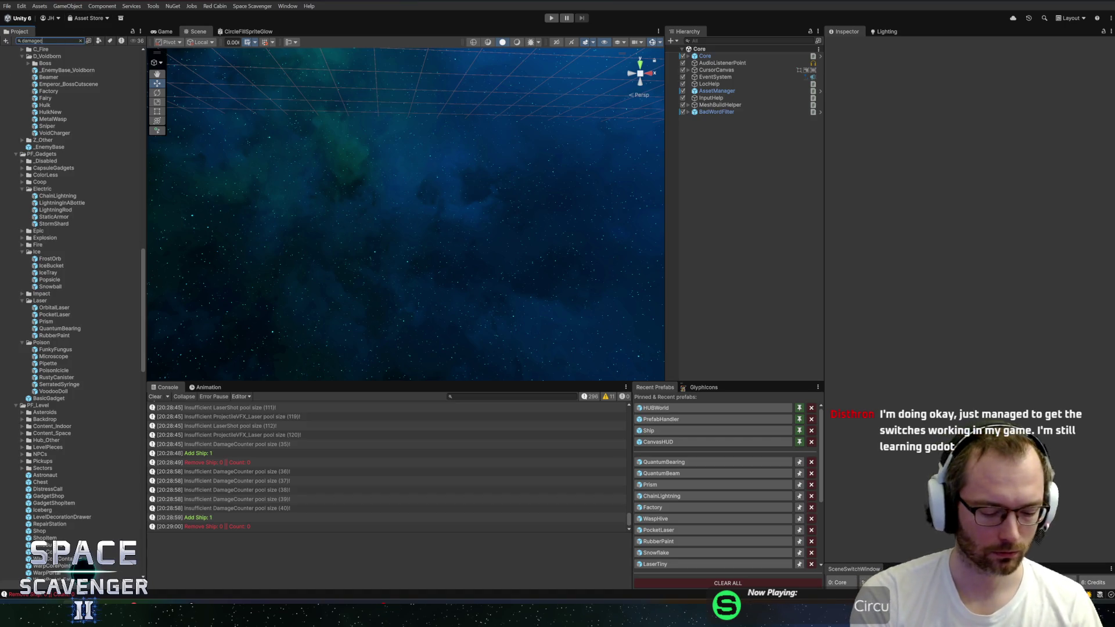
Inspect the DamageCounter prefab, exit it, and start play mode with the Game view maximized
text(ou)
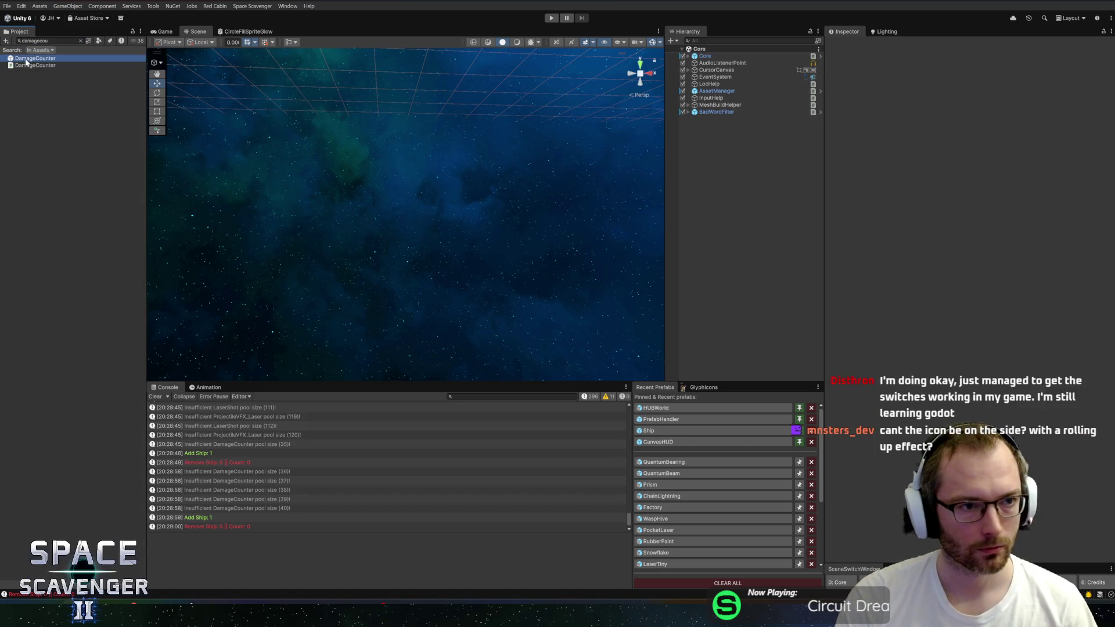
double_click(26, 59)
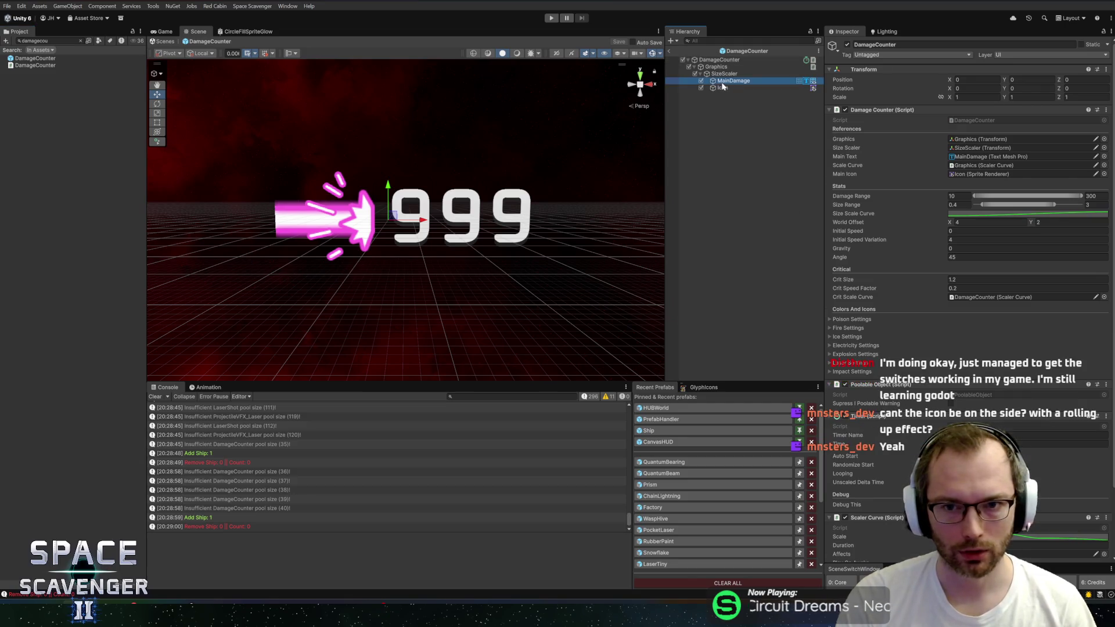
click(670, 53)
click(552, 18)
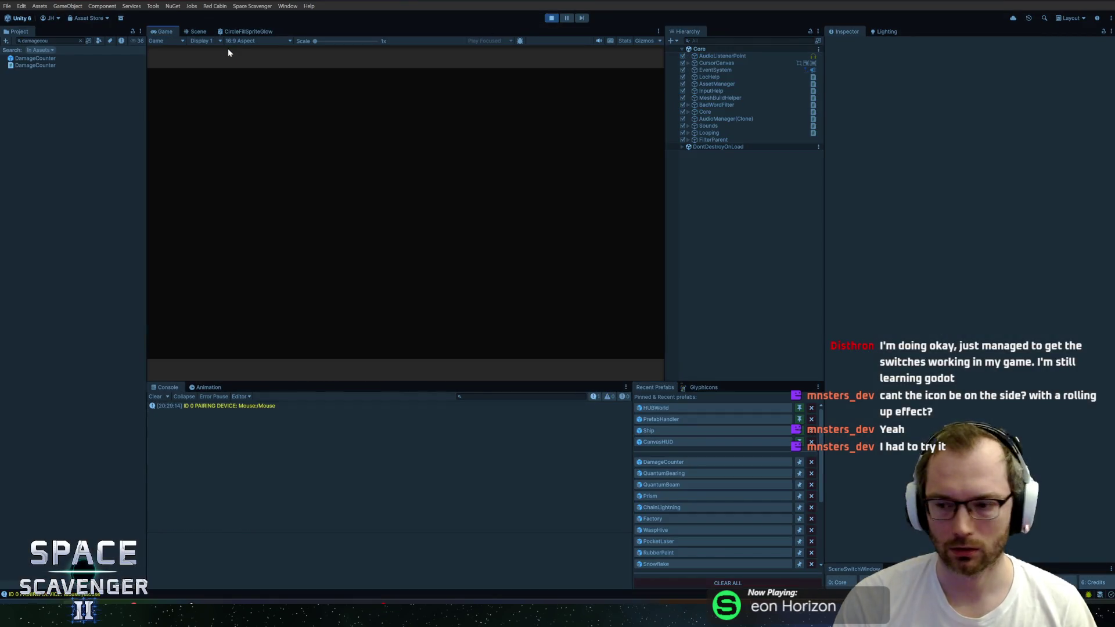
double_click(162, 31)
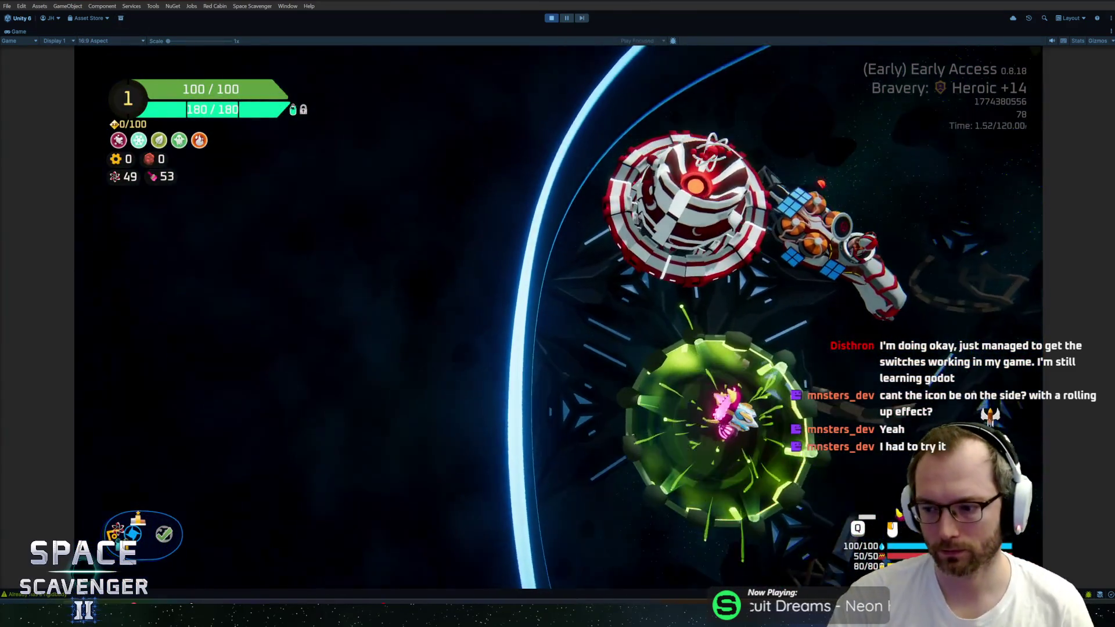
Fly the ship right, then spawn a TrainingDummy from the in-game debug console
key(d)
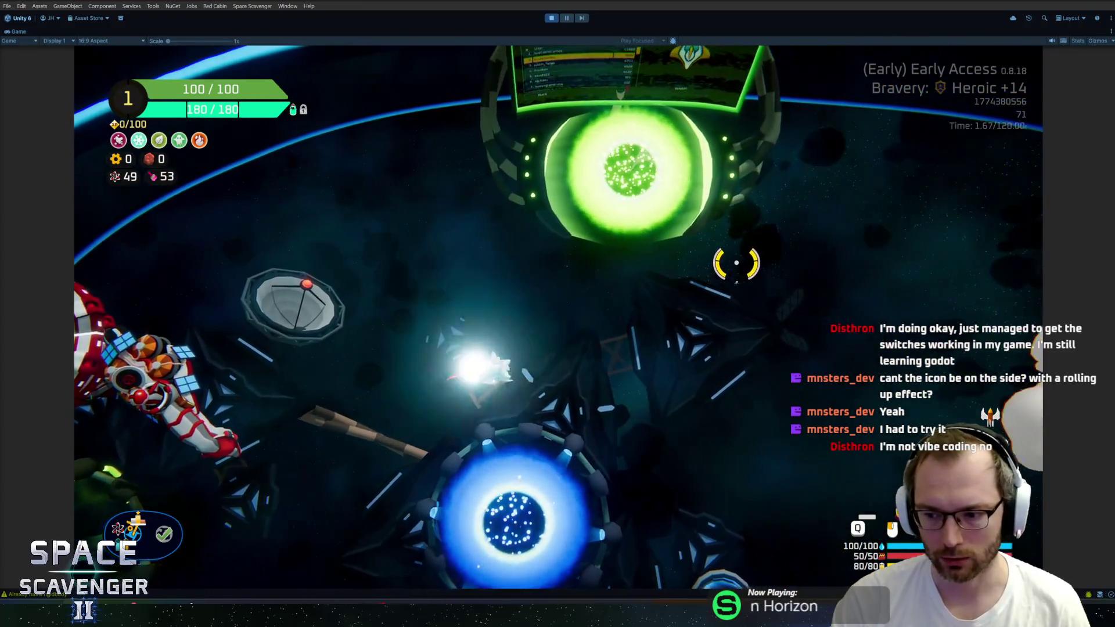
key(grave)
text(spawn)
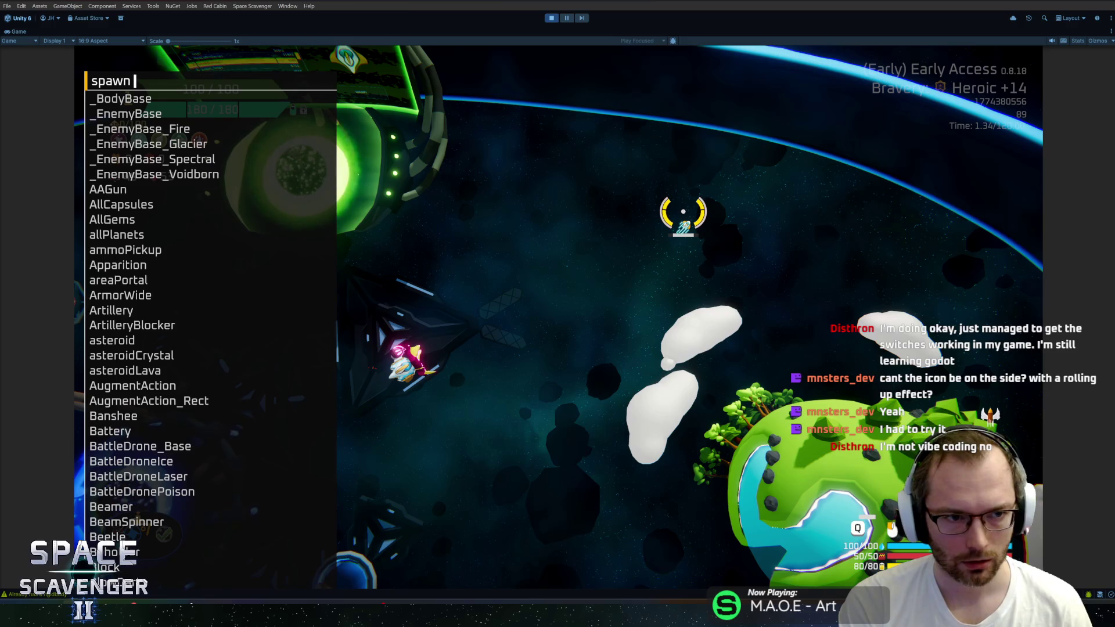
text(trai)
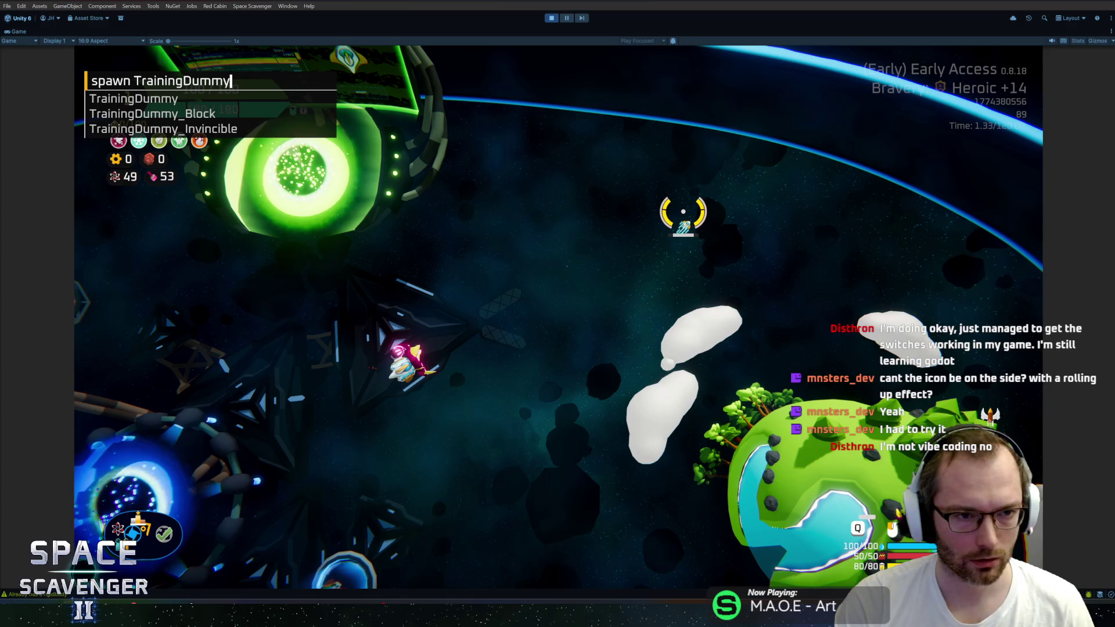
key(Return)
Add a 0.6 CriticalChance multiplier with 'ship stats addMult CriticalChance'
key(grave)
text(ship)
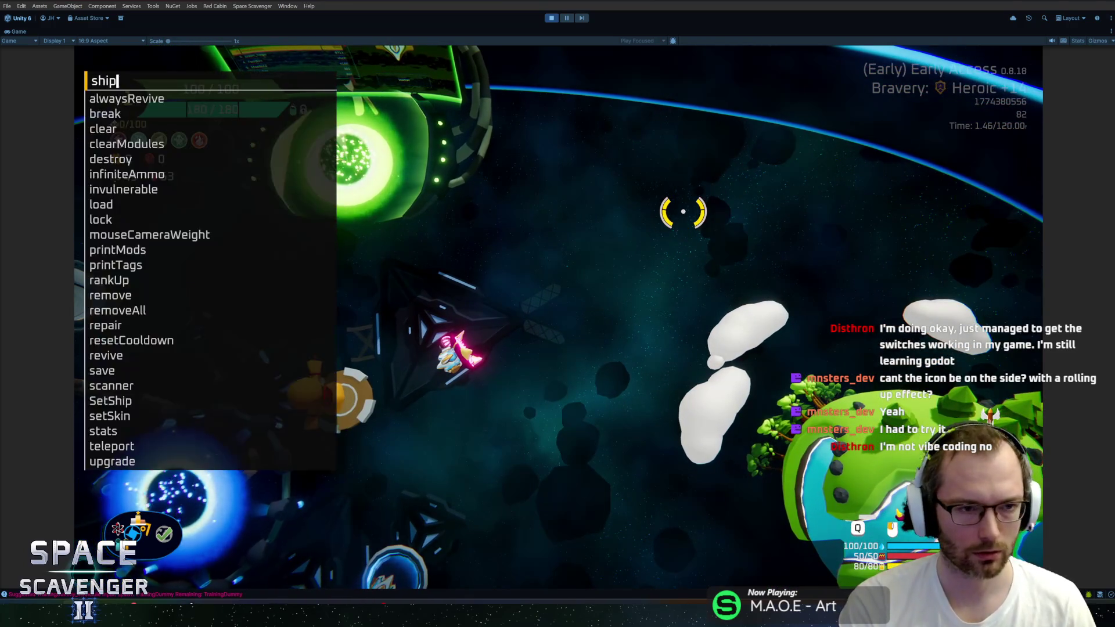
text( stats addMult cr)
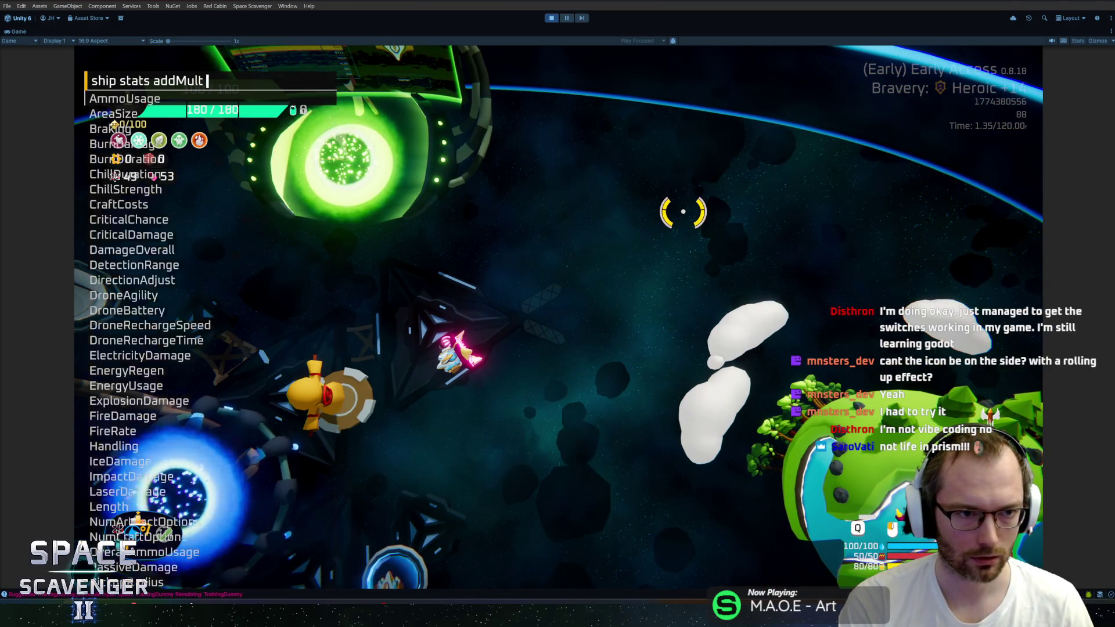
key(Tab)
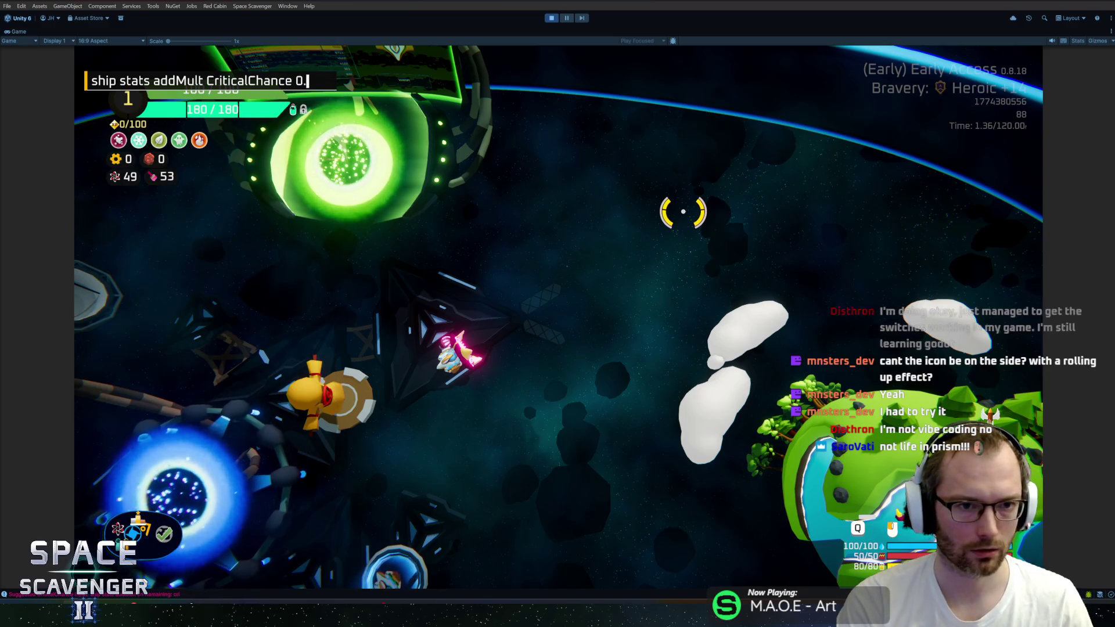
text(6)
key(Return)
Spawn invincible training dummies and fly up-left past them toward the green portal
key(grave)
key(Up)
key(Up)
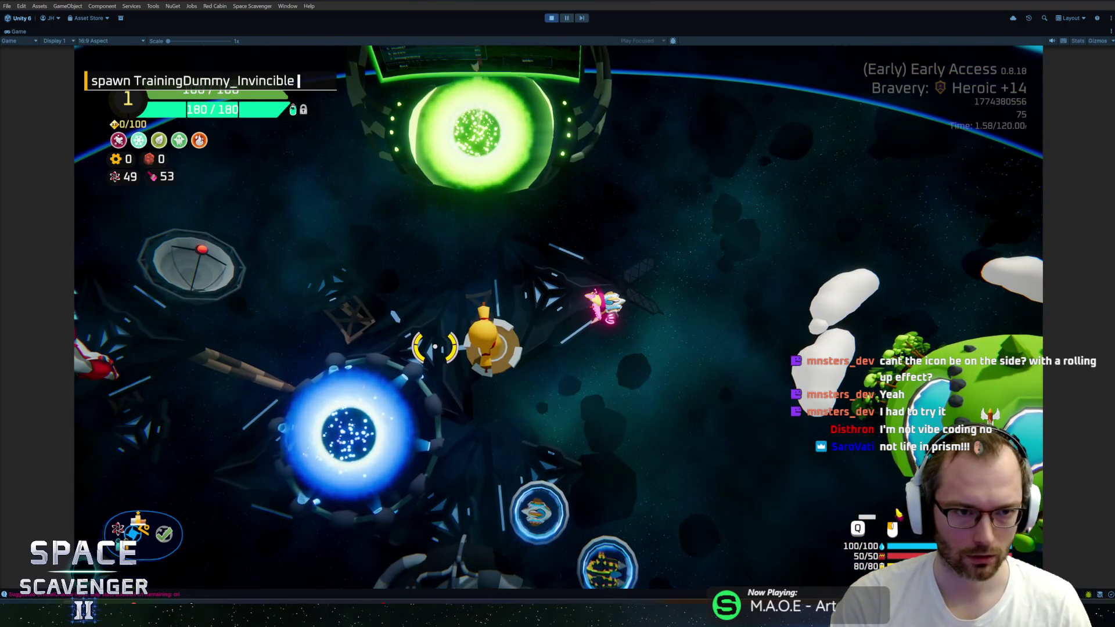
key(Return)
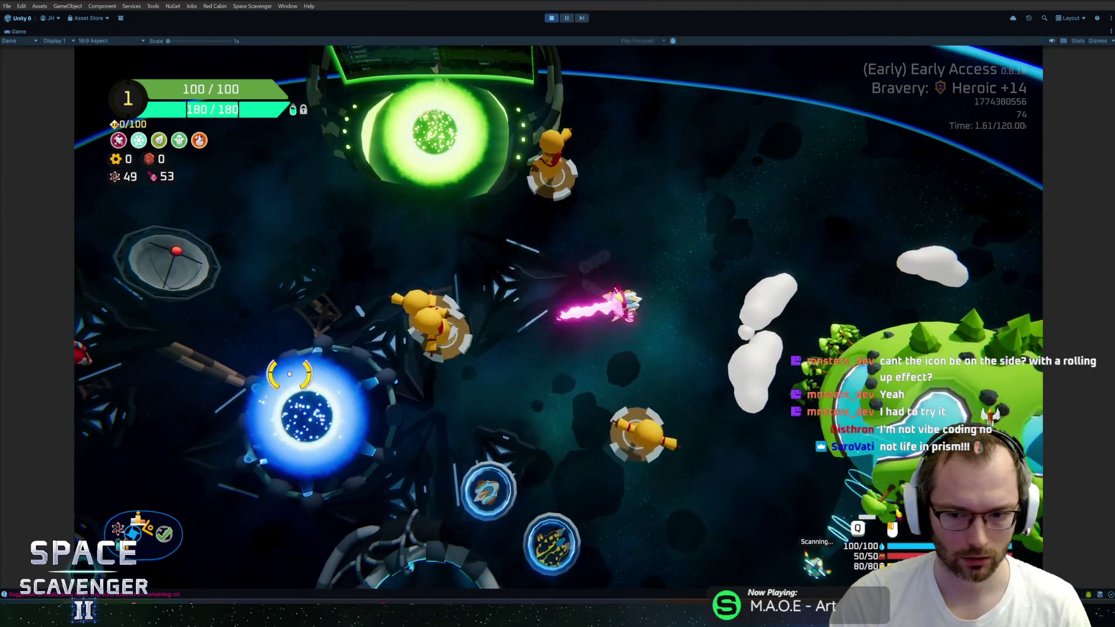
key(s)
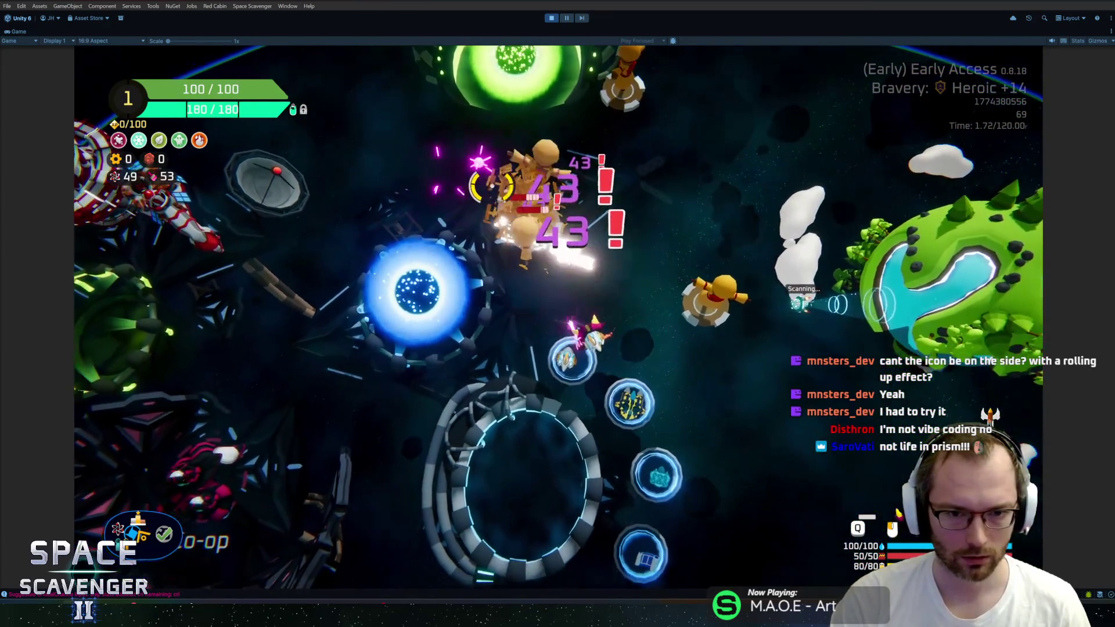
key(w)
key(a)
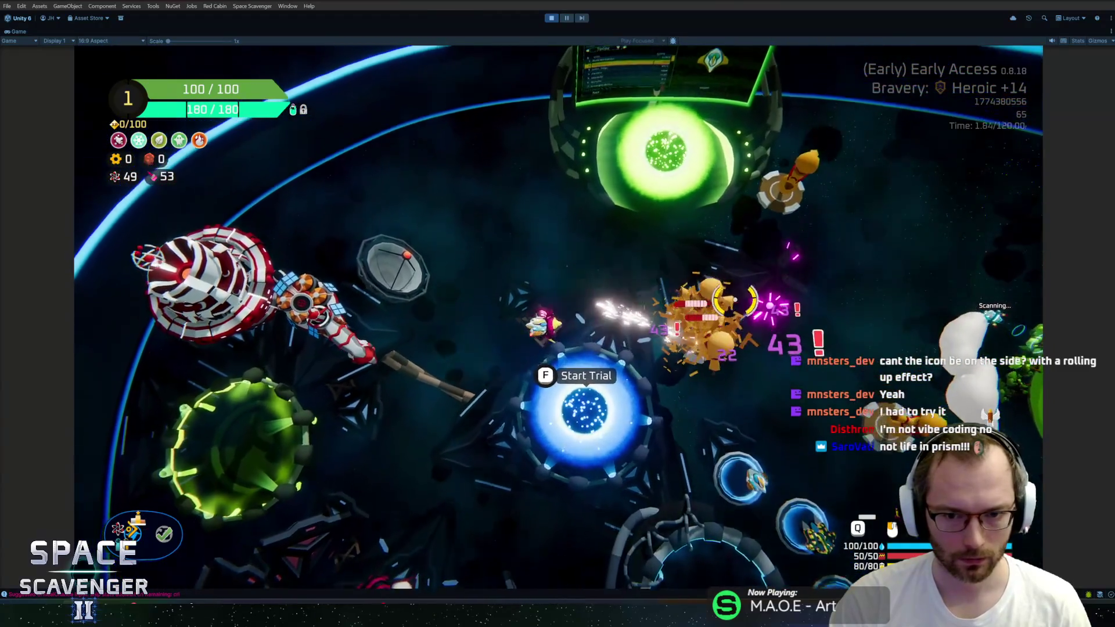
key(w)
key(a)
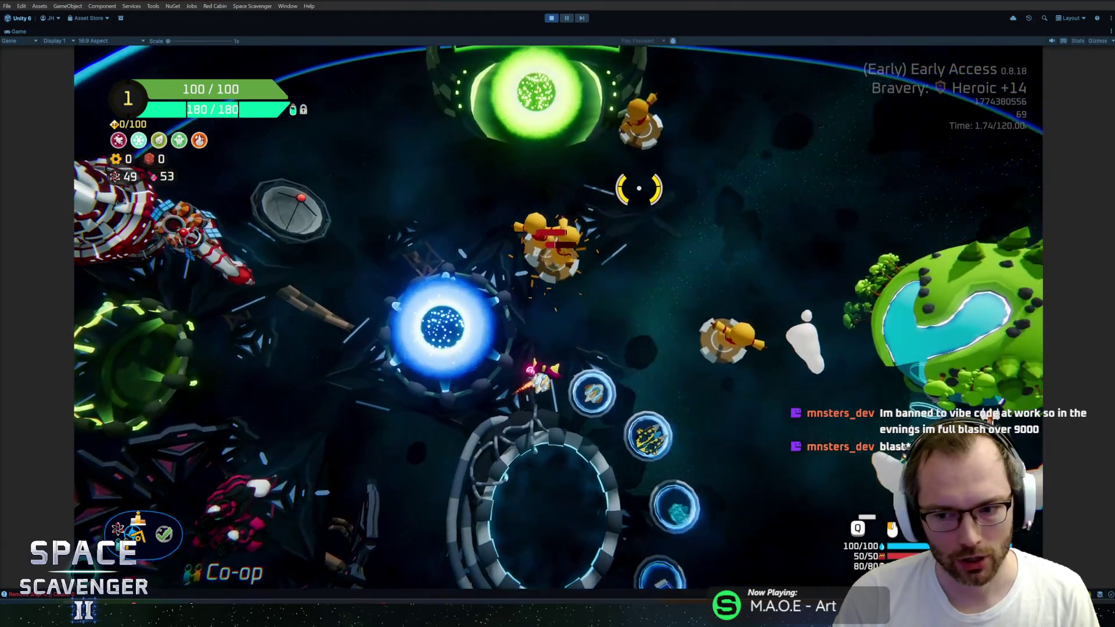
key(grave)
text(spawn)
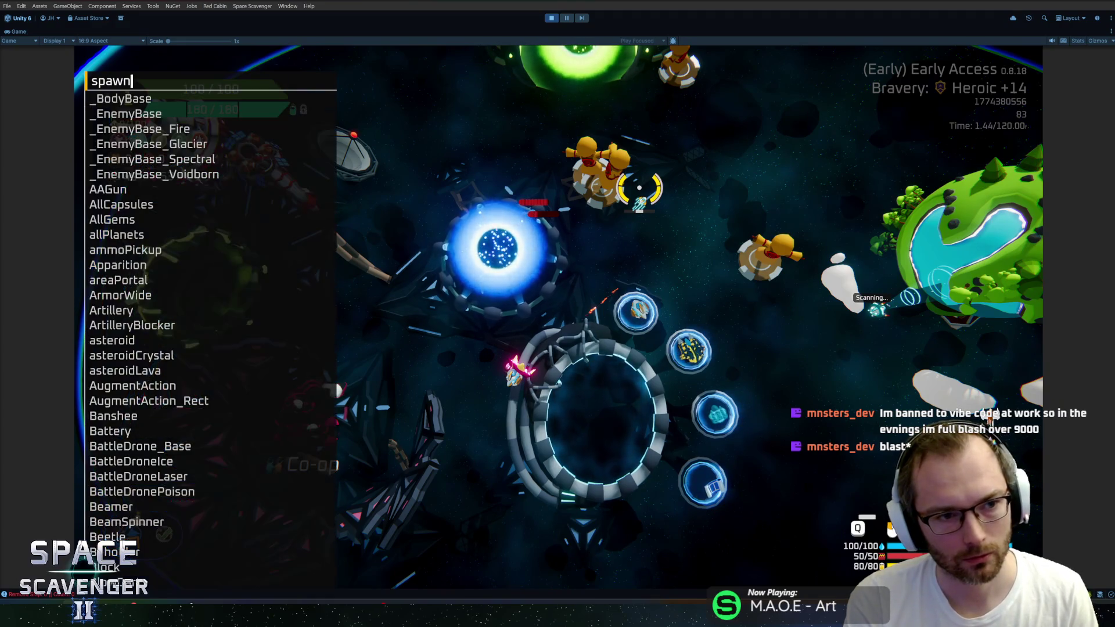
Give the ship the LaserBearing gadget with the console 'gadget add' command
text( qu)
key(Return)
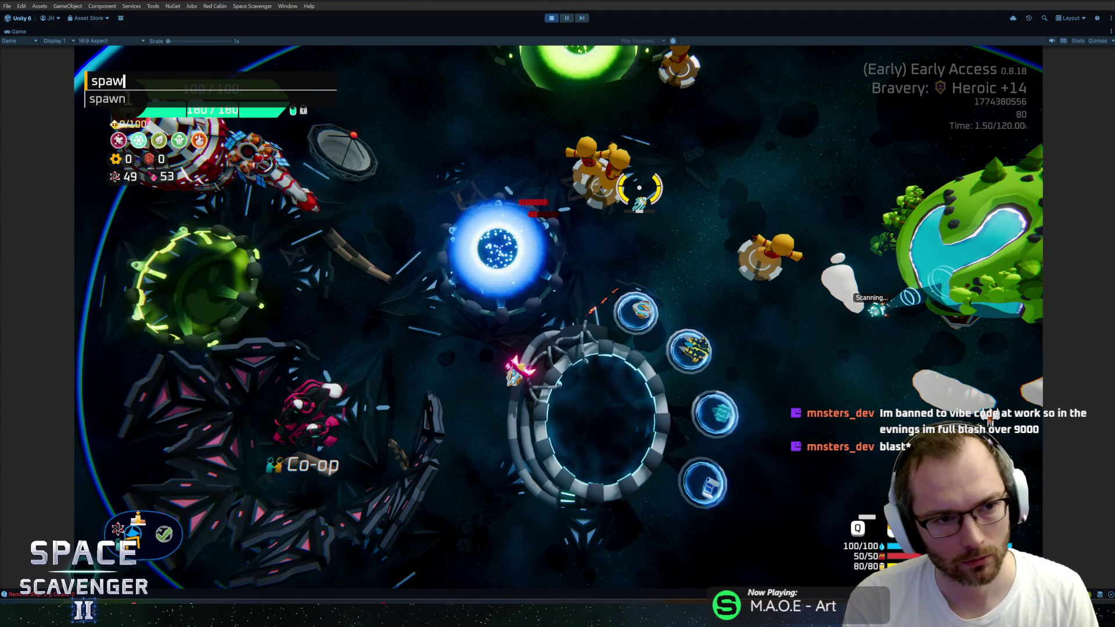
text(gadget add qu)
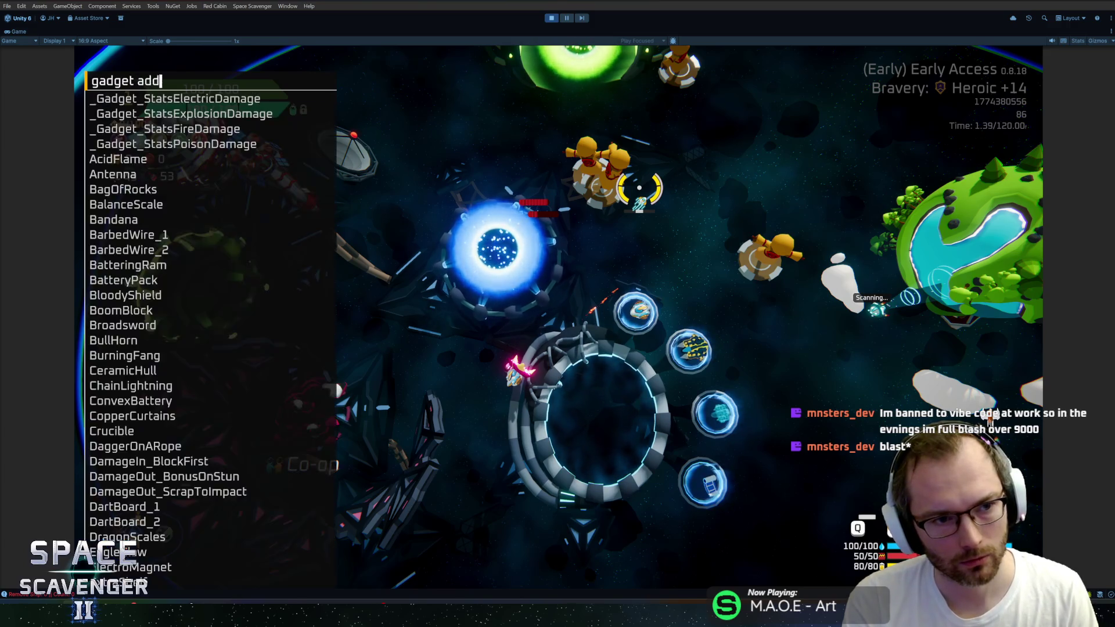
key(BackSpace)
key(BackSpace)
text(laserbe)
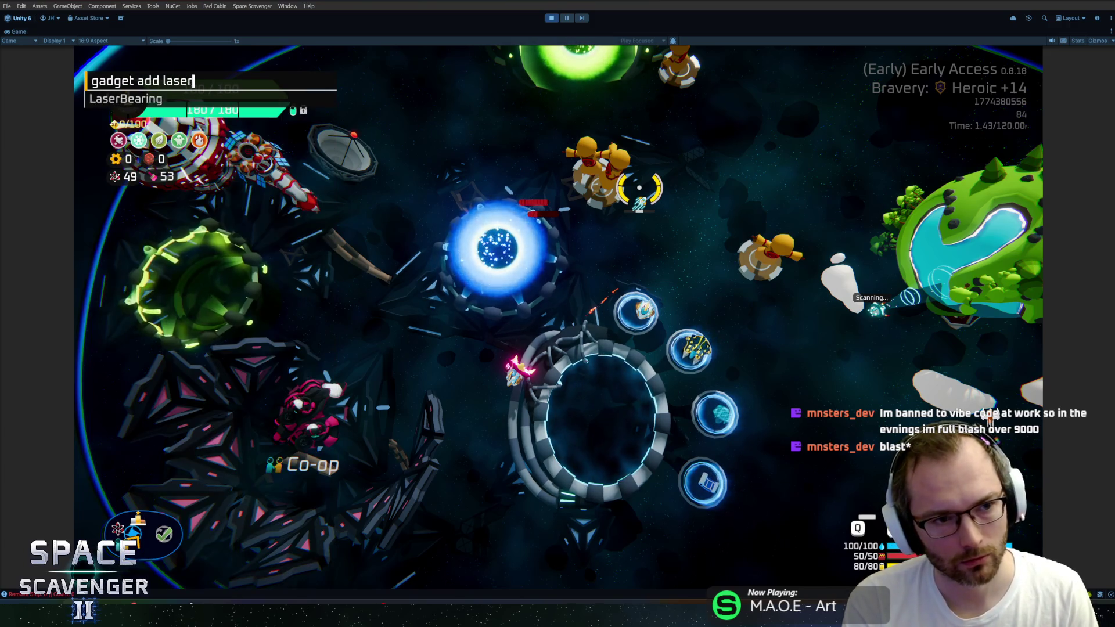
key(Return)
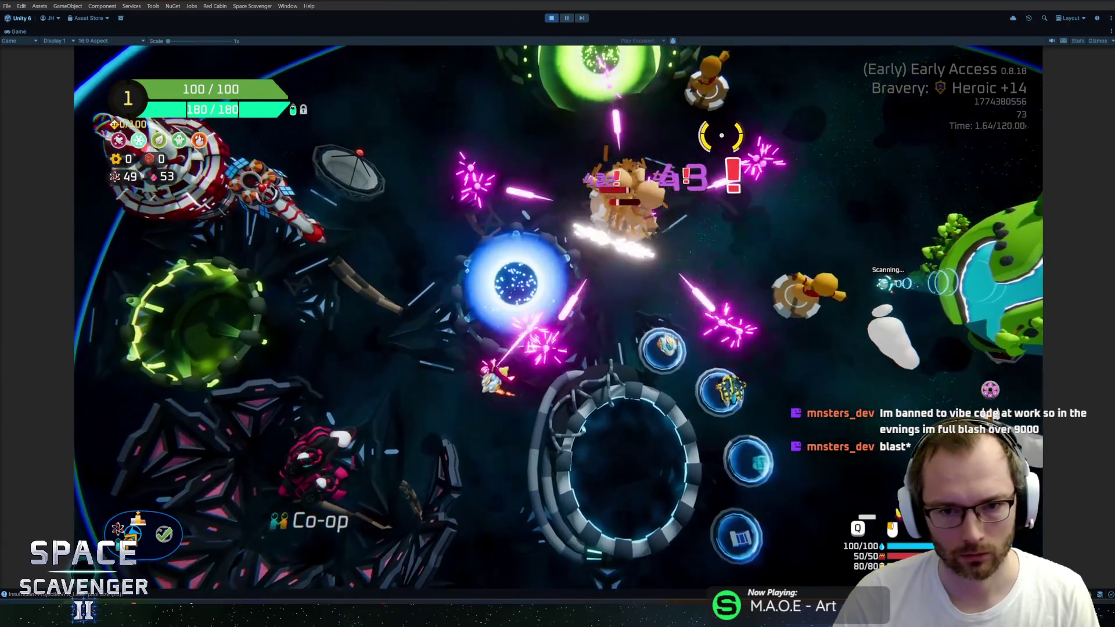
Fly the ship around to test the laser, then exit Play mode
key(w)
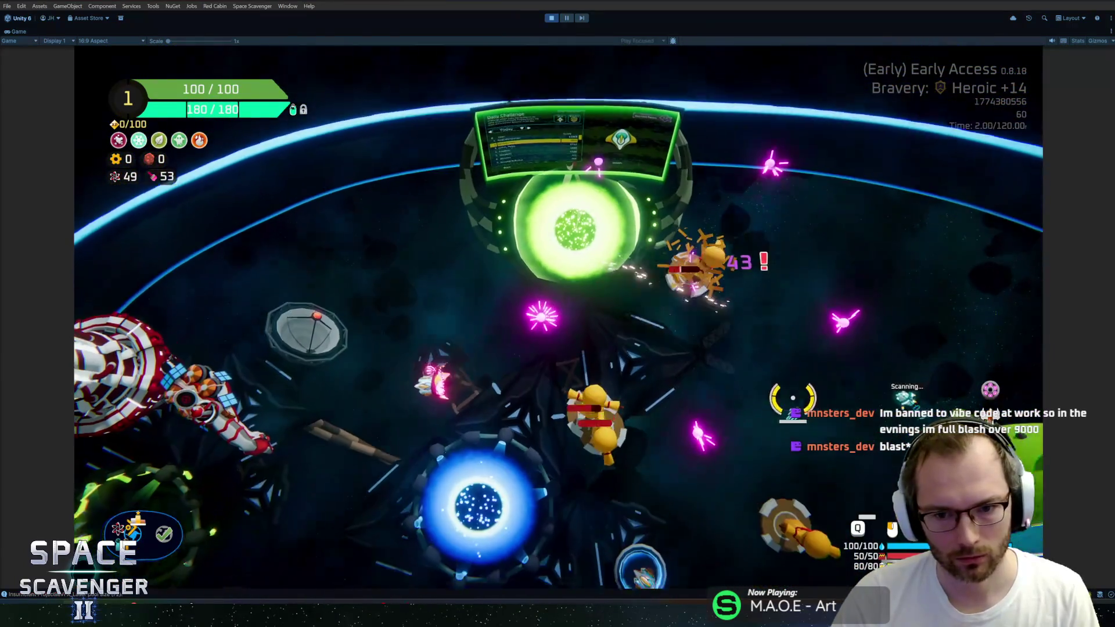
key(d)
key(s)
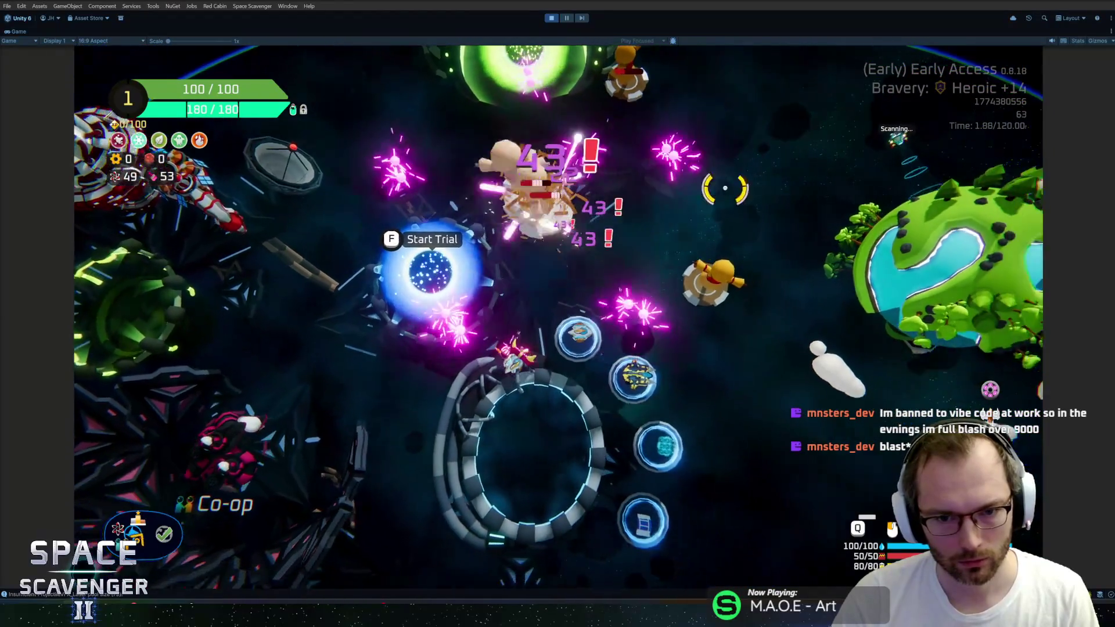
key(d)
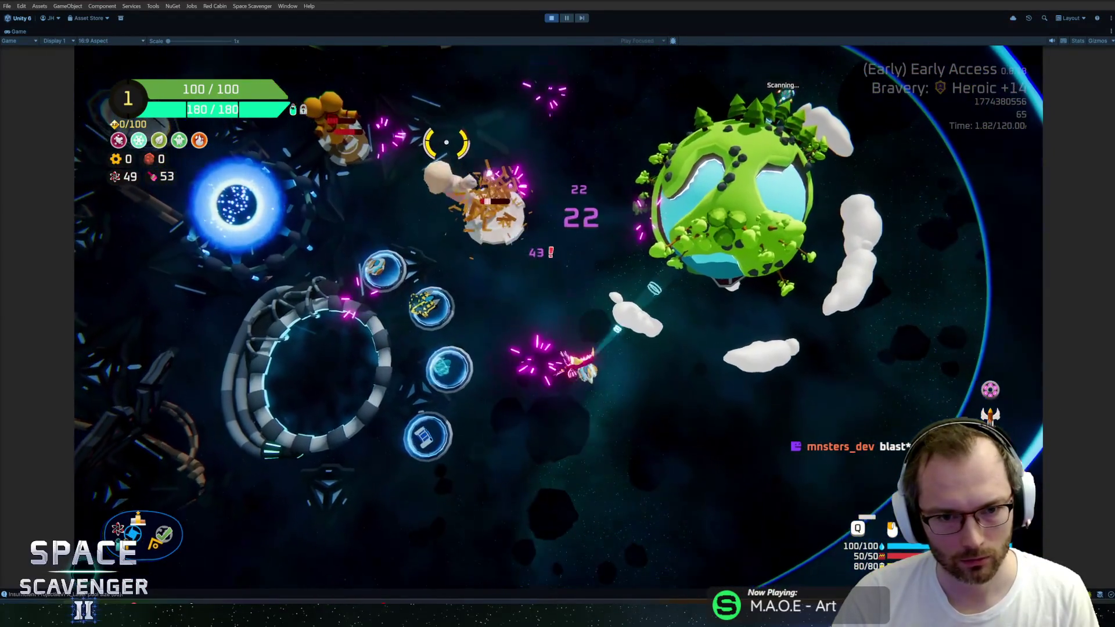
key(ctrl+p)
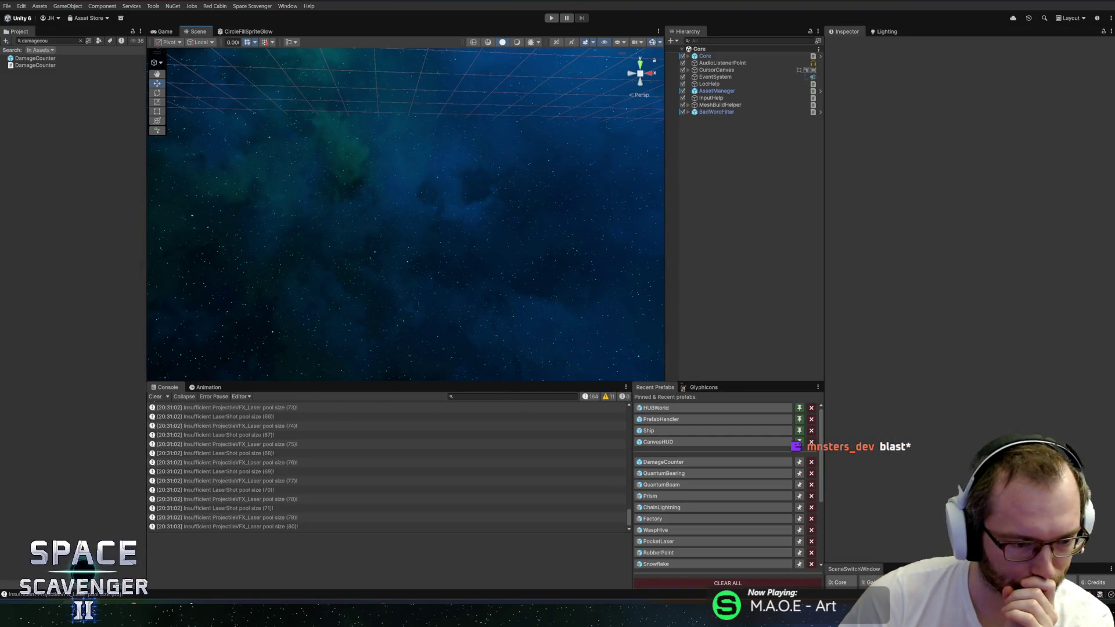
Commit only the DamageCounter change as 'Cleaner damage counters', excluding QuantumBearing.prefab and Gadgets.asset
key(alt+Tab)
text(Cl)
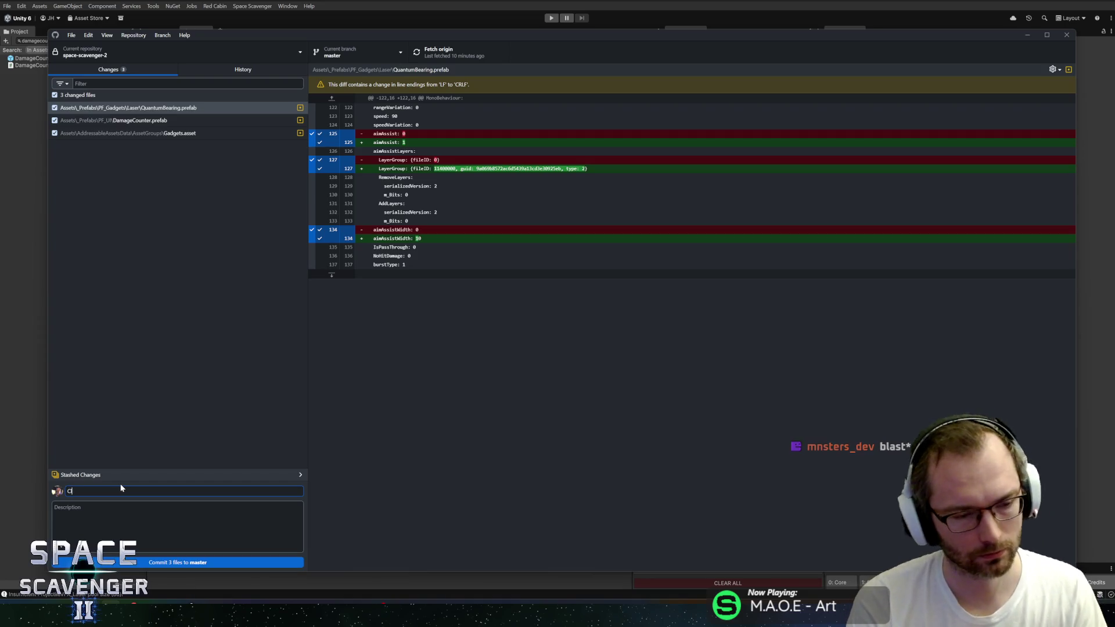
text(eaner damage counters)
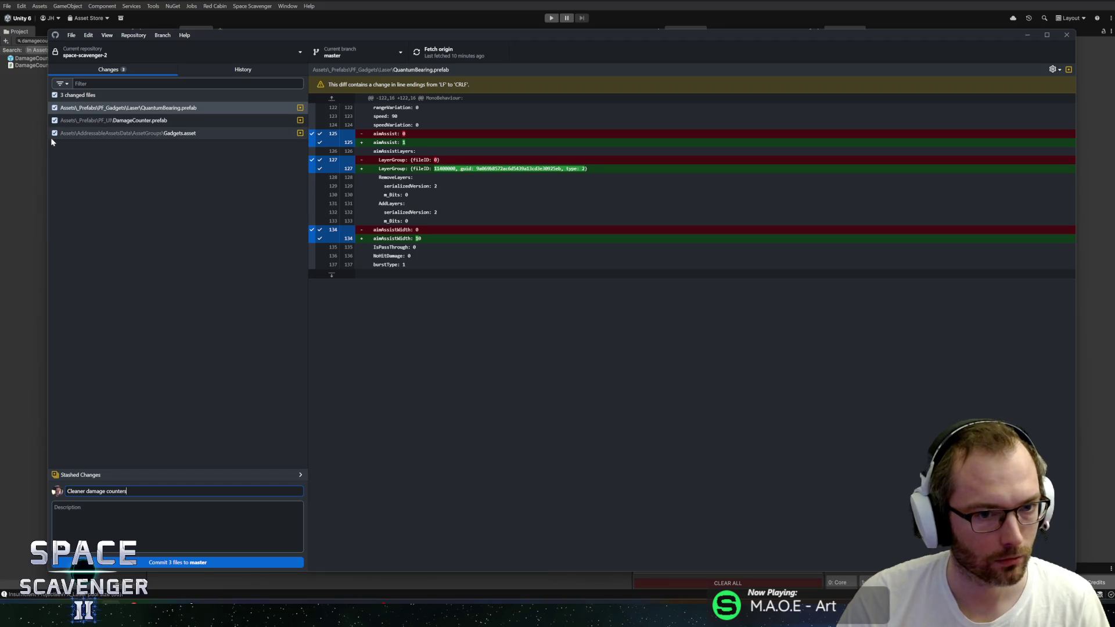
click(157, 120)
click(172, 109)
click(126, 491)
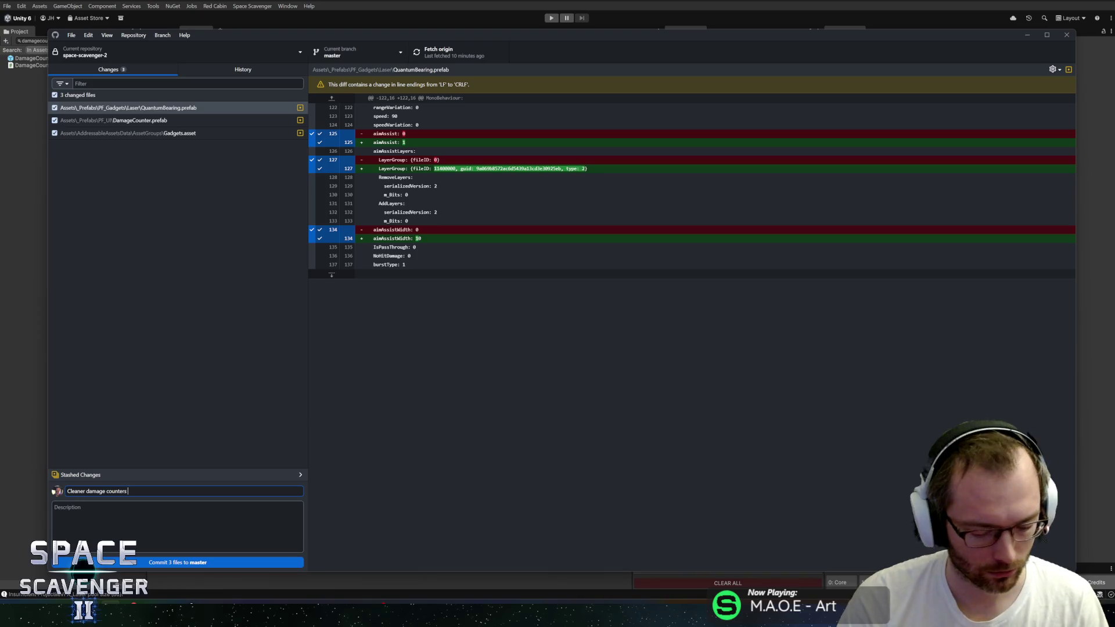
click(54, 108)
click(54, 133)
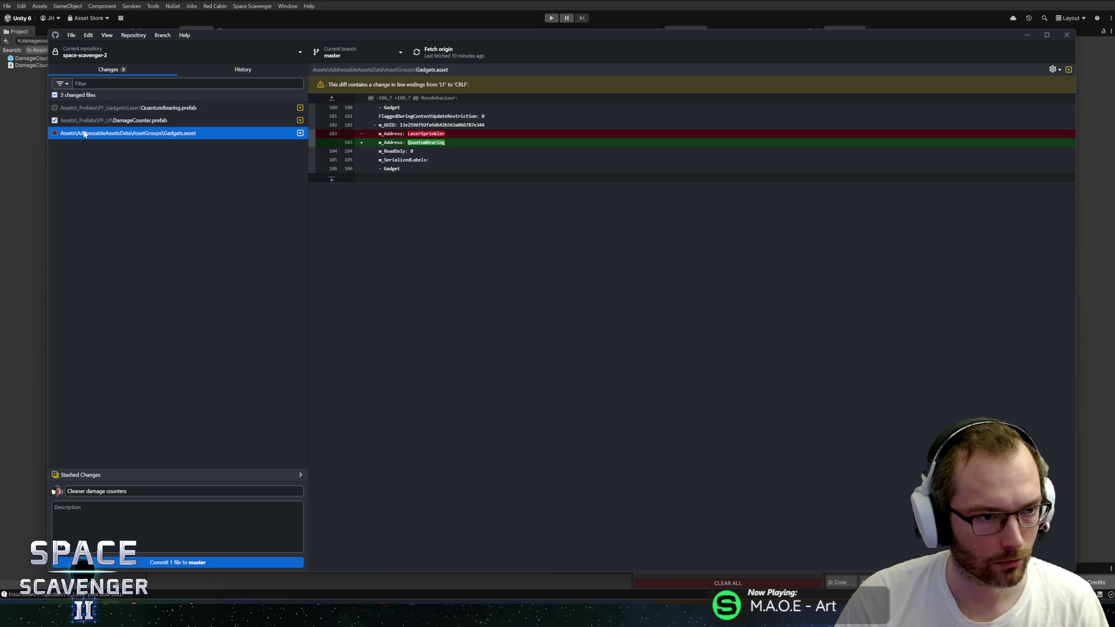
key(Up)
key(Up)
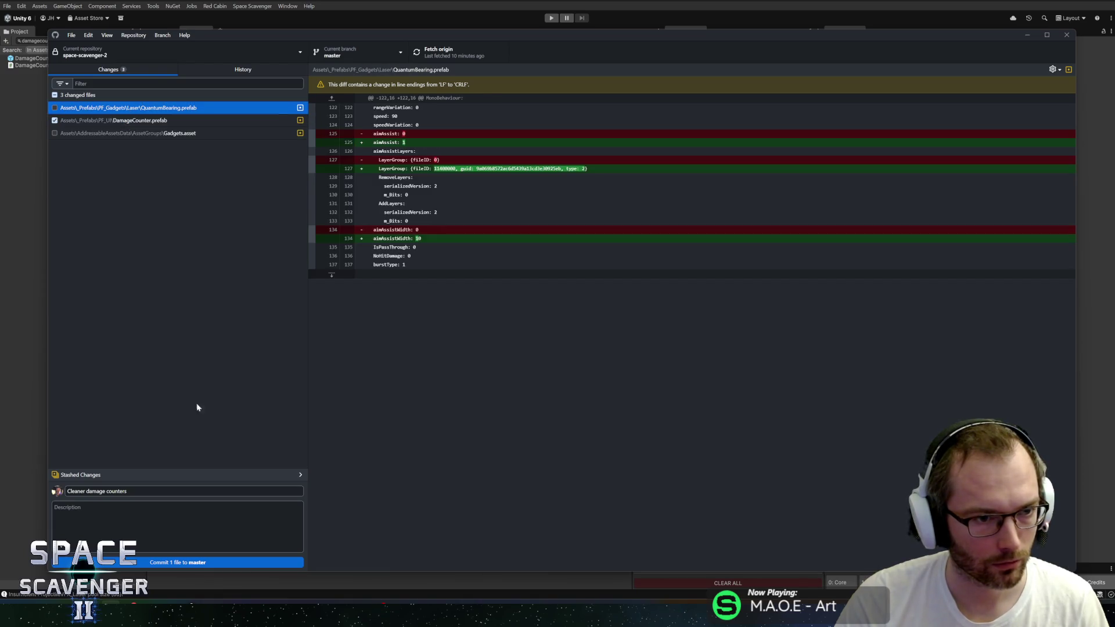
click(183, 562)
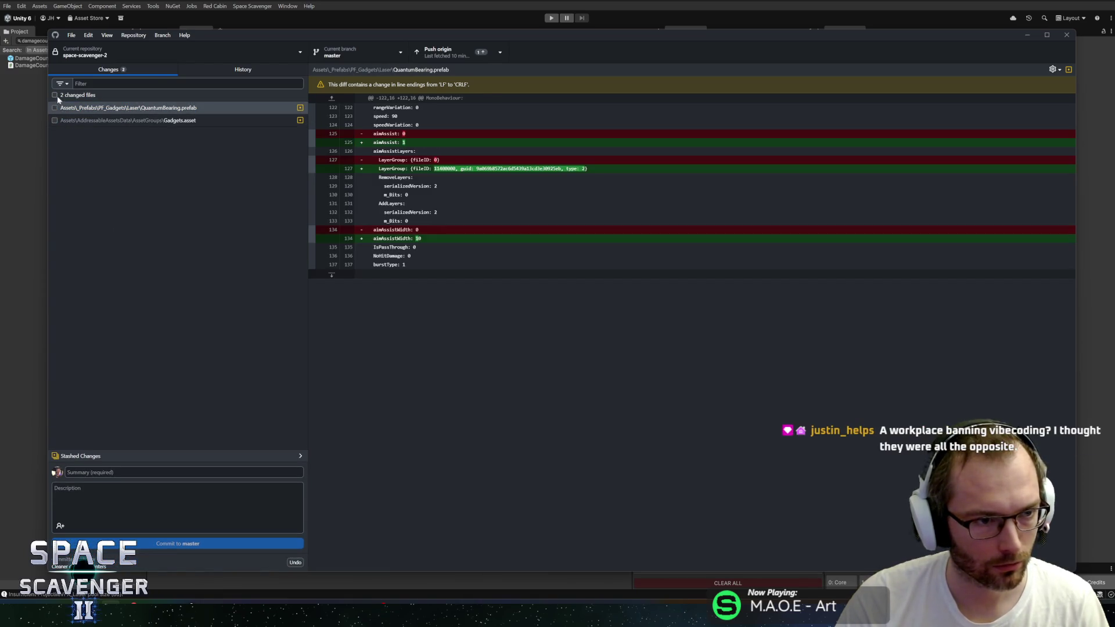
Commit the remaining changes as 'Auto-aim on Quantum Bearing' and push to origin
text(Auto-aim on Quantum Bearing)
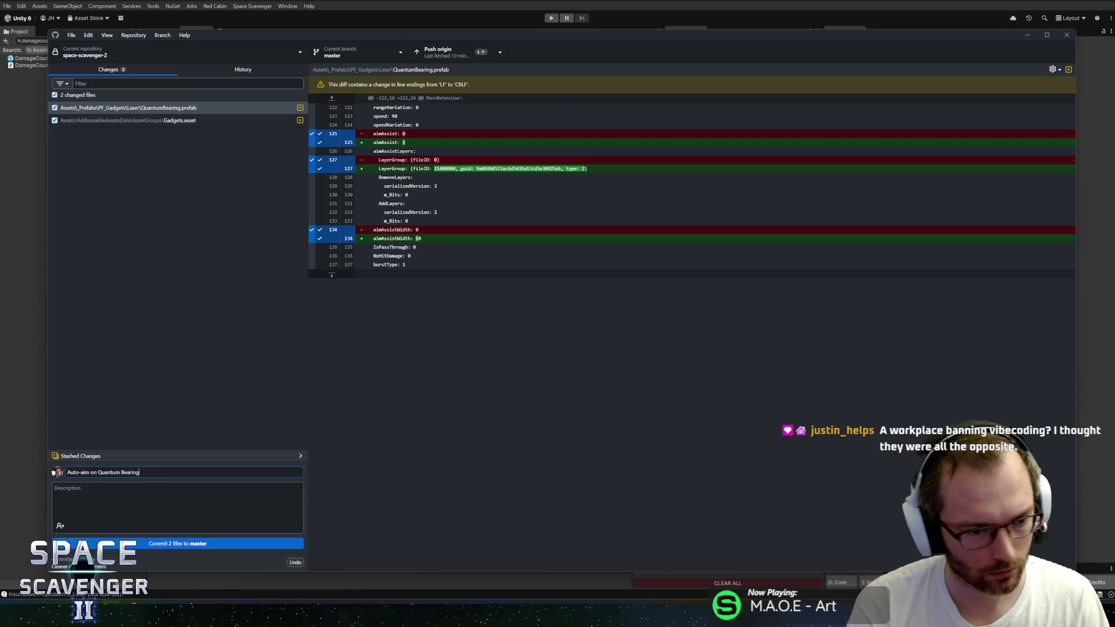
key(ctrl+Return)
click(483, 49)
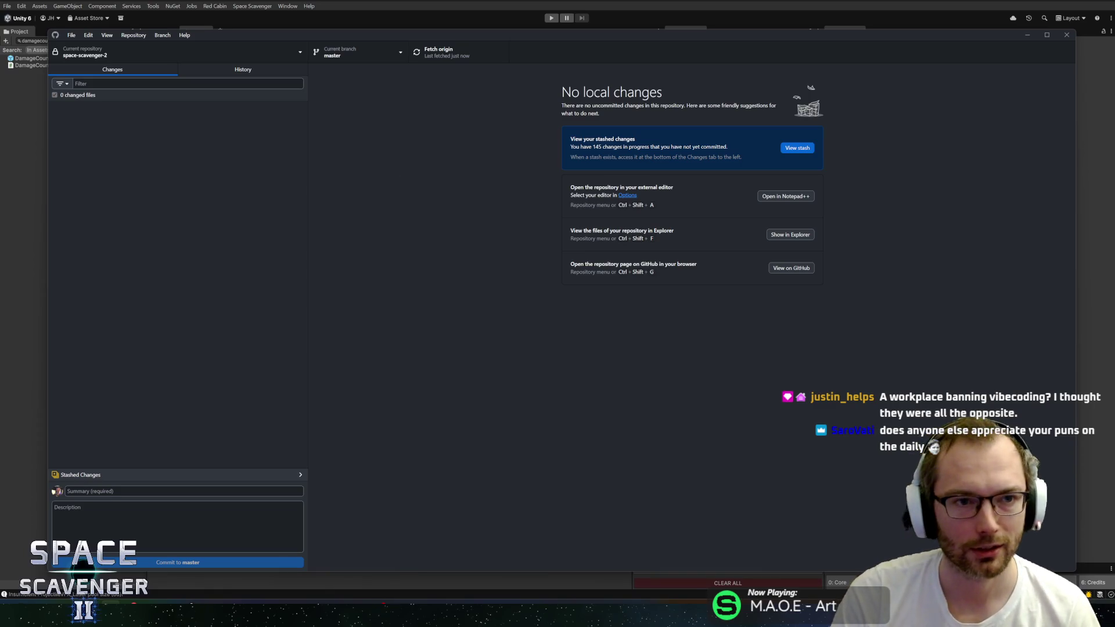
key(alt+Tab)
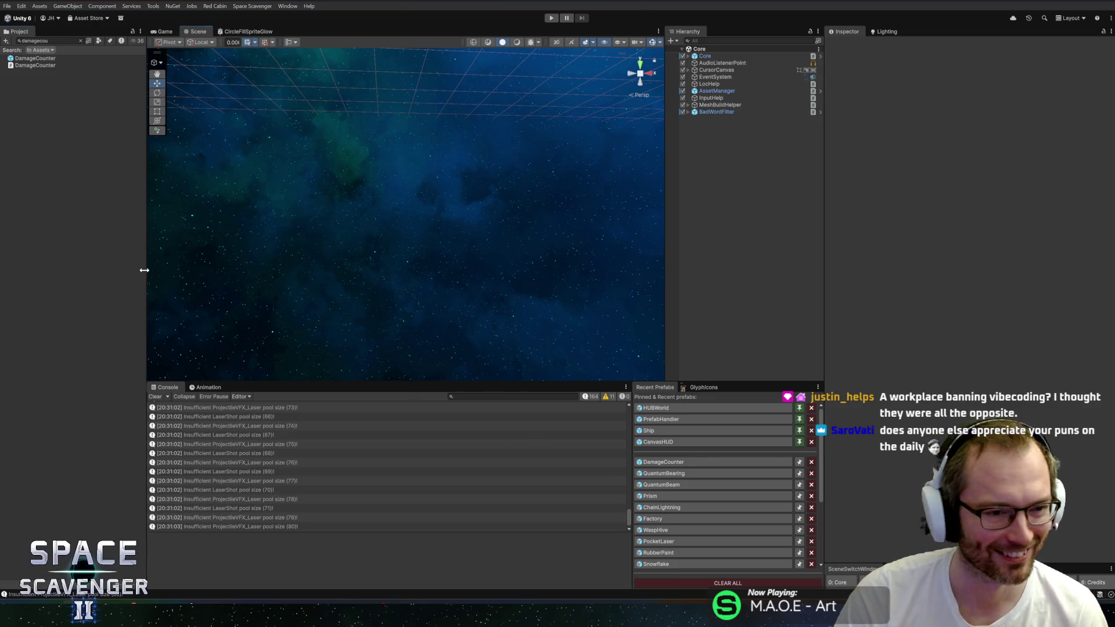
Widen the Project panel, clear its search box, and clear the Console log
drag(143, 274, 155, 274)
click(88, 41)
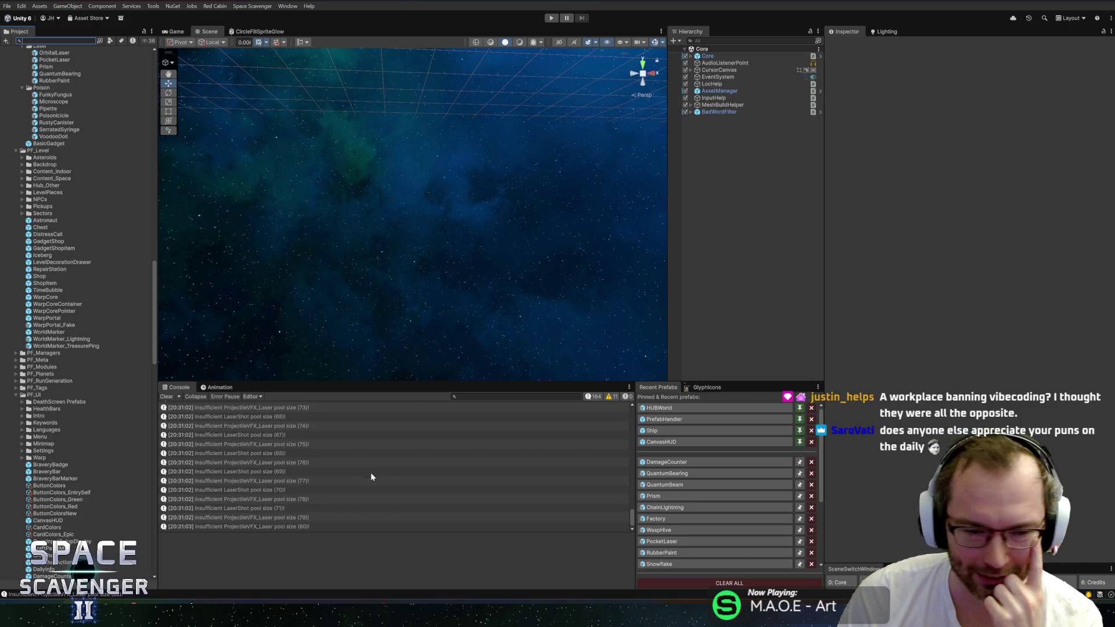
click(166, 397)
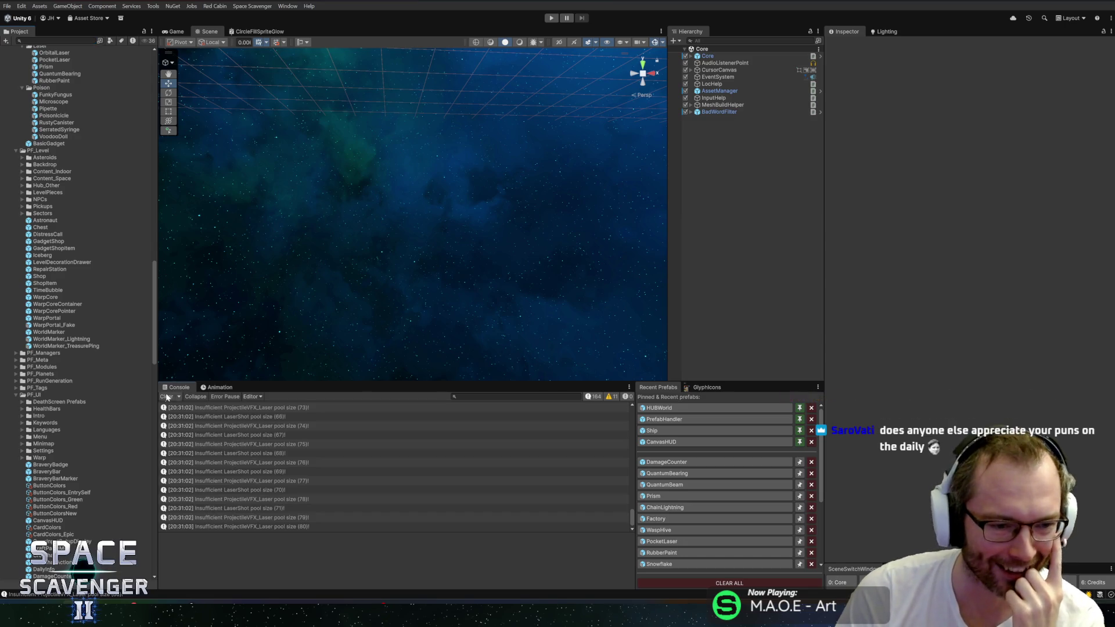
scroll(62, 429, up, 5)
scroll(63, 424, up, 15)
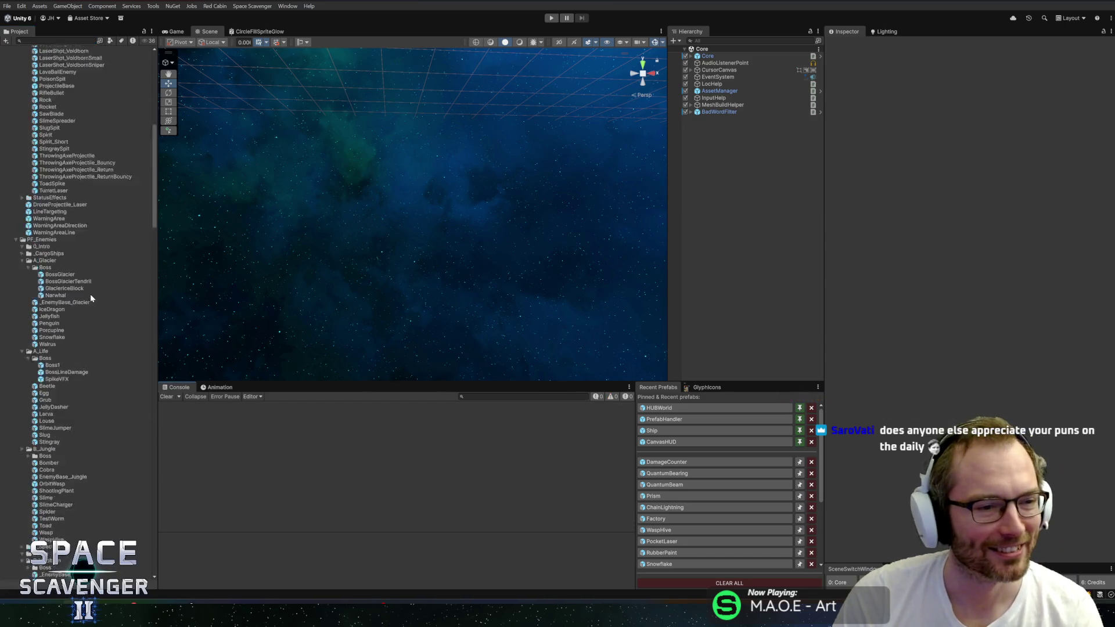
Collapse the project folder tree and reveal the Laser gadget prefabs like Prism and QuantumBearing
alt+click(5, 51)
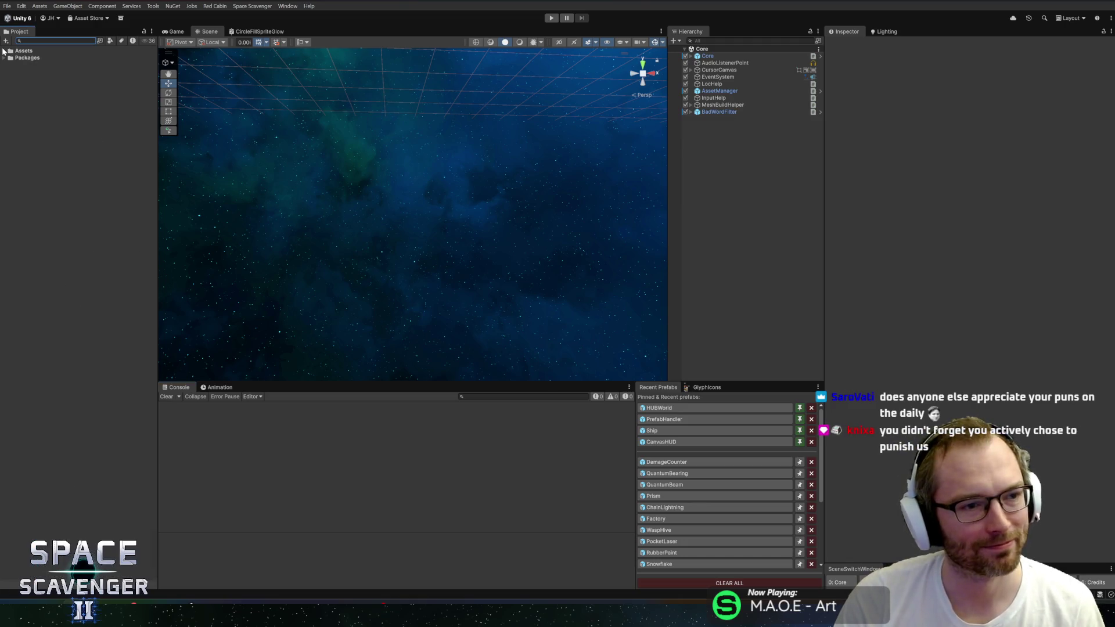
click(4, 51)
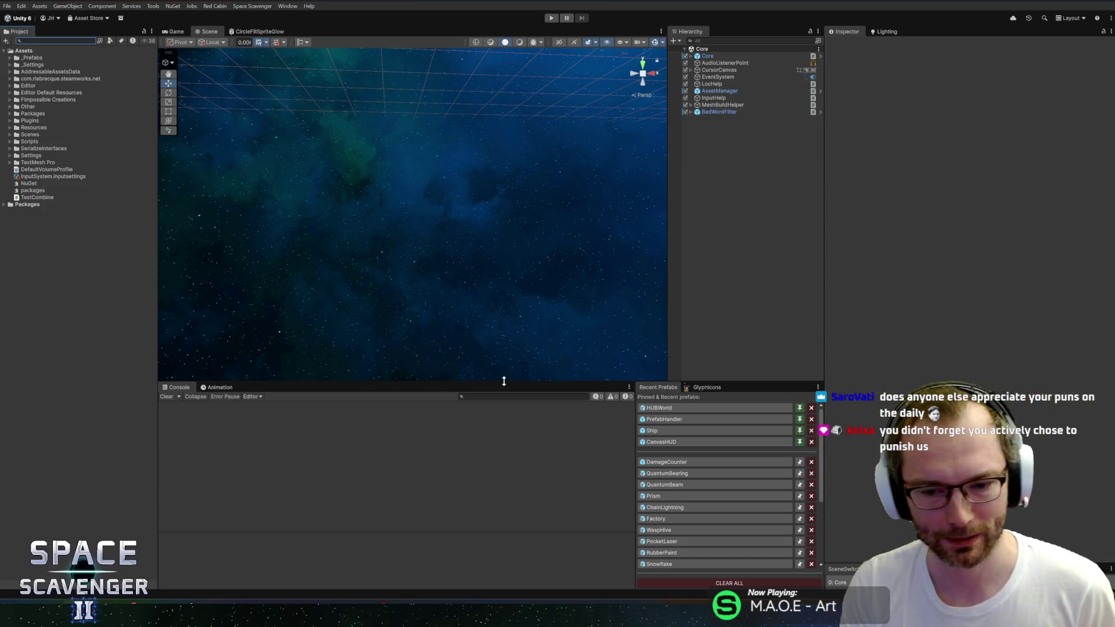
click(663, 496)
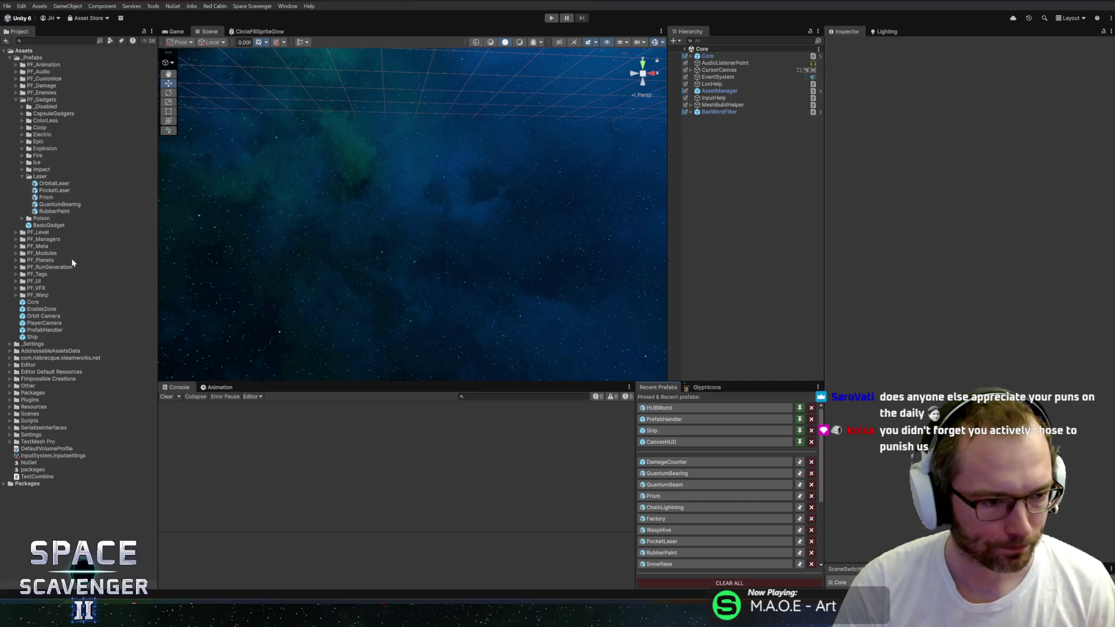
right_click(44, 226)
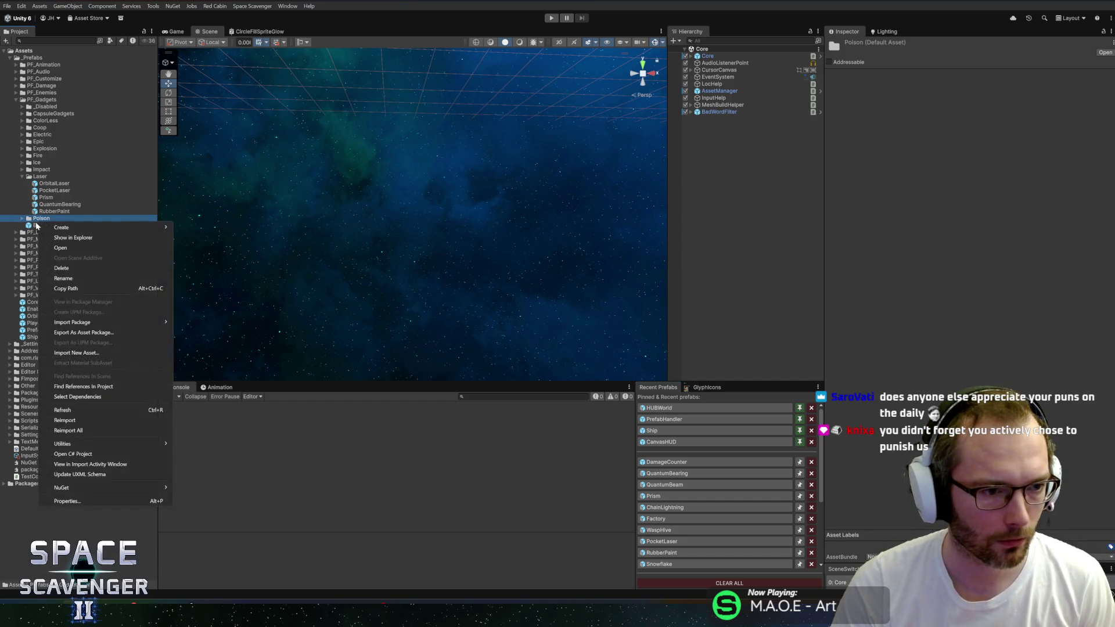
Create a BasicGadget prefab variant named PhysicsTextbook and move it into the Laser folder
mouse_move(116, 235)
click(196, 266)
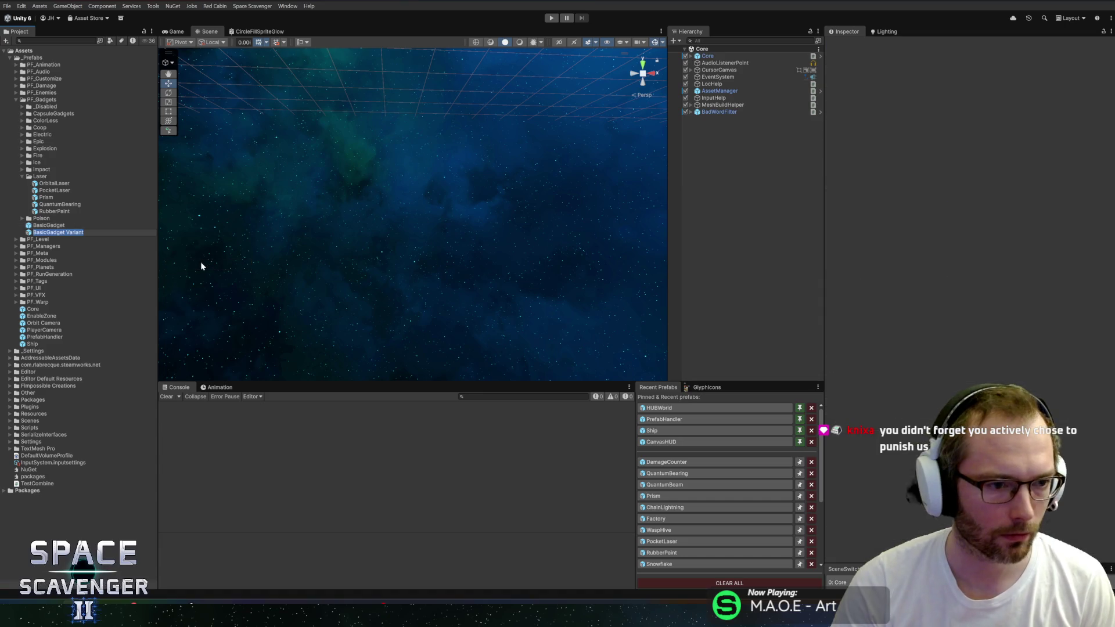
text(PhysicsTextbook)
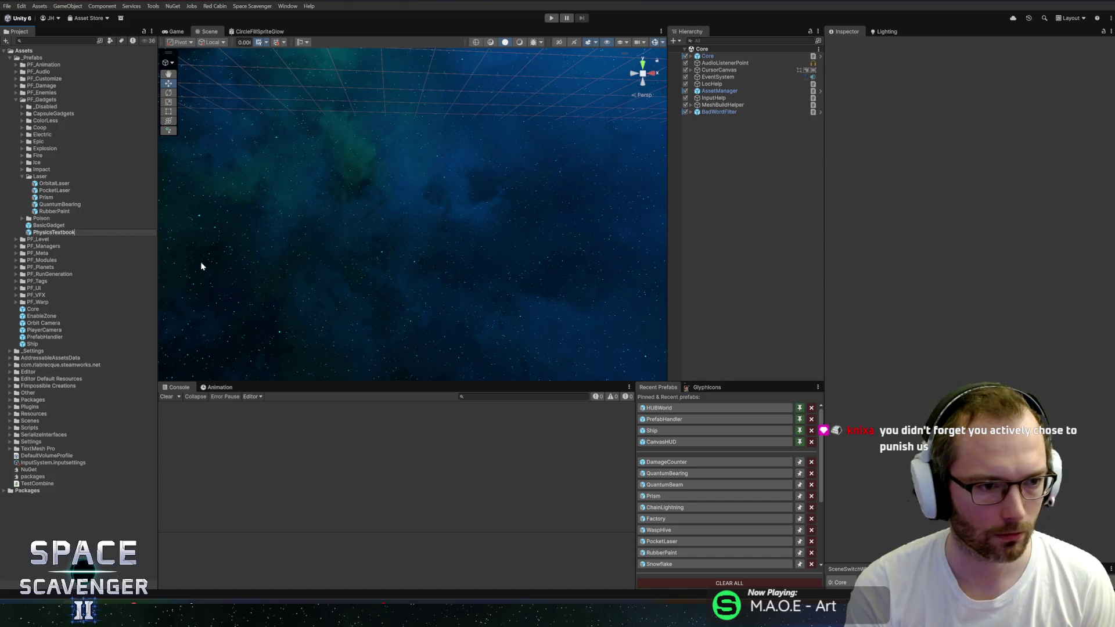
key(Return)
drag(30, 235, 59, 199)
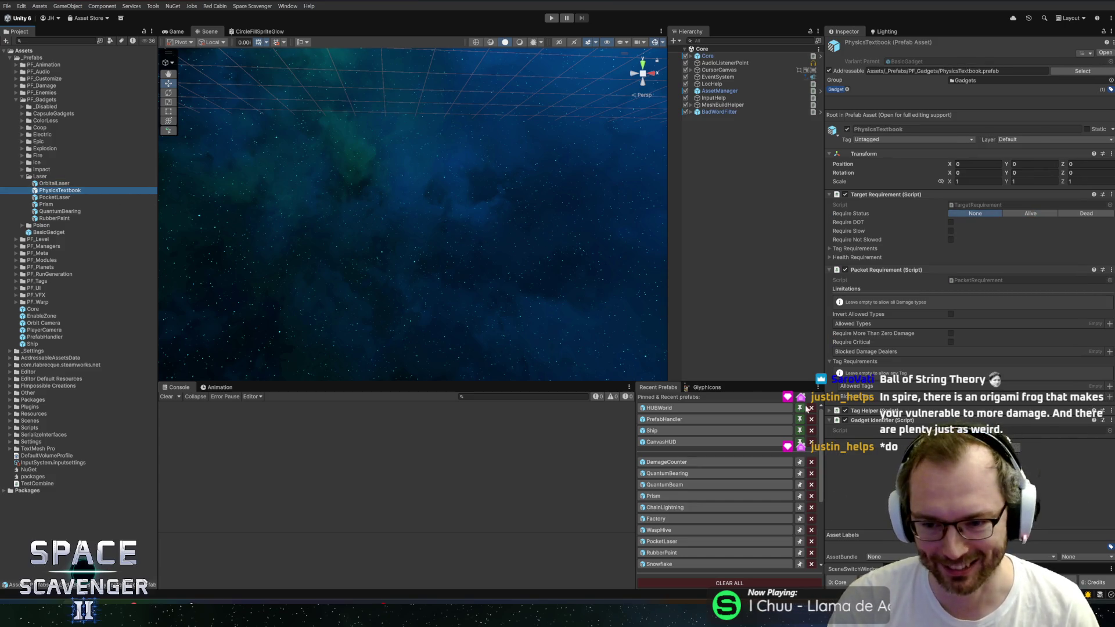
Open PhysicsTextbook in Prefab Mode and widen the Inspector panel
click(55, 199)
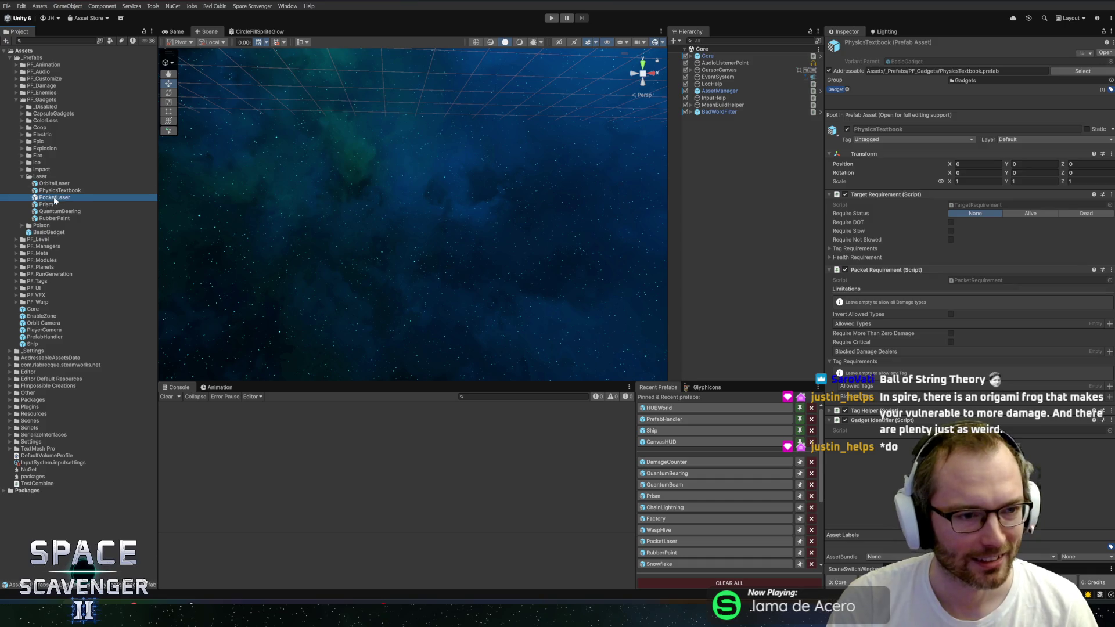
double_click(55, 191)
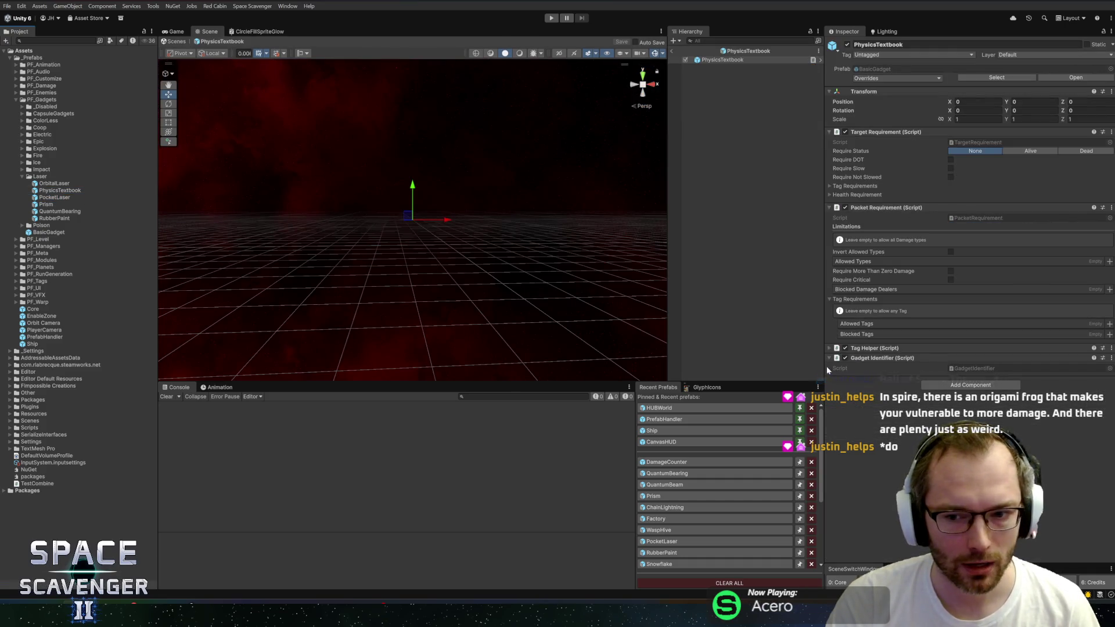
drag(825, 320, 808, 319)
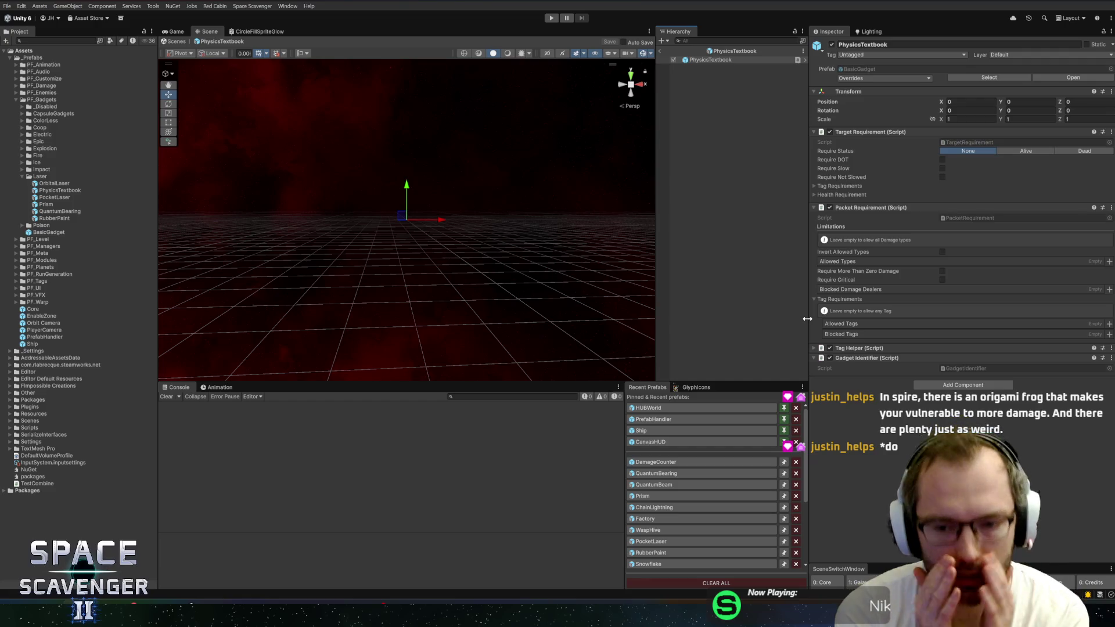
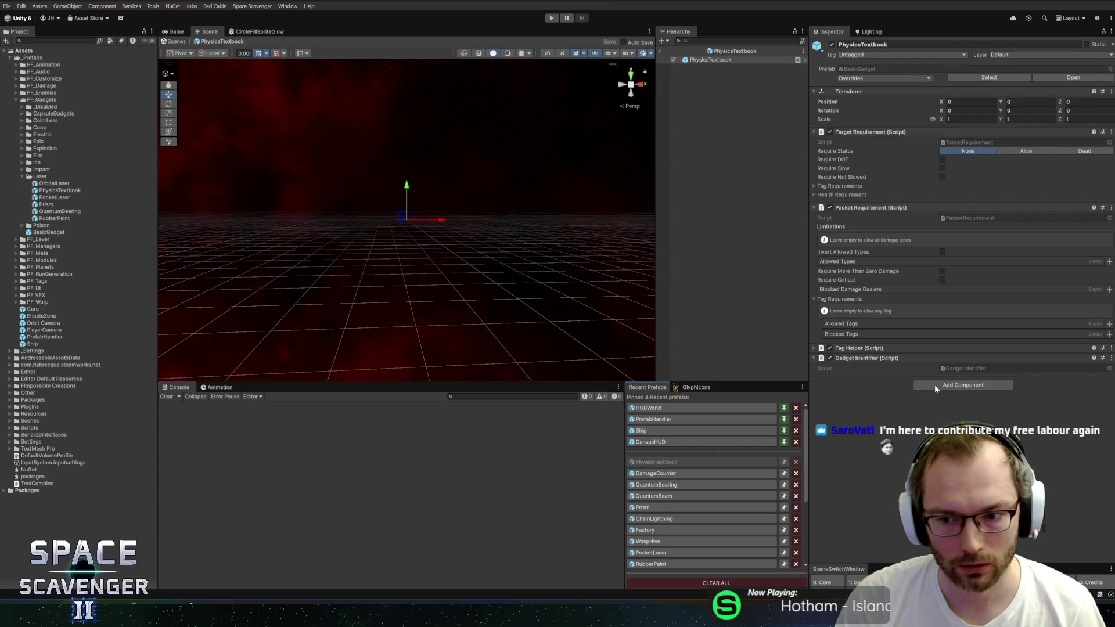
Add the Gadget Damage Out_Post component to PhysicsTextbook via the 'gadgetdamage' search
click(933, 386)
text(gadgetdamage)
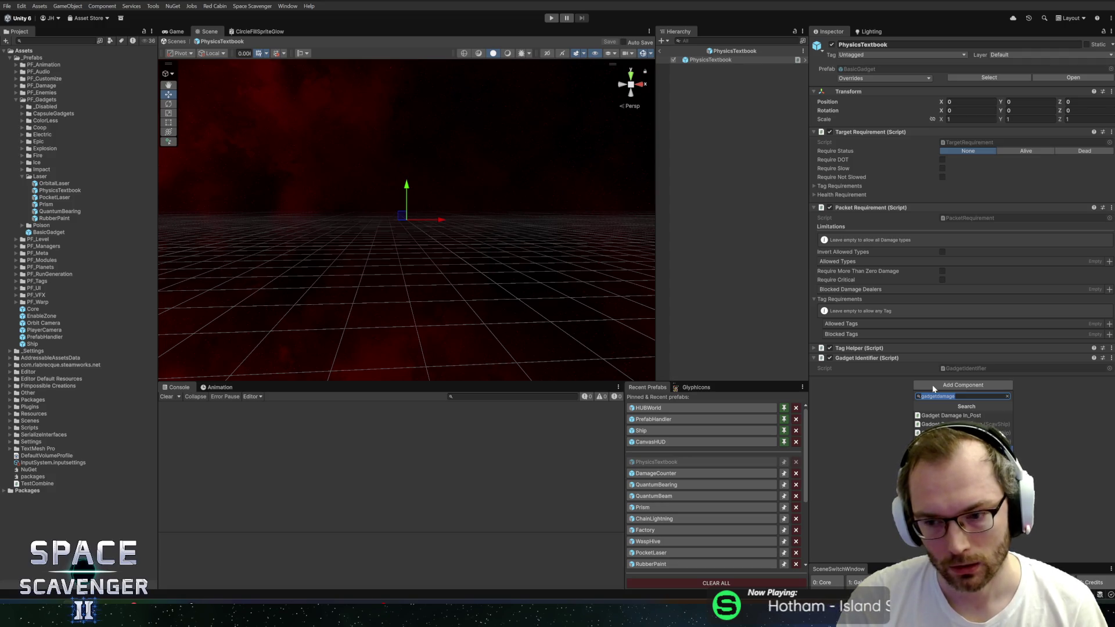
key(Return)
scroll(941, 383, down, 4)
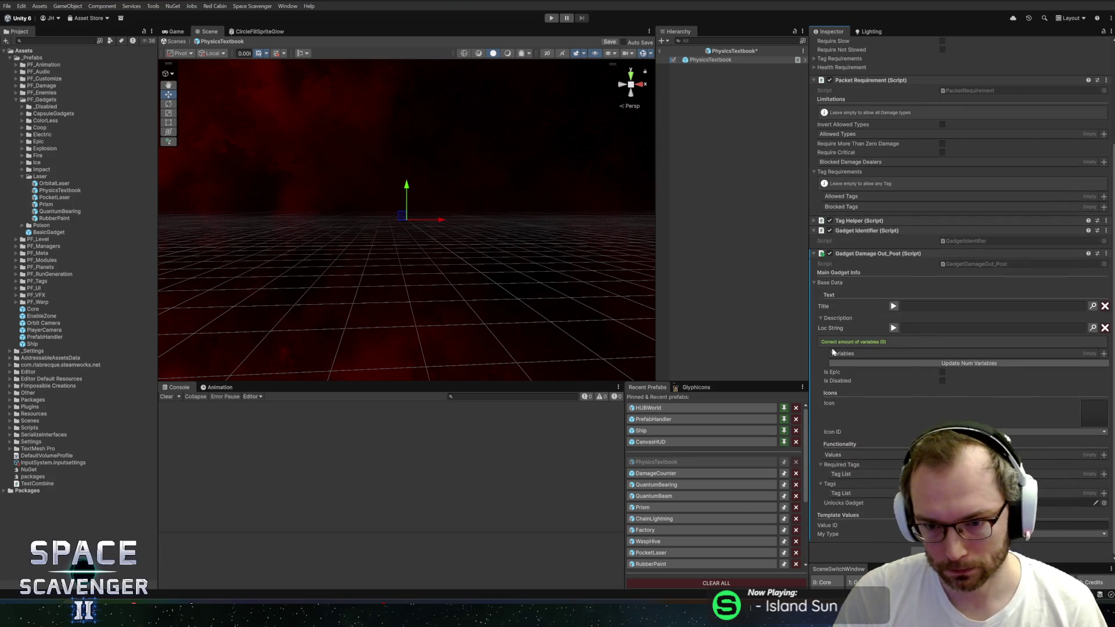
drag(810, 311, 782, 311)
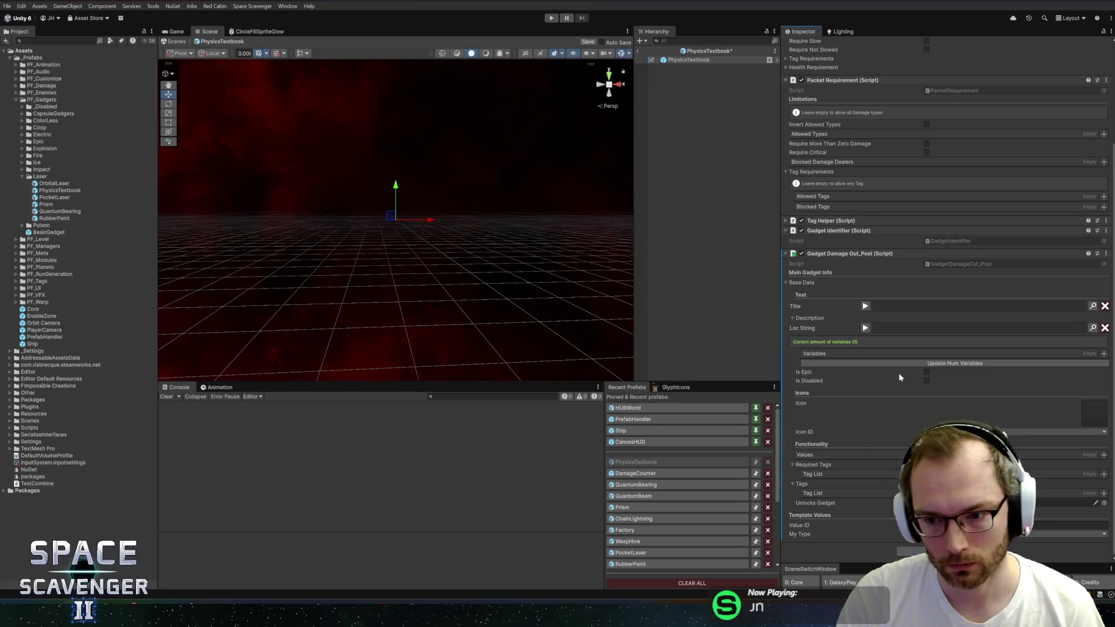
Set the component's Icon sprite and Icon ID both to PLACEHOLDER
click(1093, 425)
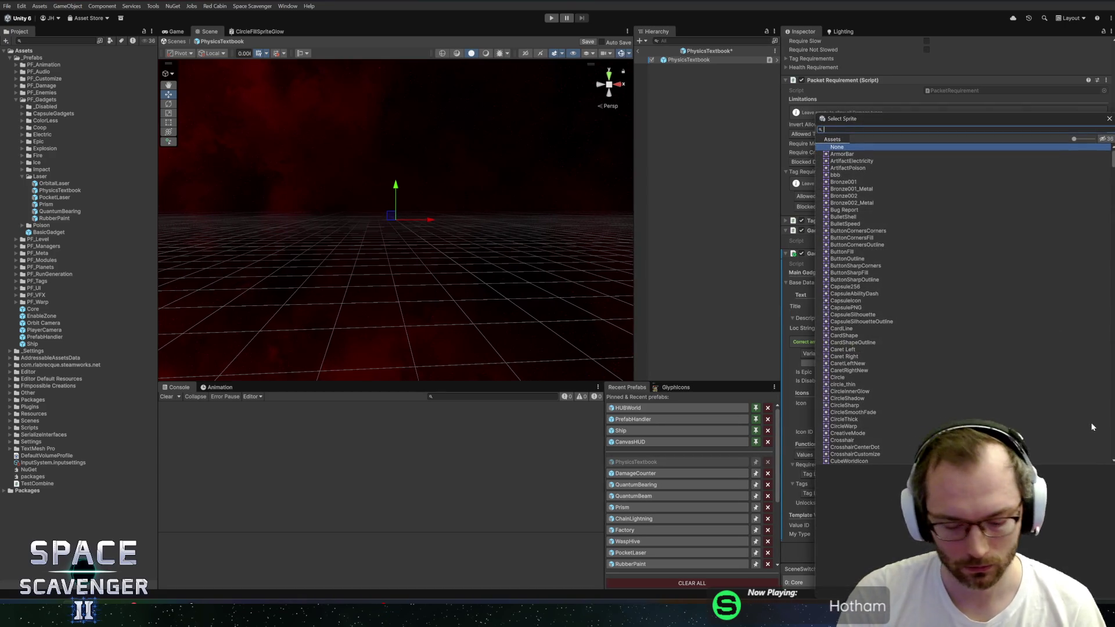
text(place)
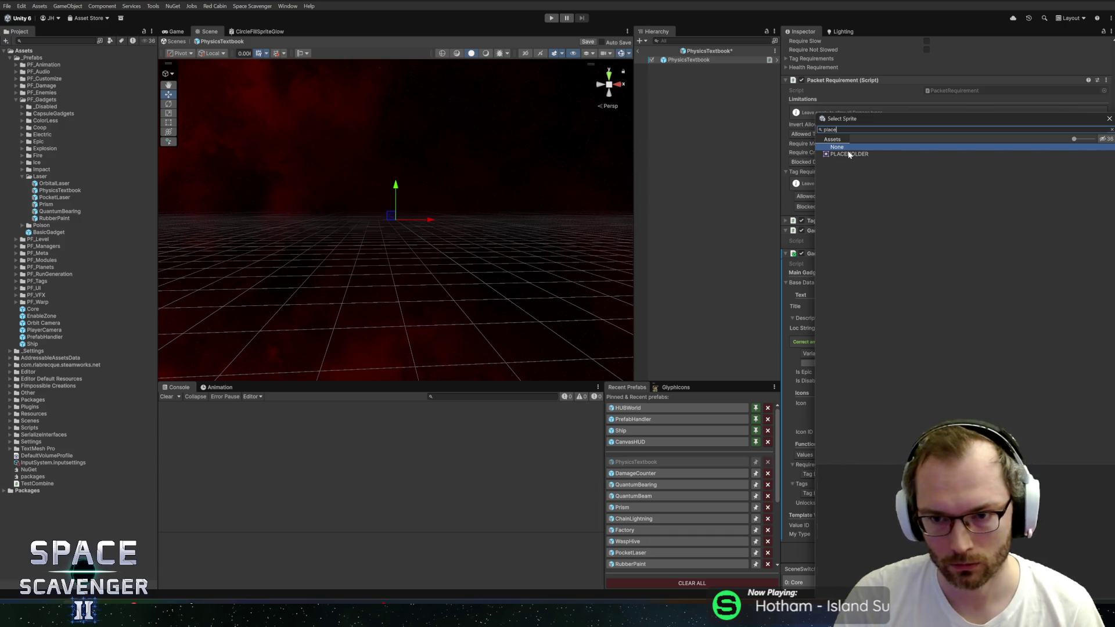
double_click(843, 154)
click(988, 432)
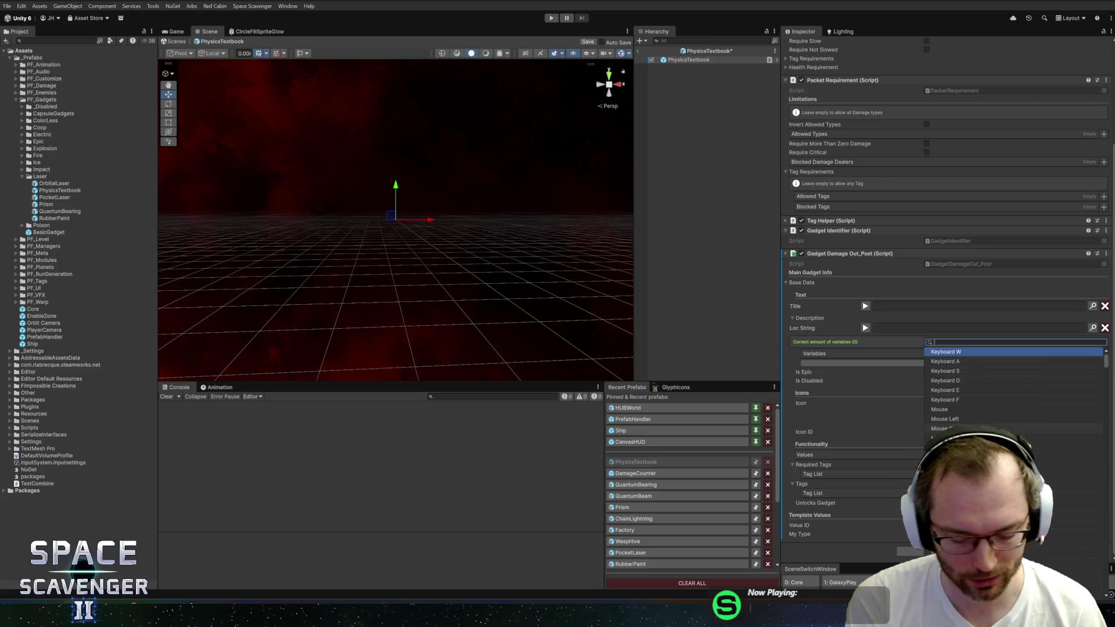
text(place)
click(950, 352)
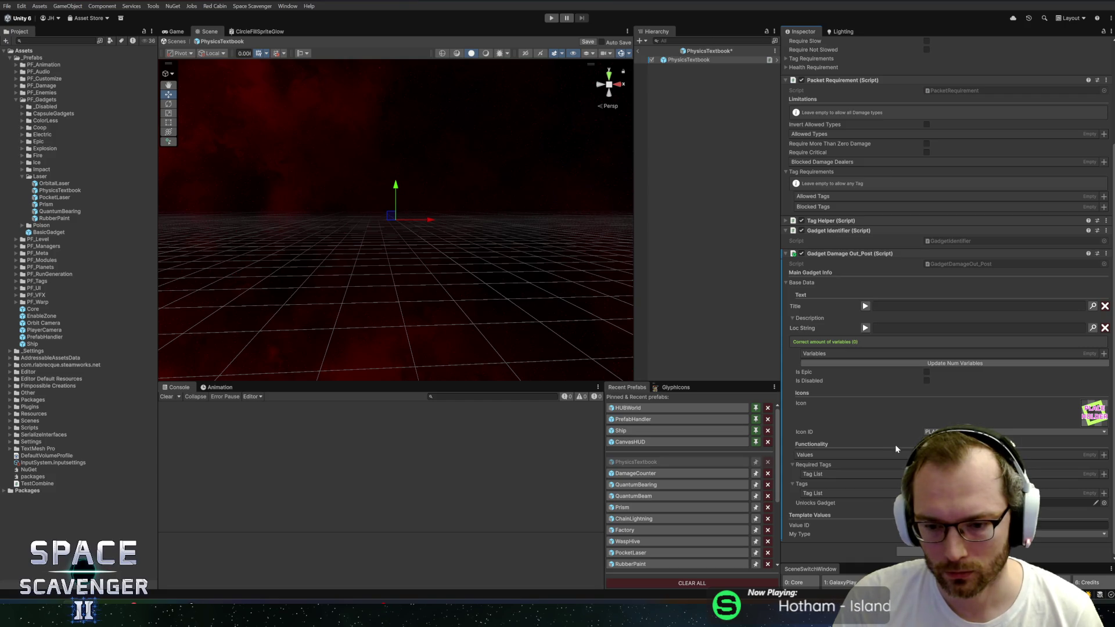
click(929, 469)
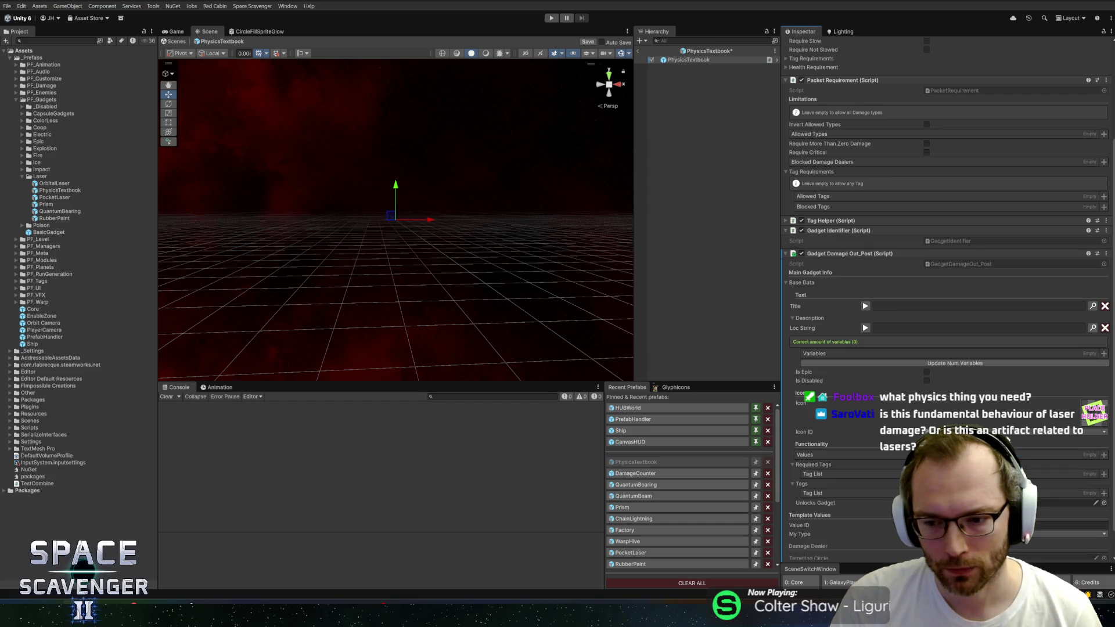
Open the object picker for the Damage Dealer field in the Inspector
scroll(947, 291, down, 2)
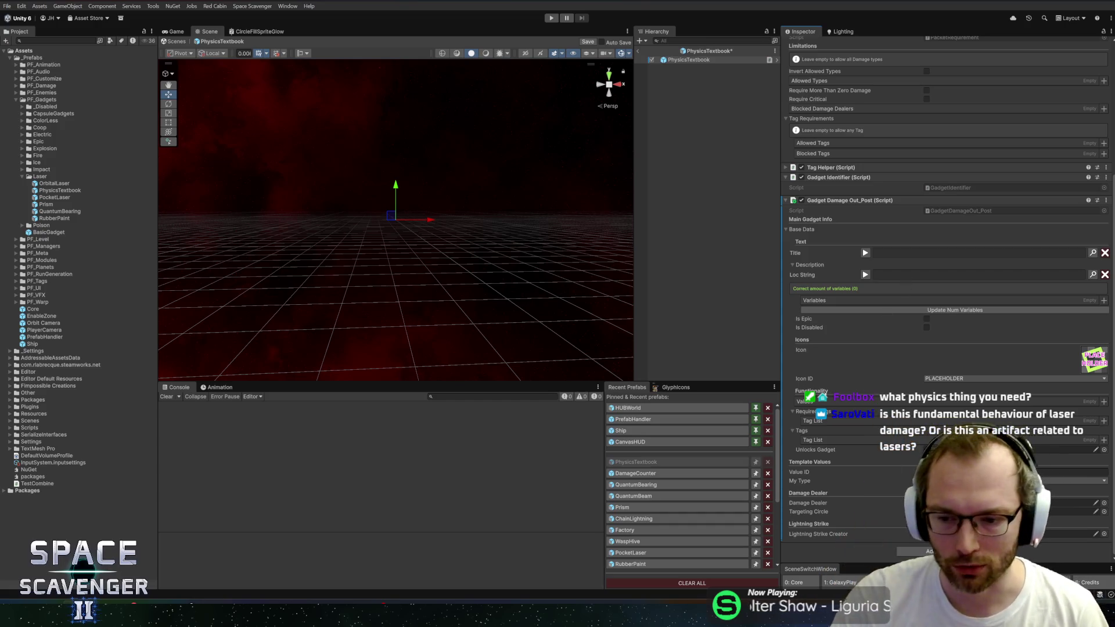
click(1104, 503)
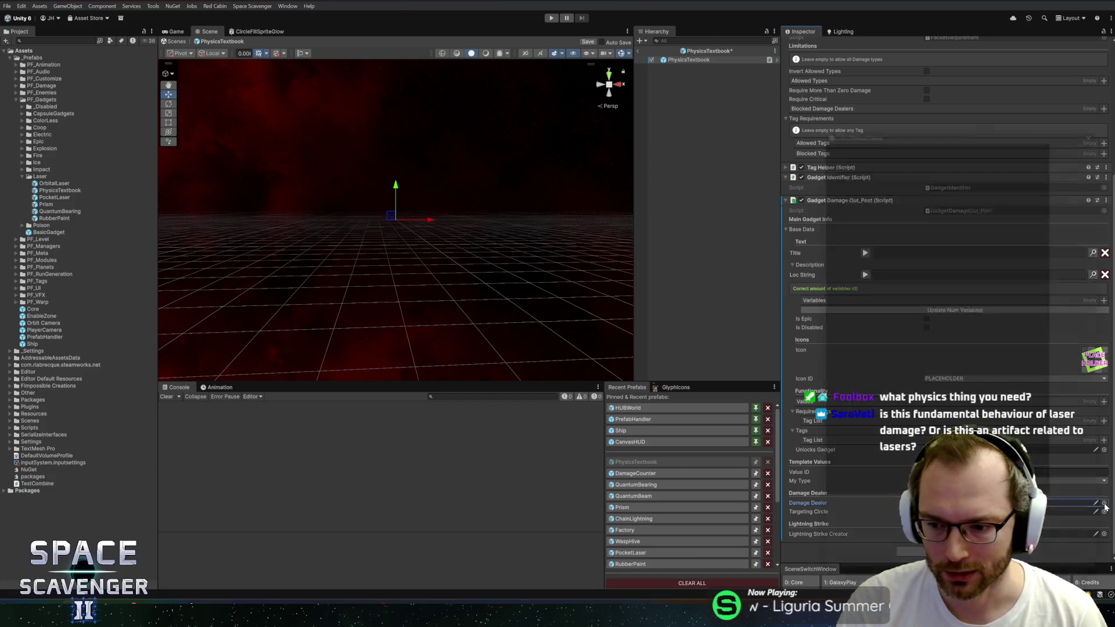
Close the empty Select Damage Dealer window and create an empty child under PhysicsTextbook
drag(929, 123, 809, 83)
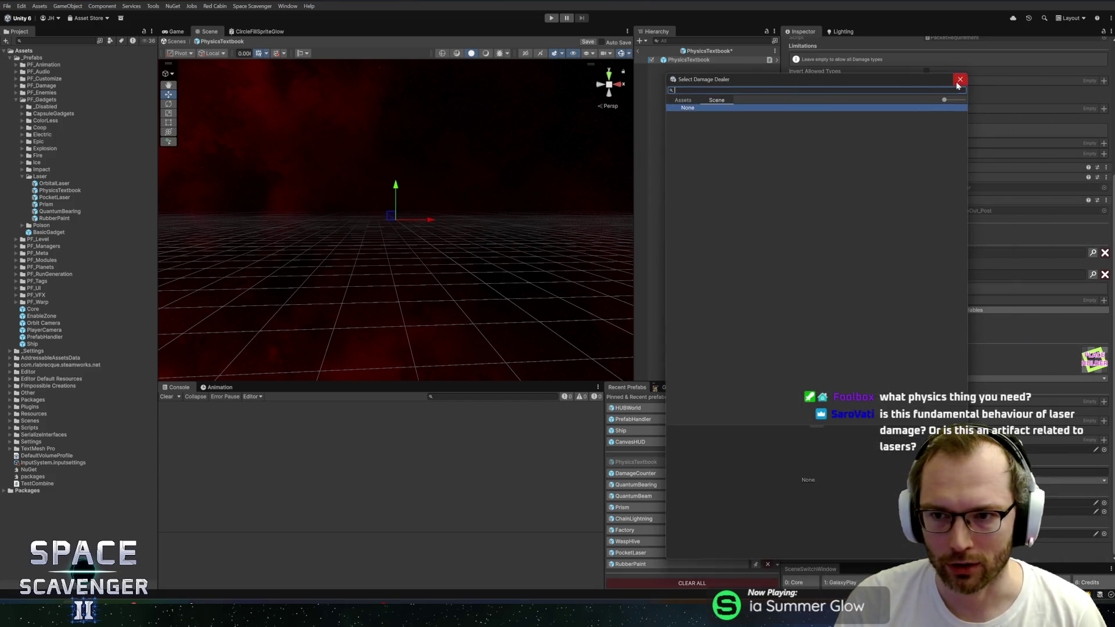
click(959, 80)
right_click(691, 61)
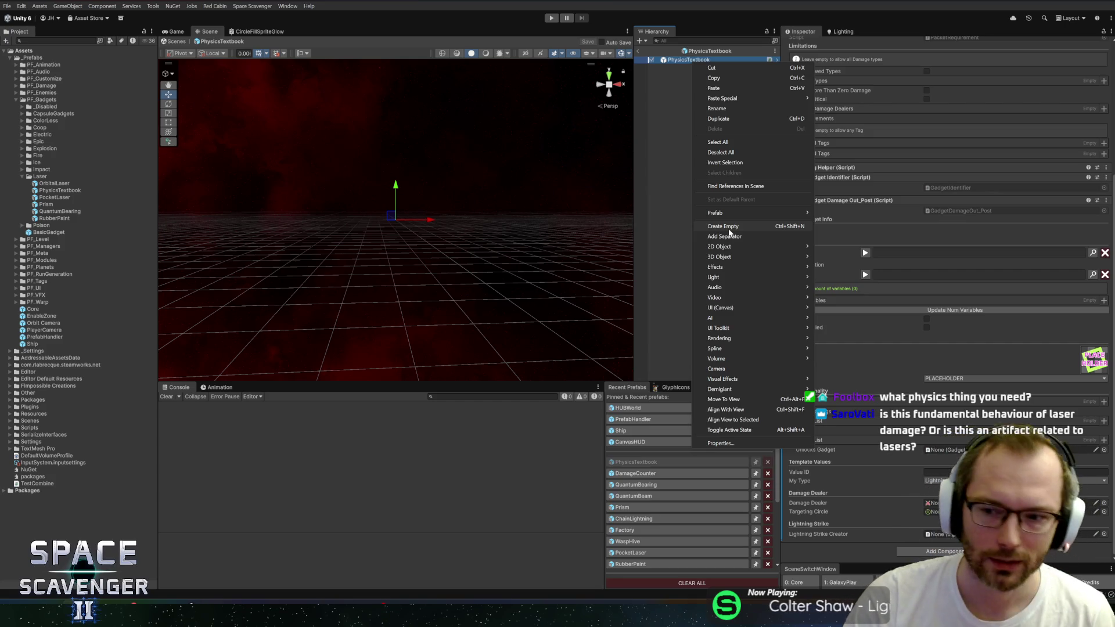
mouse_move(741, 257)
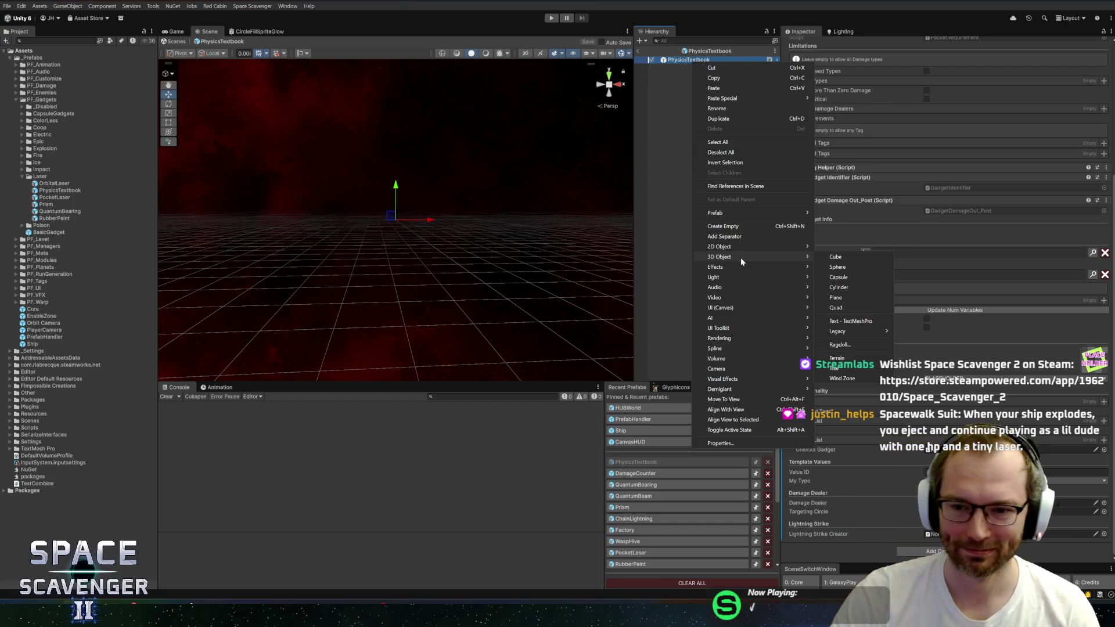
mouse_move(779, 278)
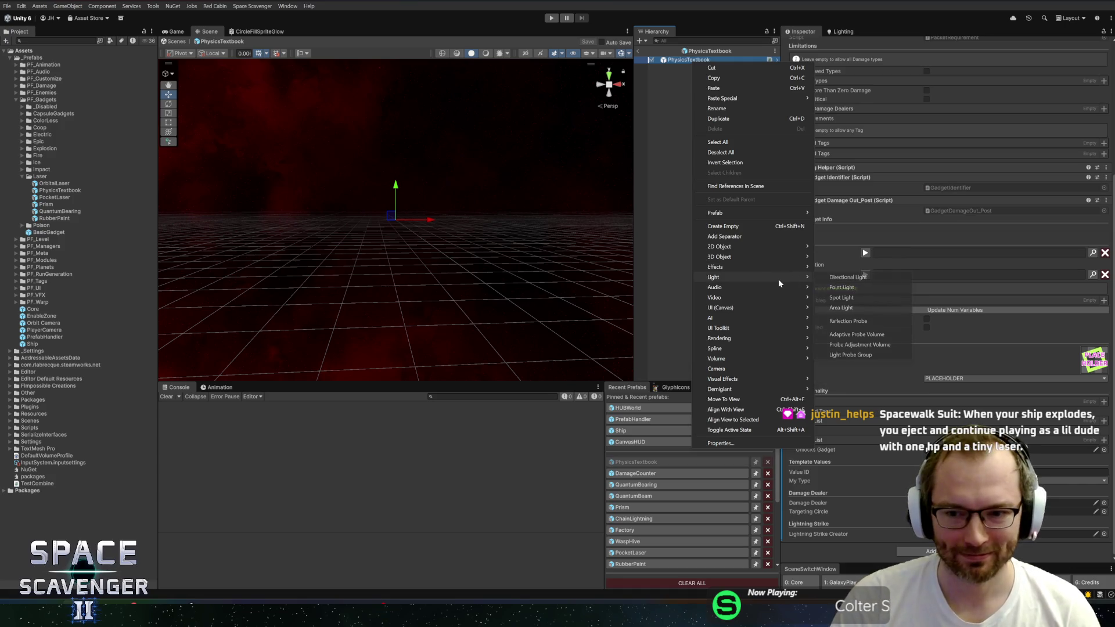
mouse_move(741, 257)
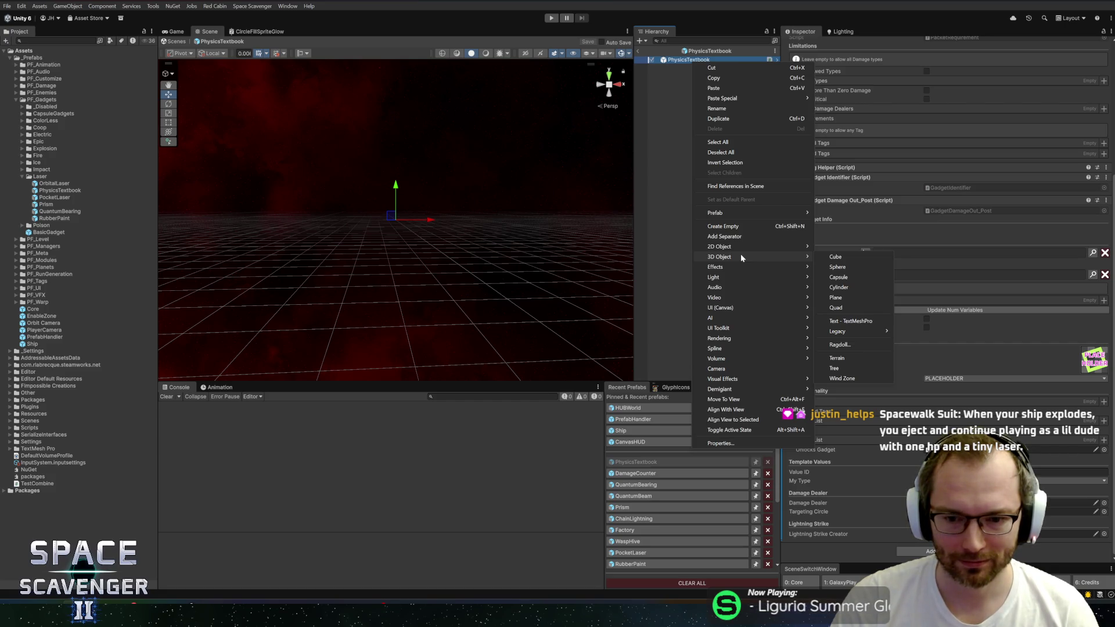
mouse_move(737, 298)
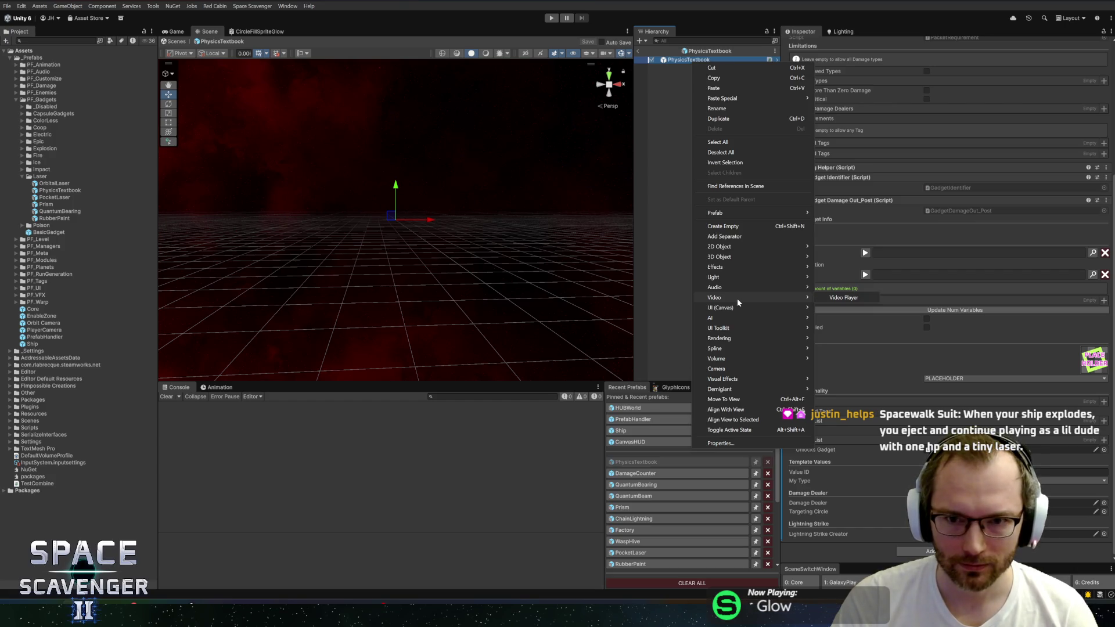
click(749, 225)
Name the child DamageDealer and add Damage Dealer and Damage Targeting Circle components
text(DamageDealer)
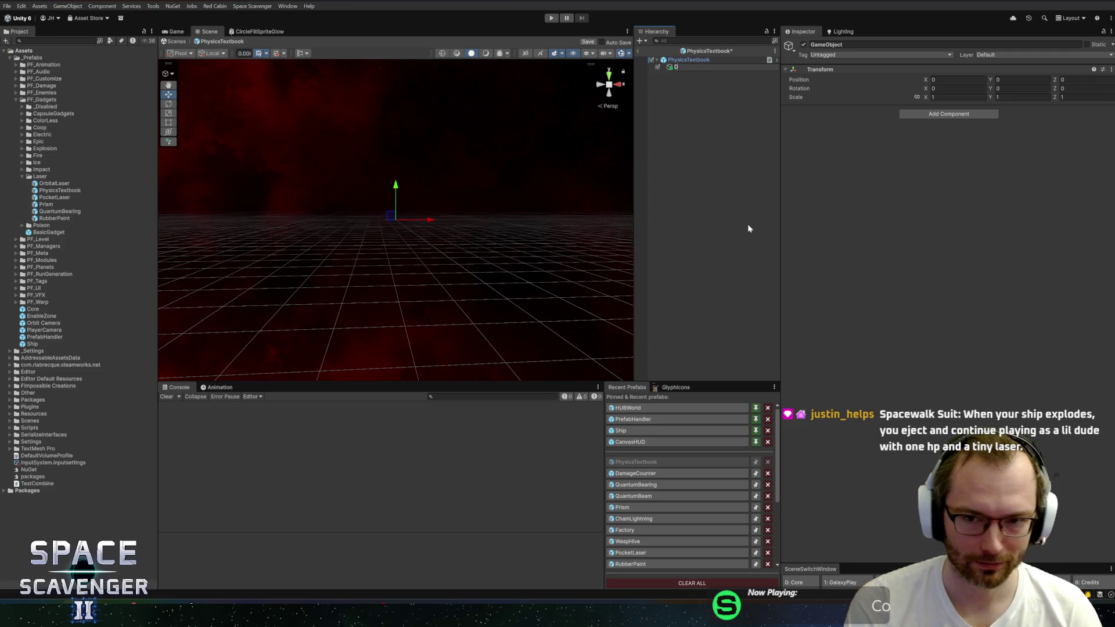
key(Return)
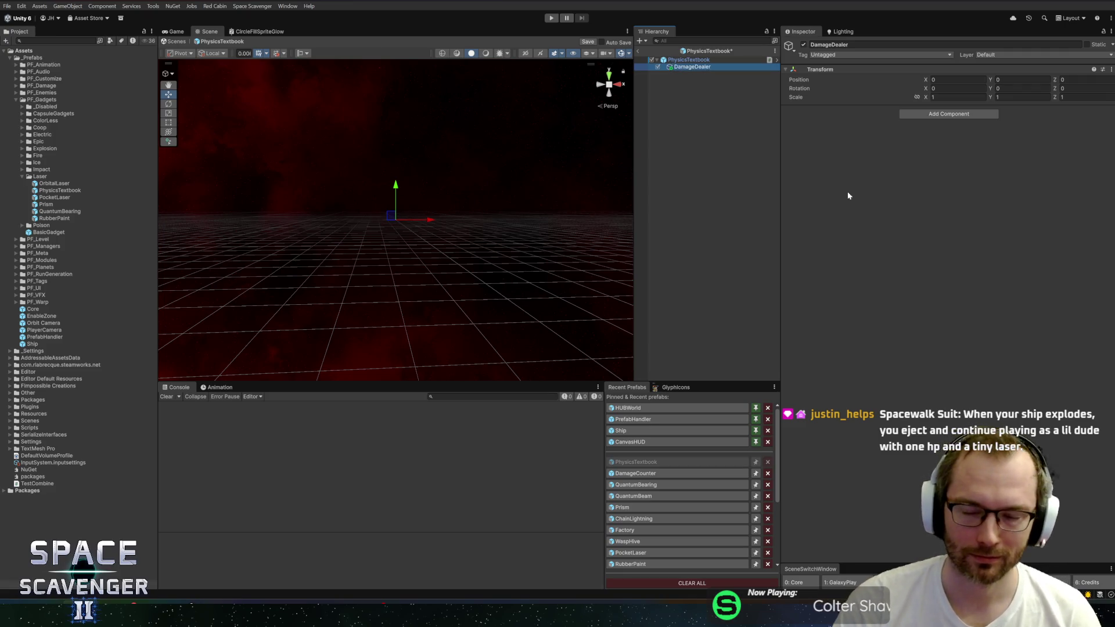
click(949, 114)
text(damaged)
key(Up)
key(Up)
key(Up)
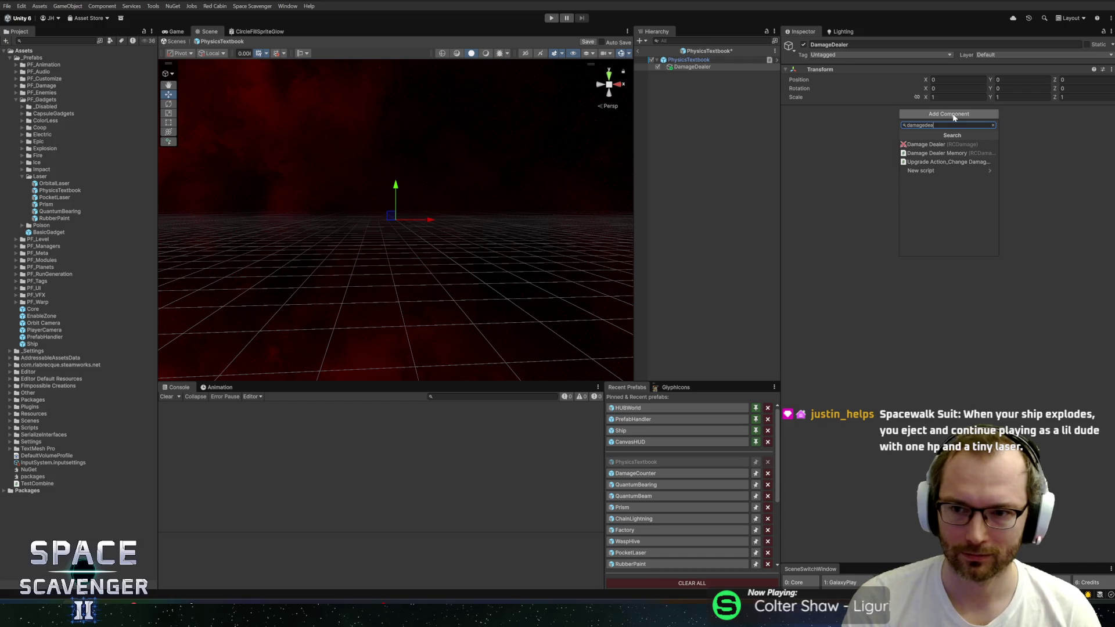
key(Return)
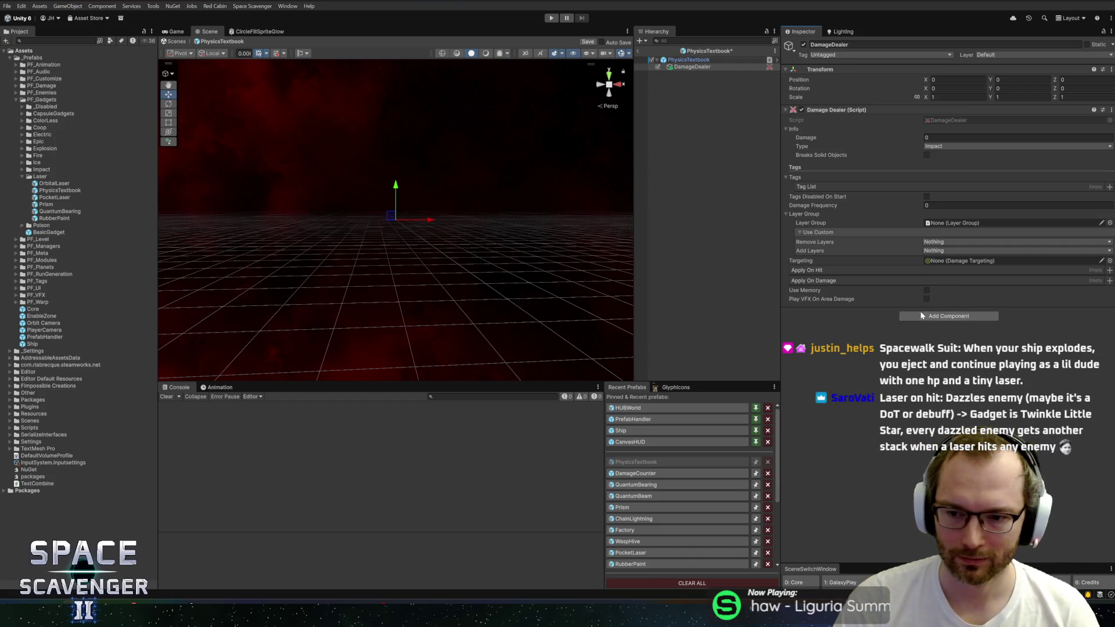
click(924, 317)
text(circle)
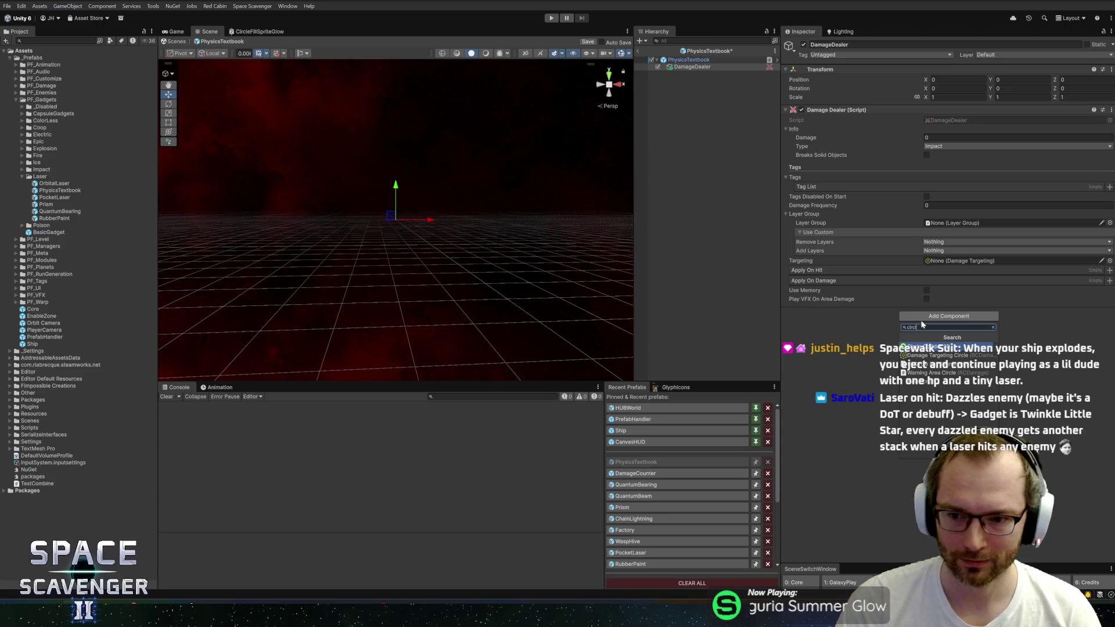
key(Return)
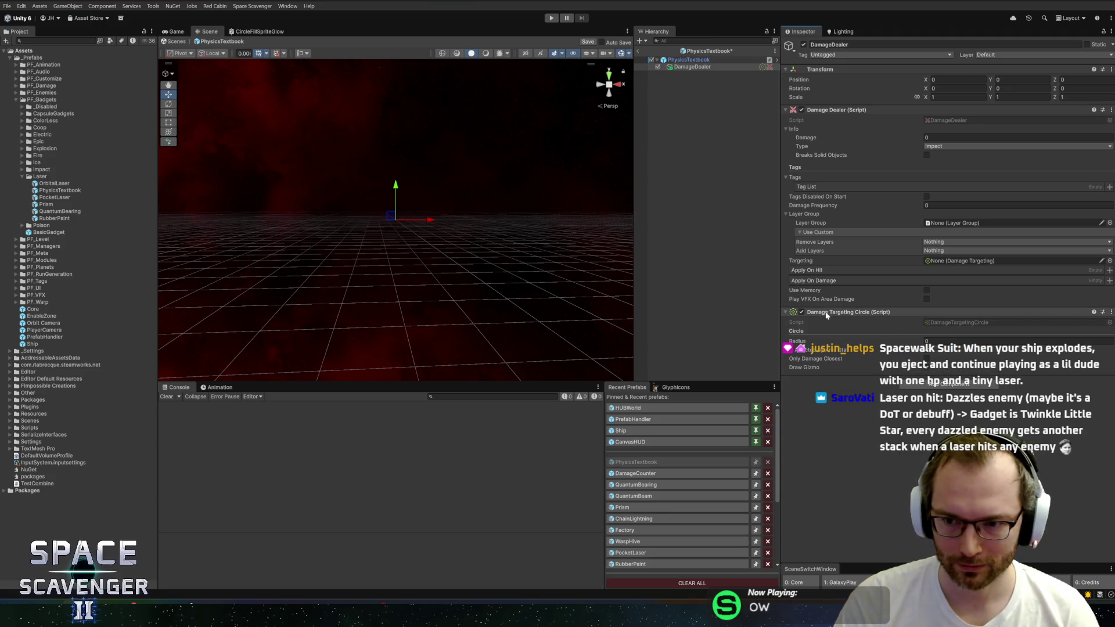
Link the circle into Targeting, set layer group PlayerDamage_Normal and type Laser, then save
drag(827, 316, 964, 261)
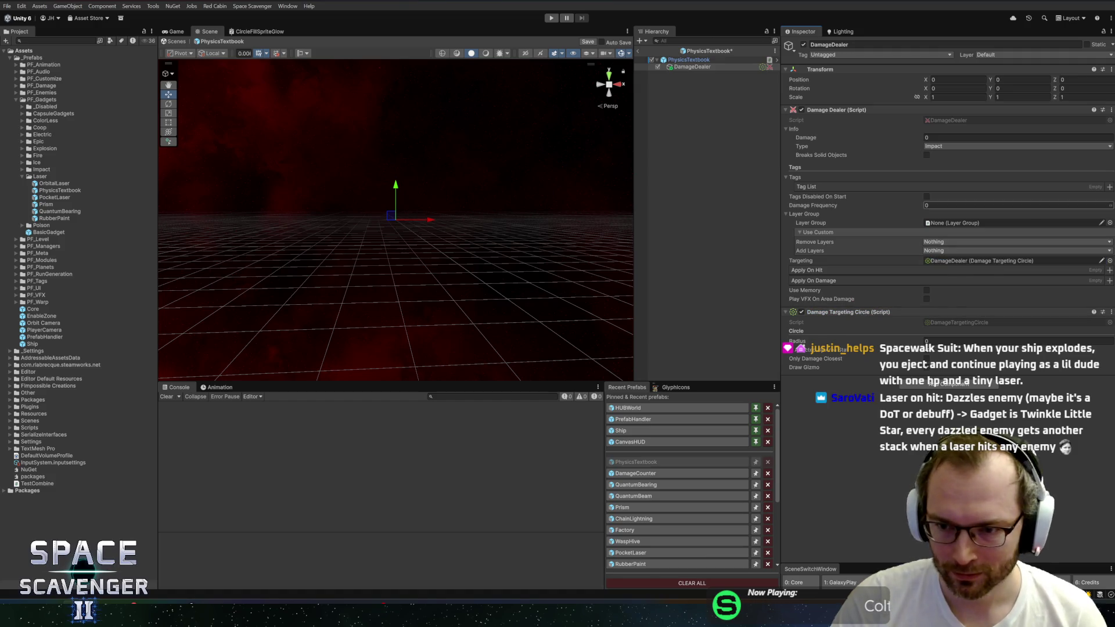
click(1110, 223)
text(pla)
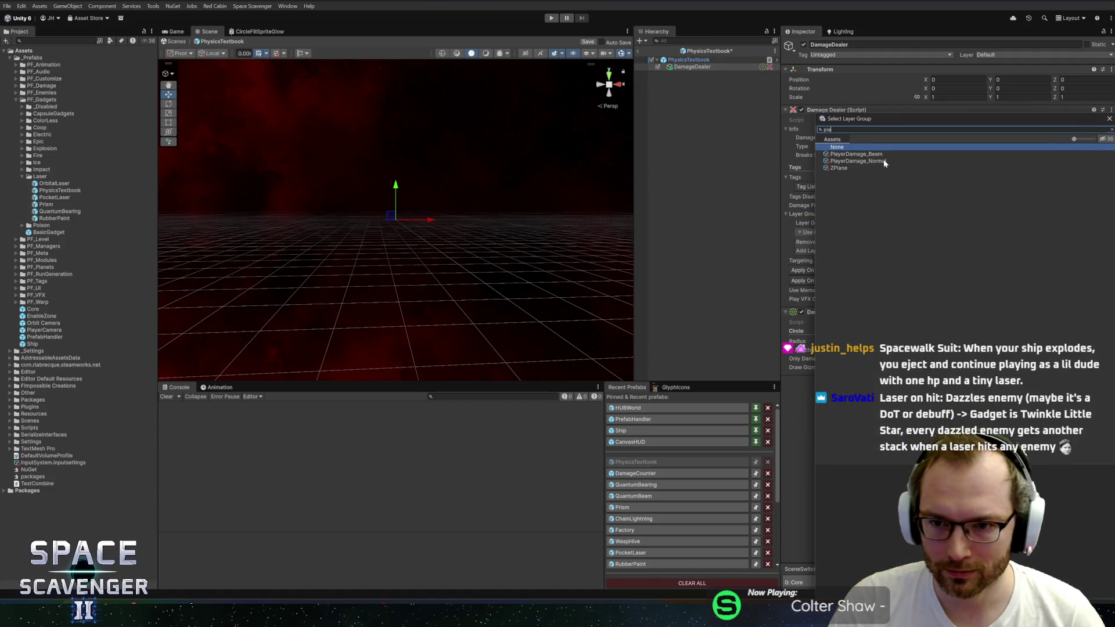
double_click(849, 160)
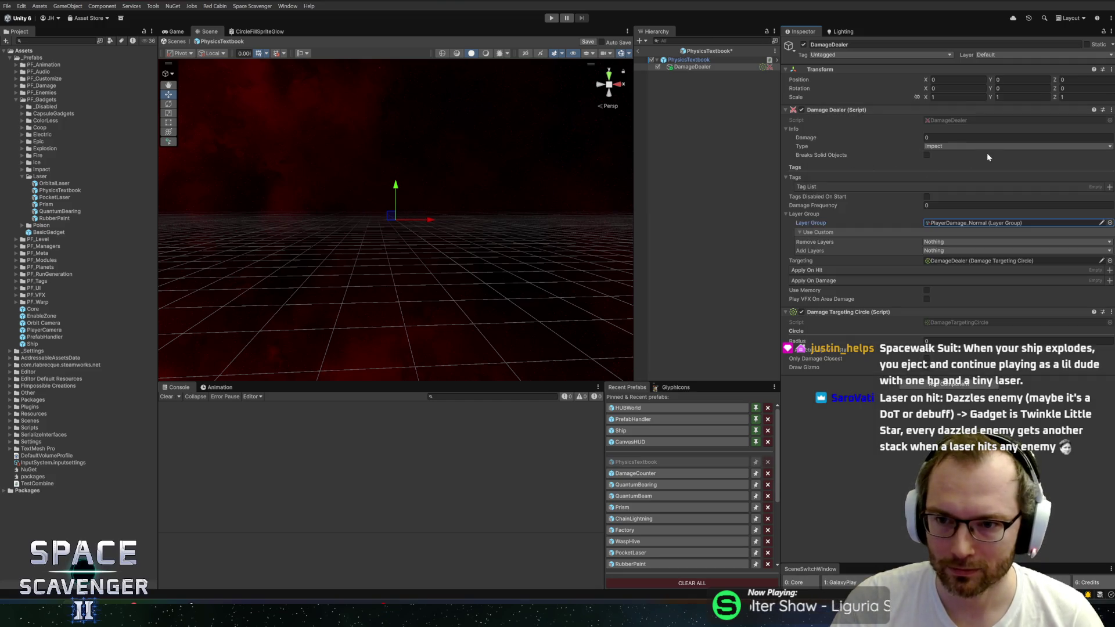
click(956, 145)
click(952, 174)
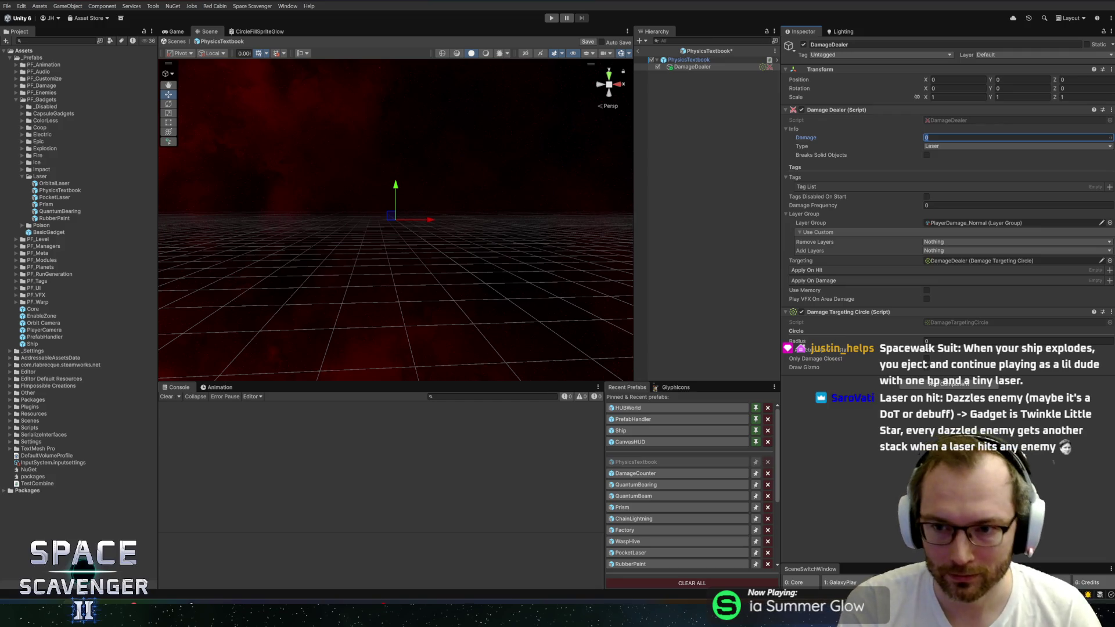
key(ctrl+s)
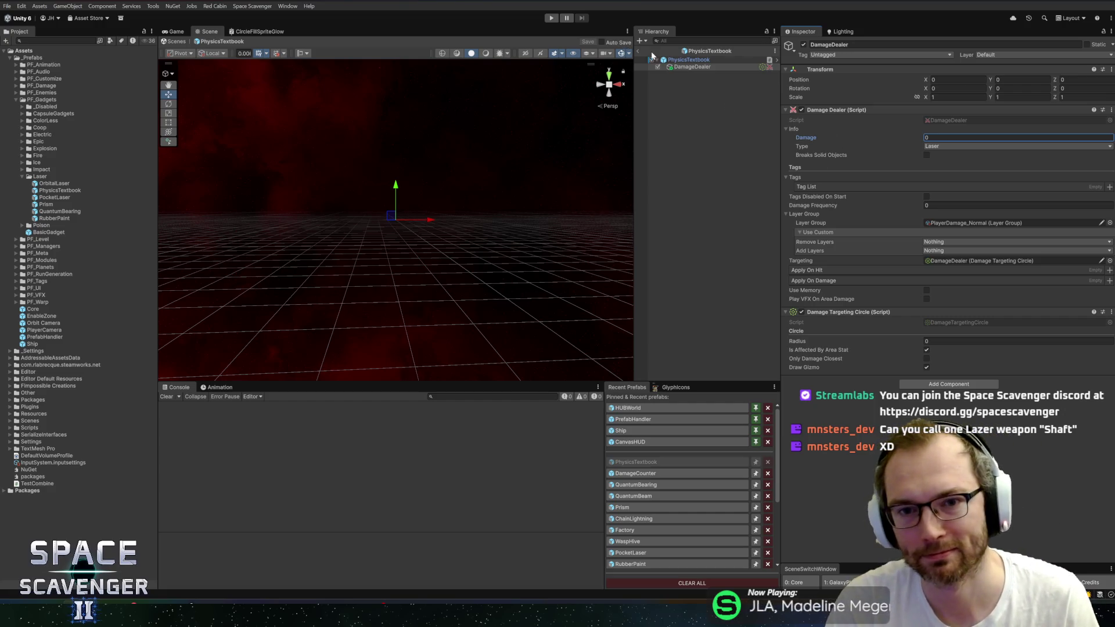
Select the PhysicsTextbook prefab root to show its components
click(699, 61)
Save the PhysicsTextbook prefab and open GadgetDamageOut_Post in Rider via Edit Script
scroll(889, 385, down, 5)
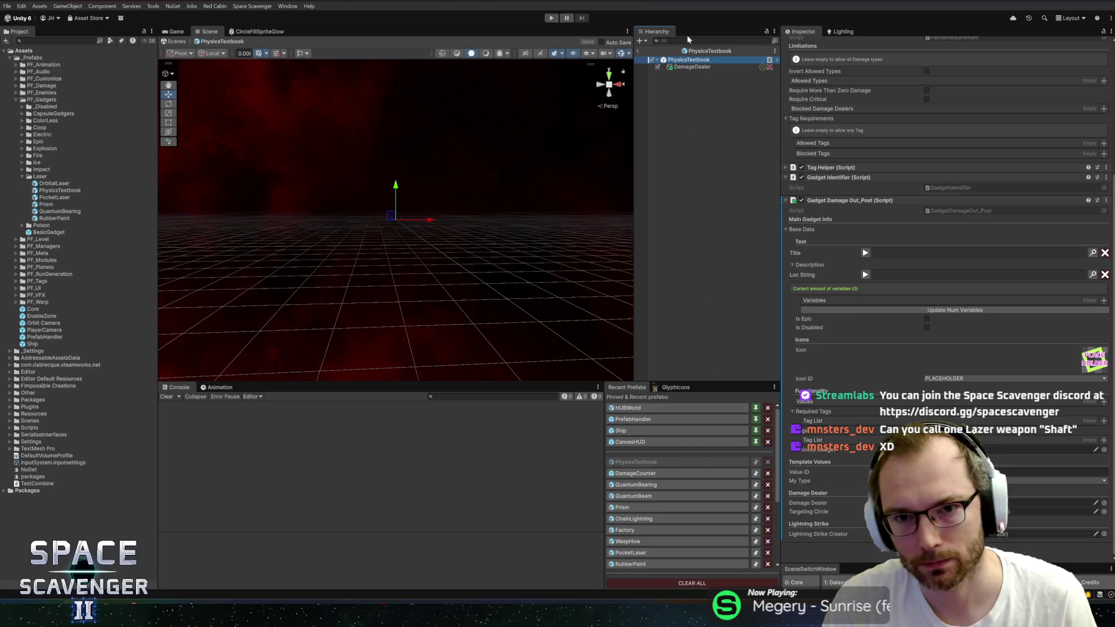
click(700, 67)
click(708, 81)
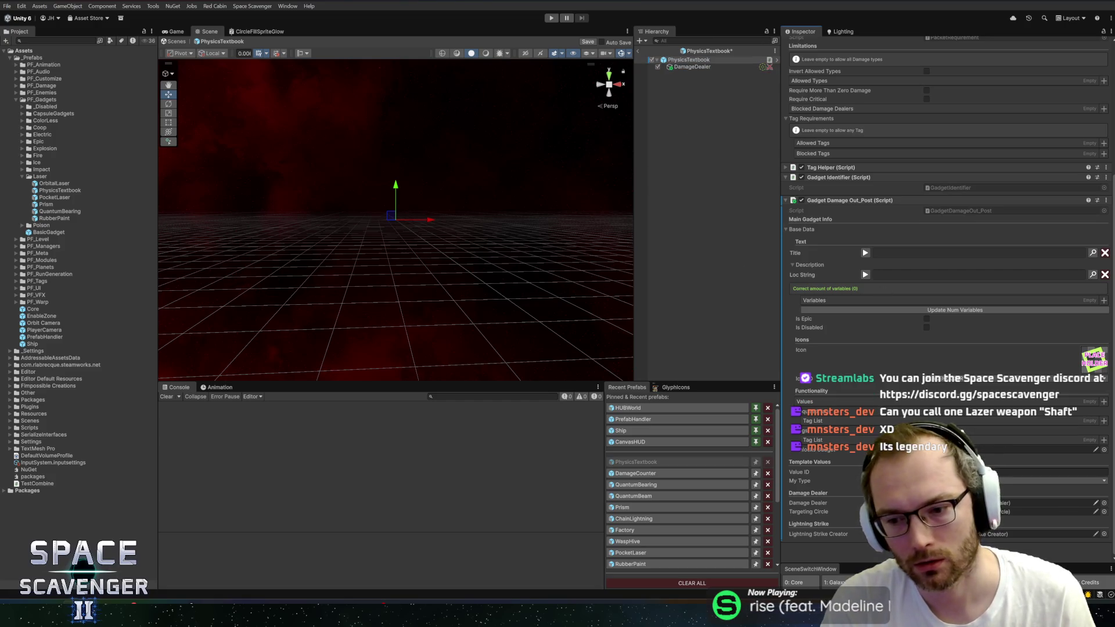
click(958, 512)
key(ctrl+s)
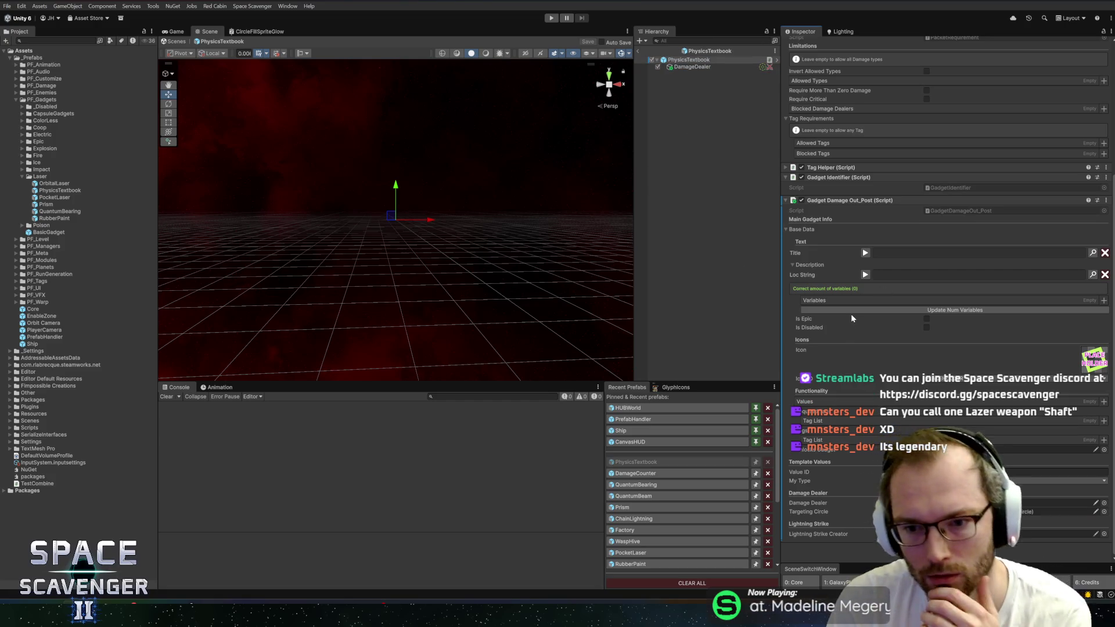
right_click(892, 201)
click(916, 318)
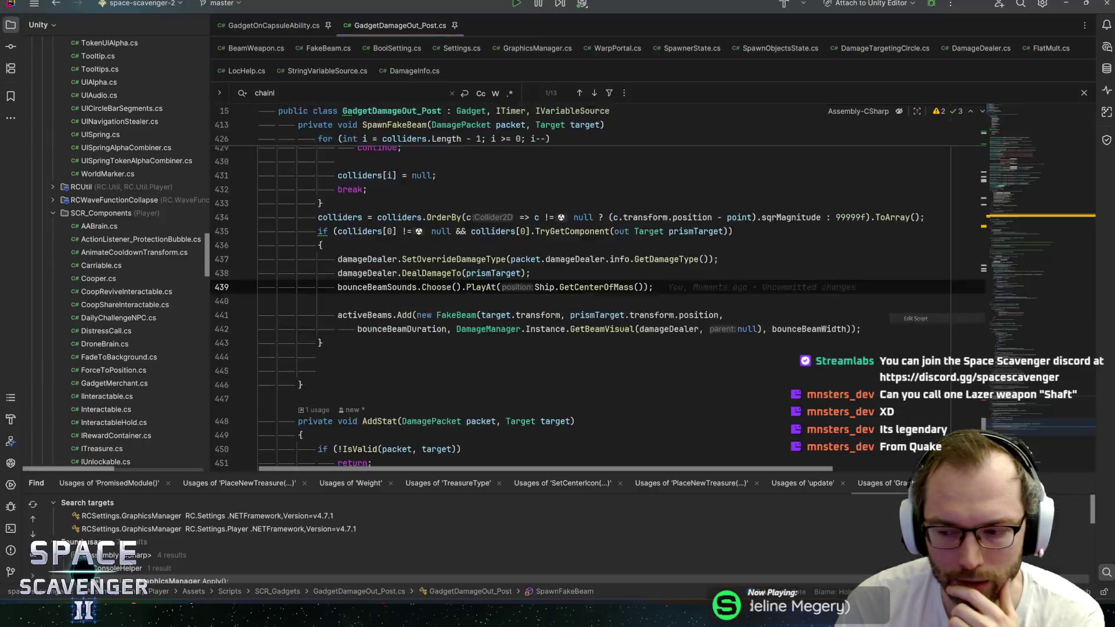
Close the Find bar and scroll down to the Damage Dealer field
scroll(523, 278, down, 5)
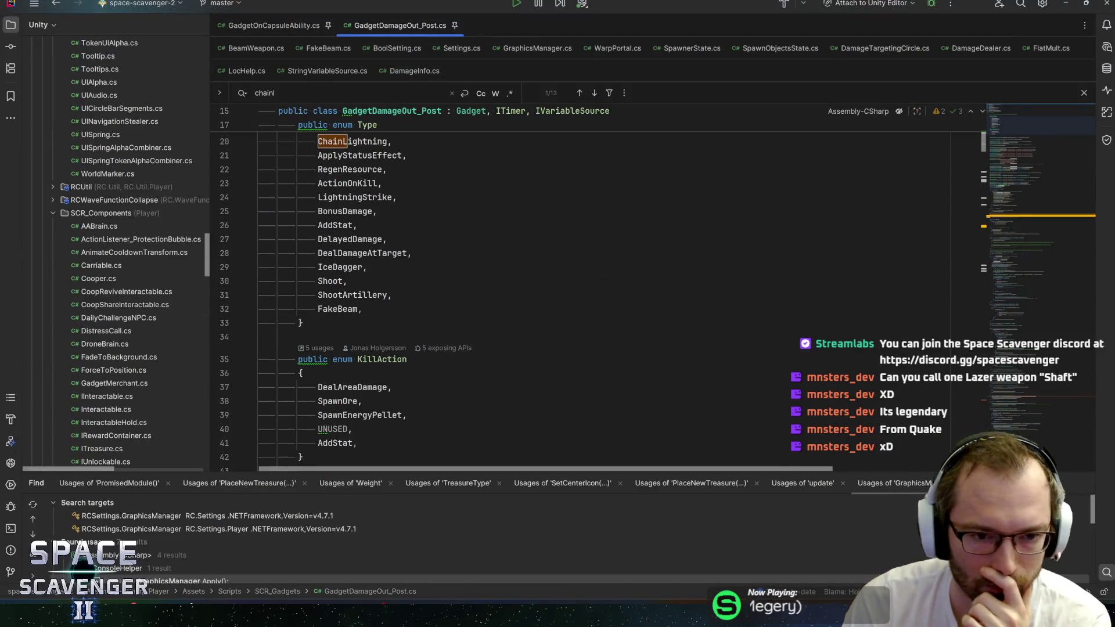
click(367, 267)
key(Escape)
scroll(581, 279, up, 1)
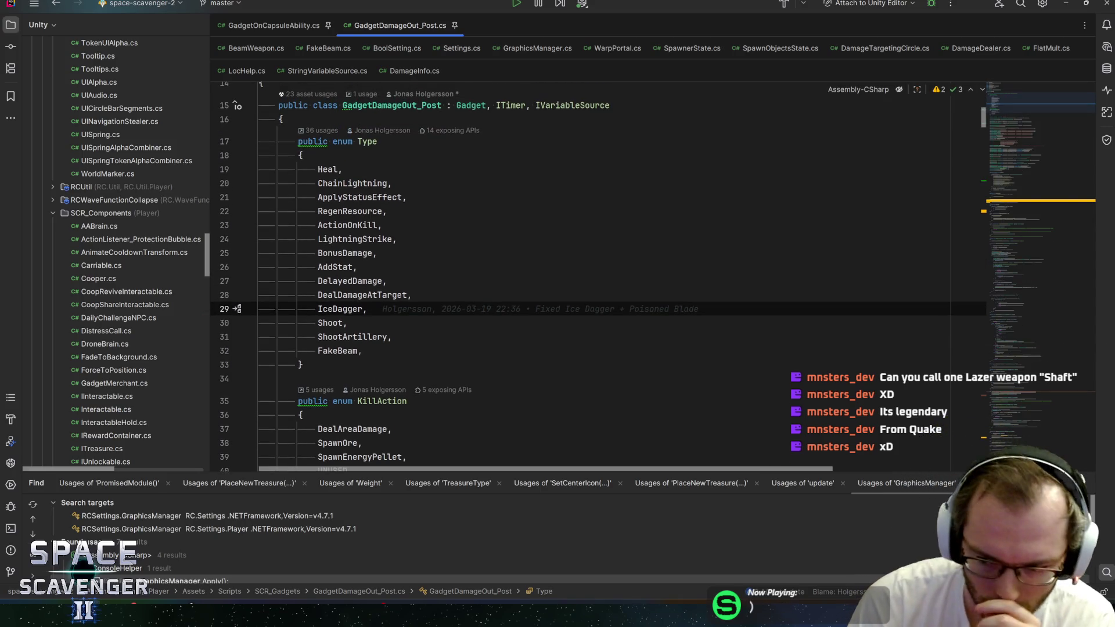
scroll(581, 279, down, 2)
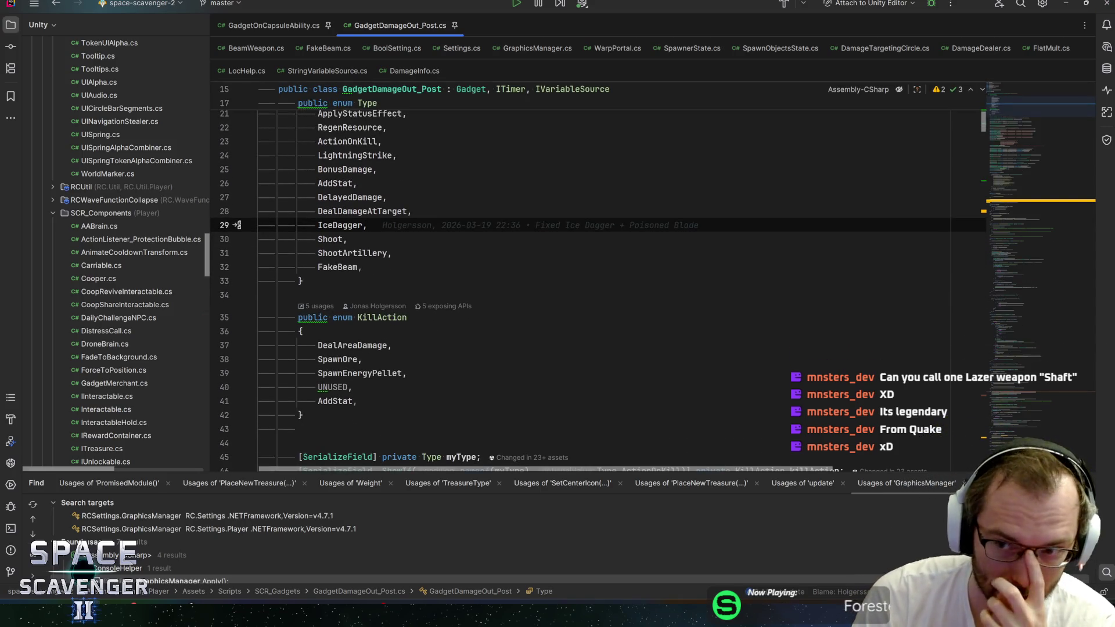
scroll(599, 291, down, 5)
scroll(580, 279, down, 8)
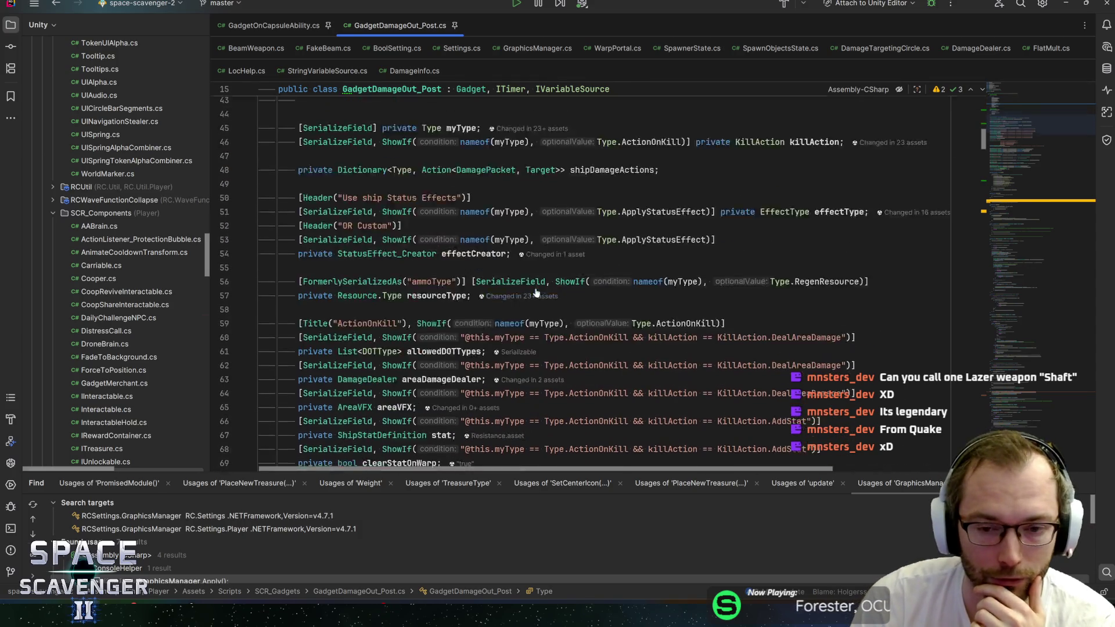
Step through the ShowIf condition covering DealDamageAtTarget, IceDagger and FakeBeam
click(416, 261)
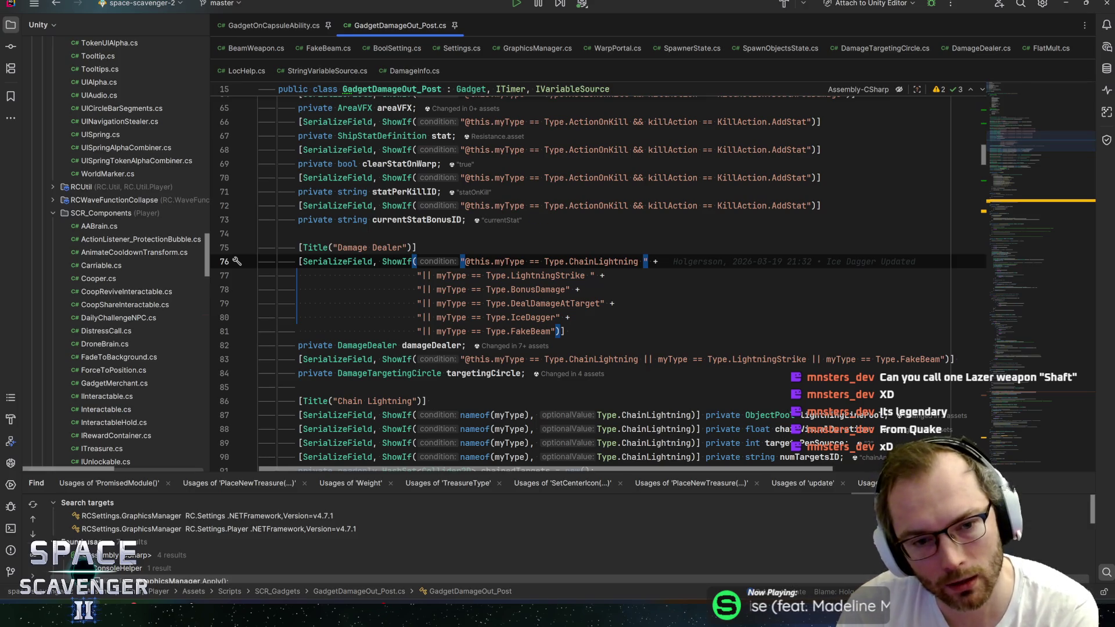
click(416, 248)
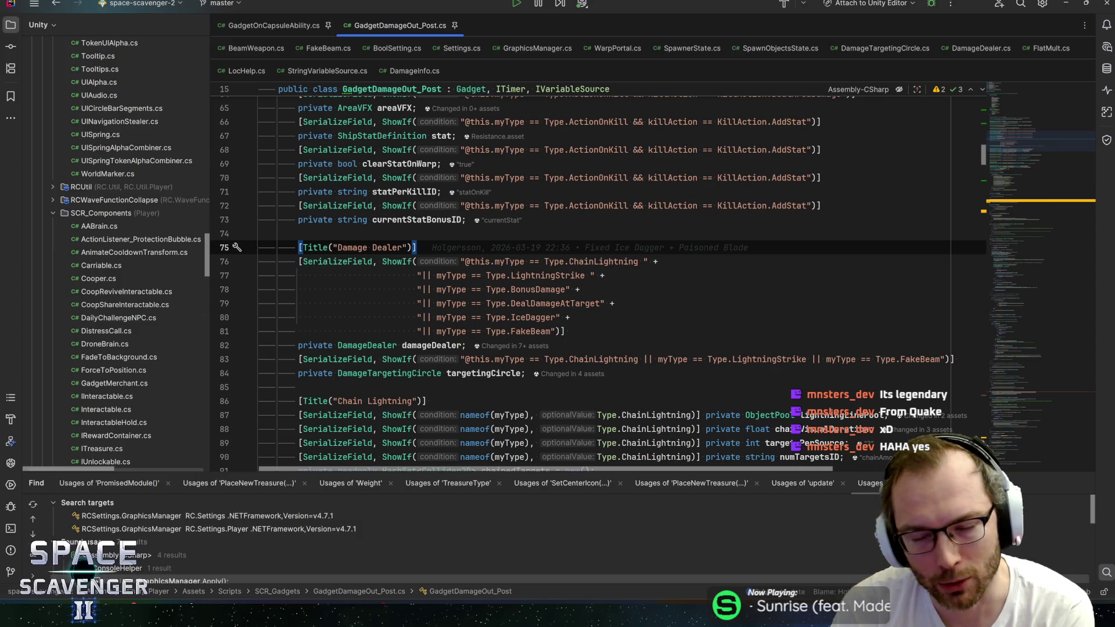
key(Down)
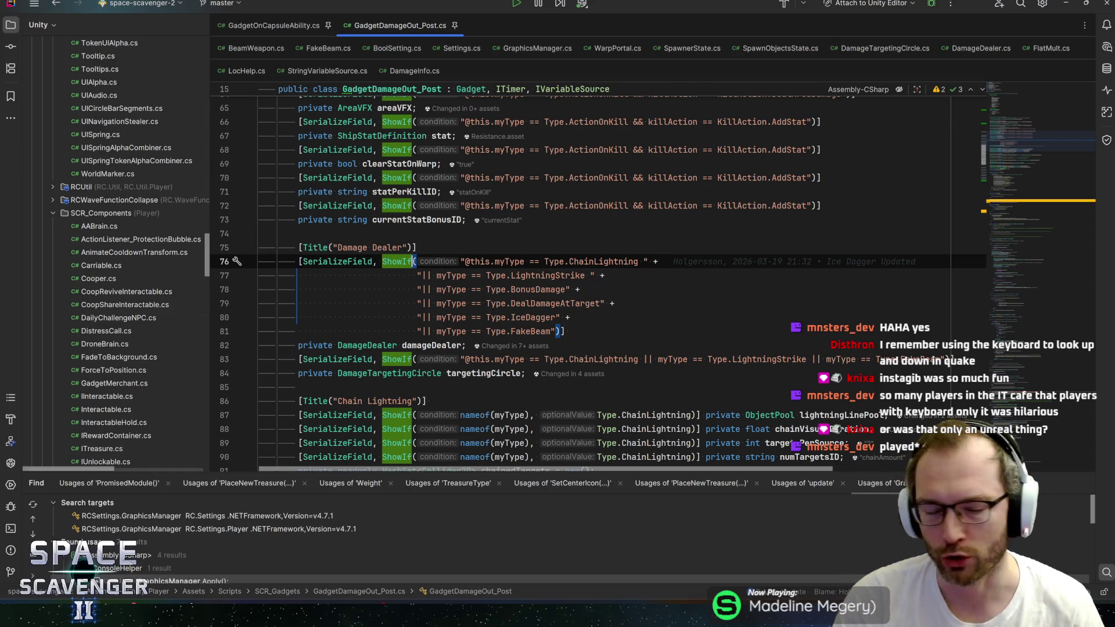
click(560, 331)
click(552, 331)
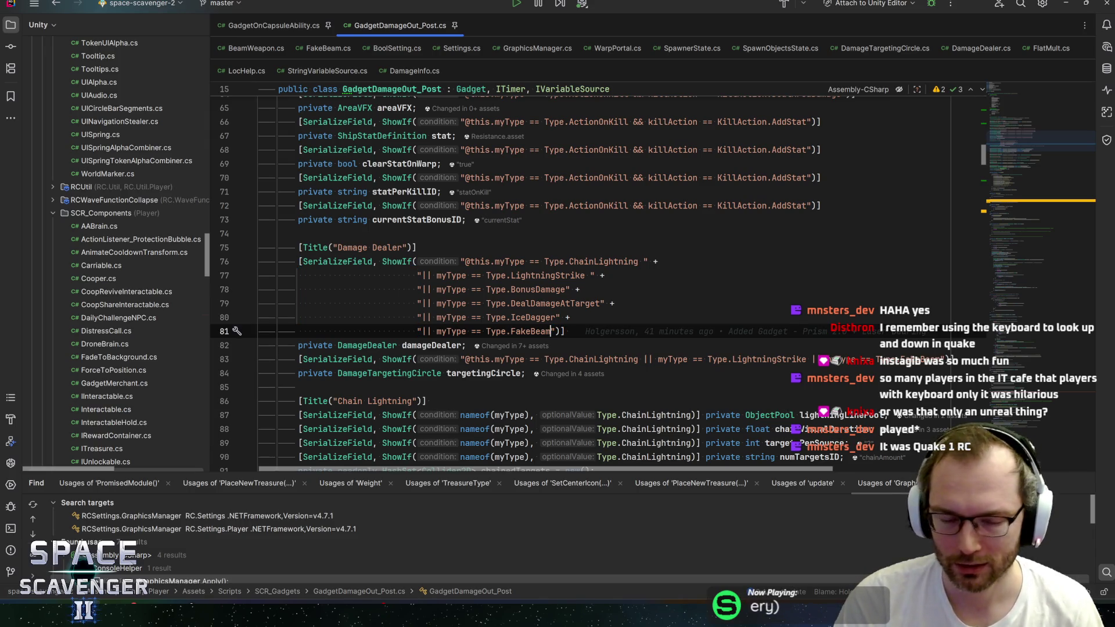
click(556, 318)
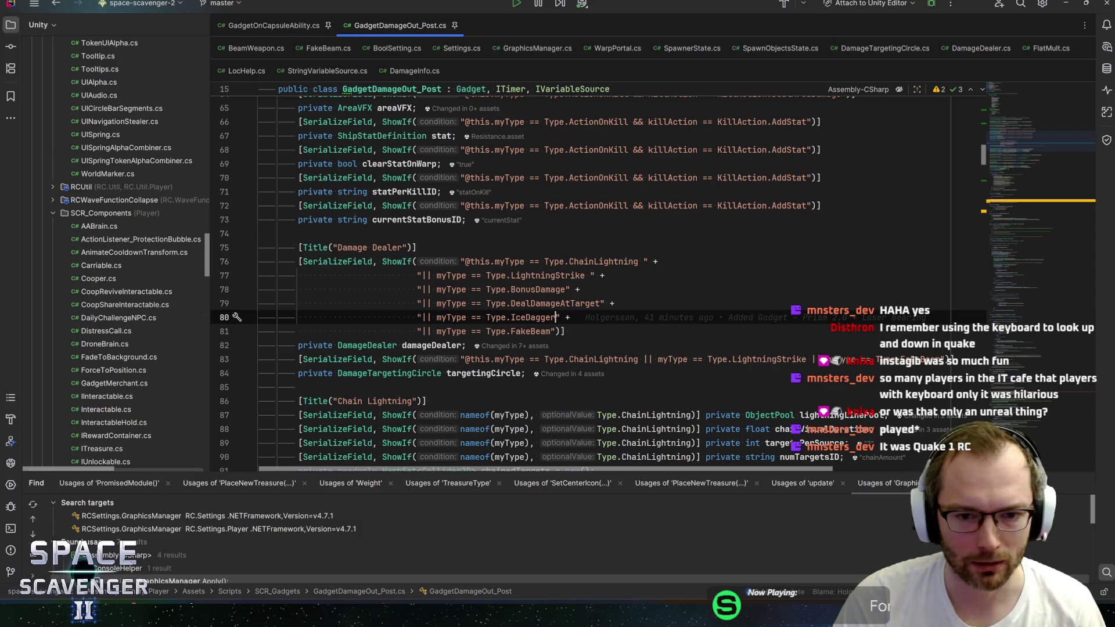
click(602, 303)
click(511, 304)
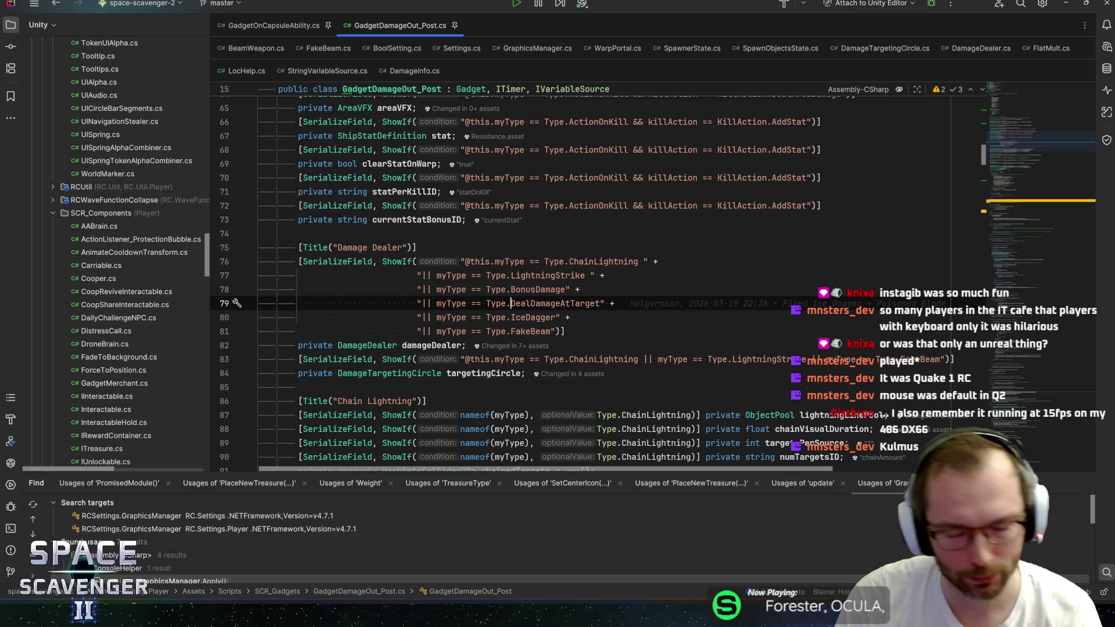
click(571, 332)
key(Up)
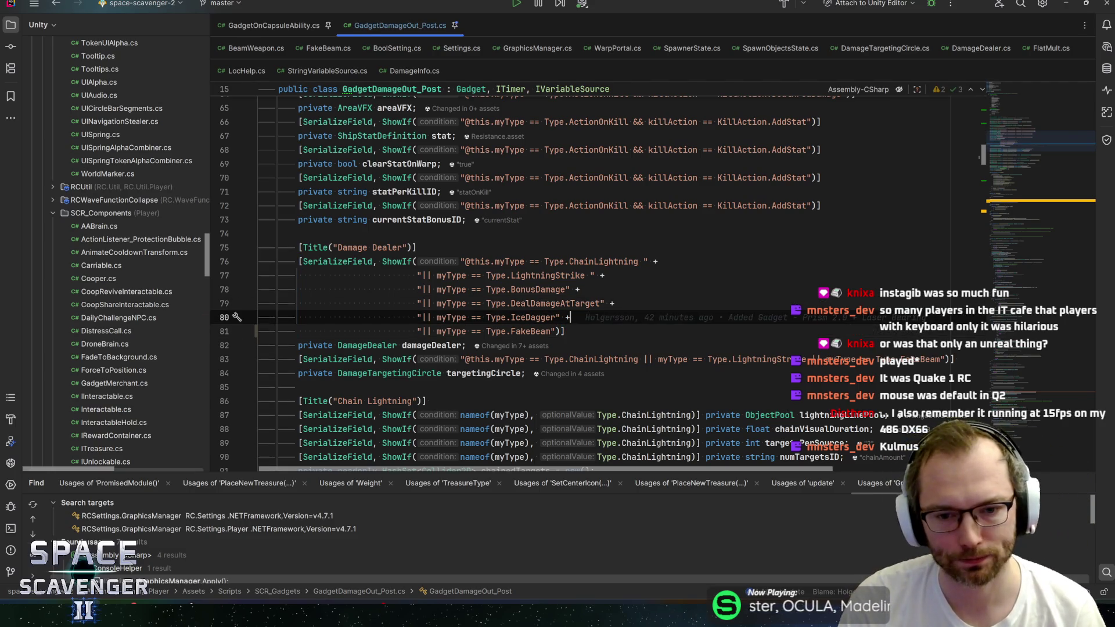
scroll(598, 284, down, 3)
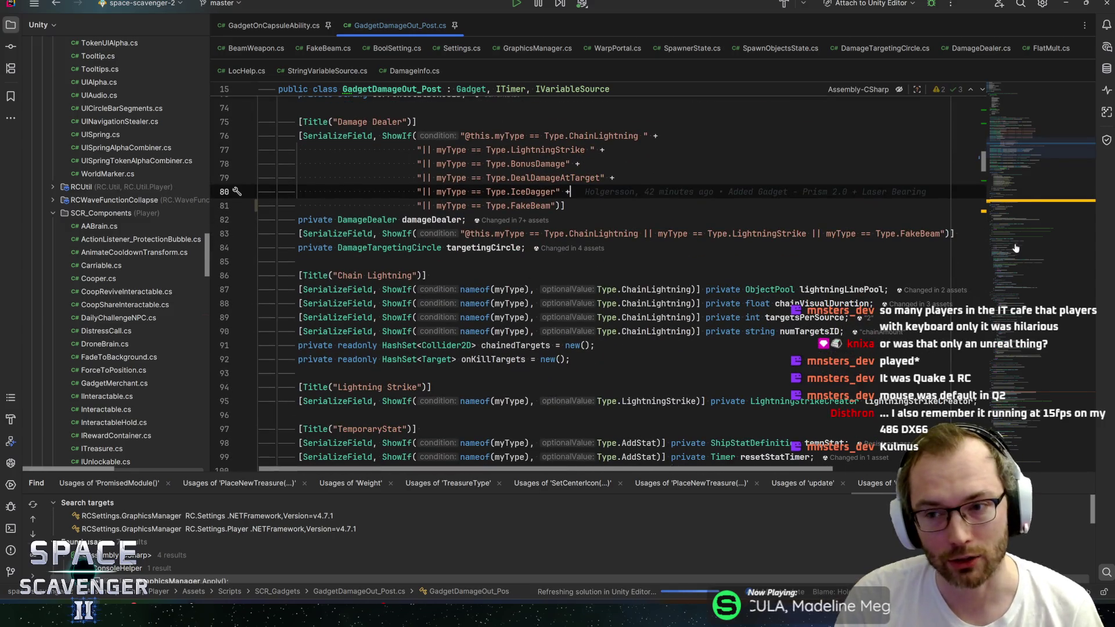
mouse_move(1026, 145)
mouse_down()
mouse_move(1051, 133)
mouse_move(1040, 200)
mouse_move(1051, 177)
mouse_up()
ctrl+click(494, 300)
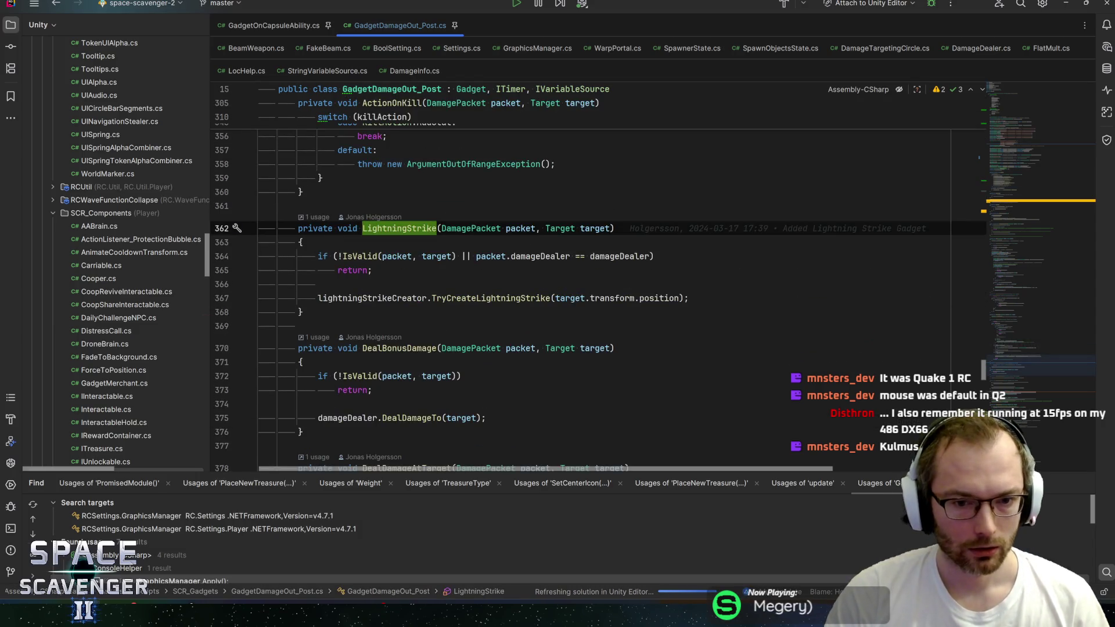
click(393, 298)
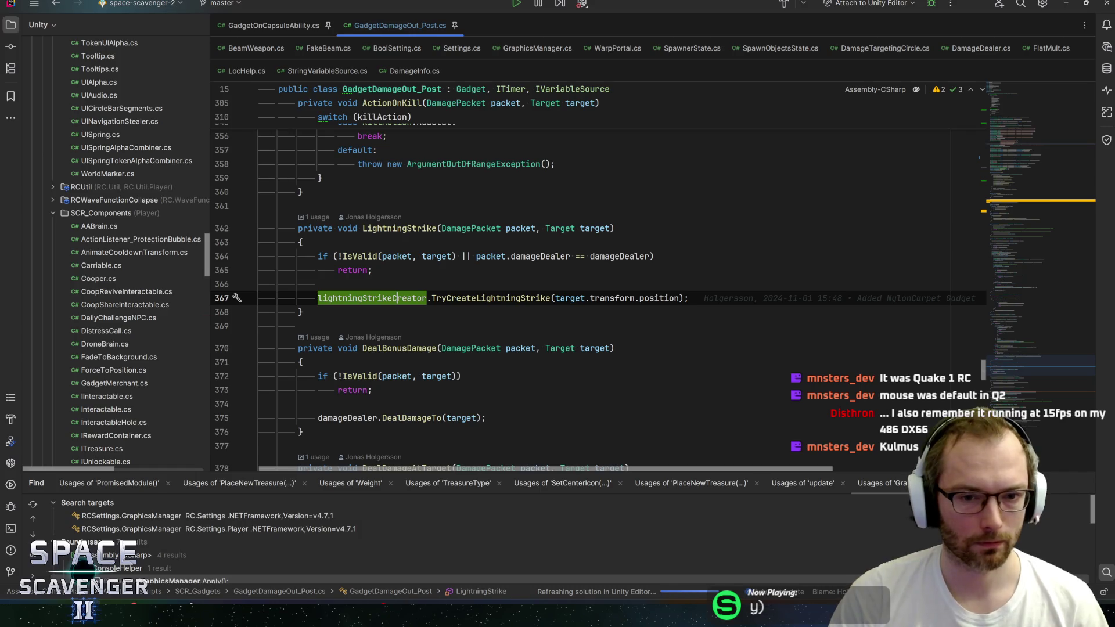
click(398, 228)
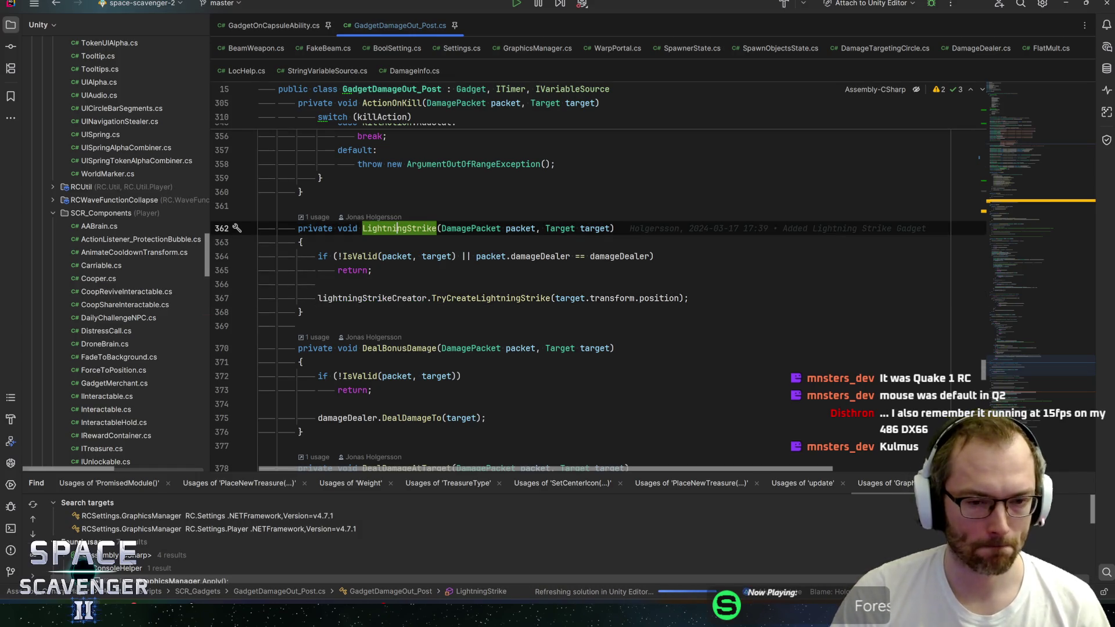
mouse_move(622, 256)
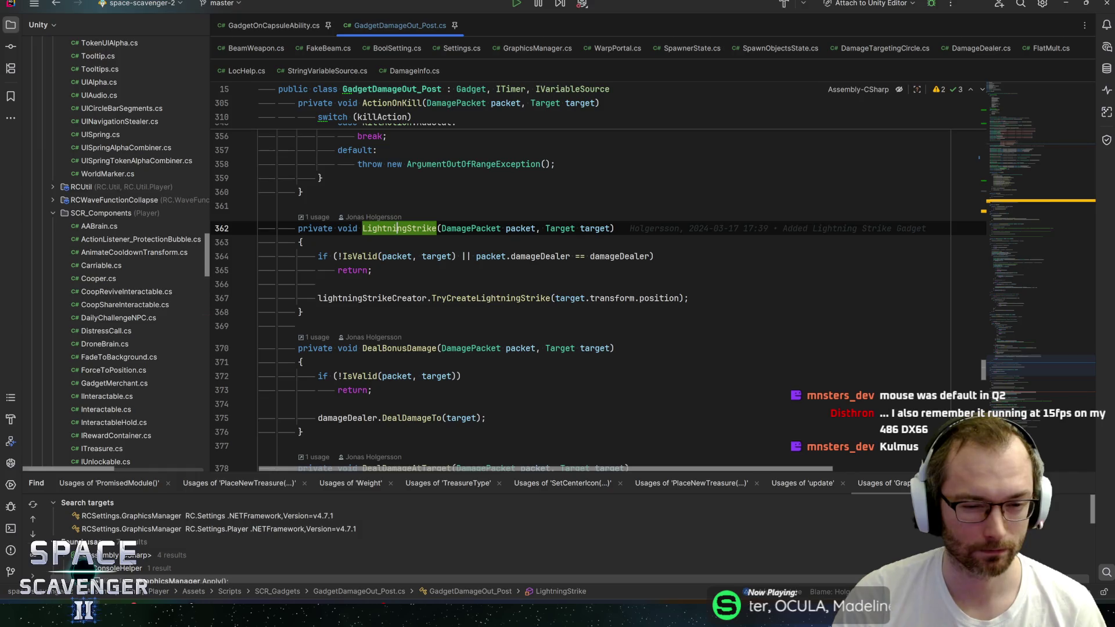
click(302, 312)
scroll(599, 279, down, 1)
scroll(598, 279, down, 2)
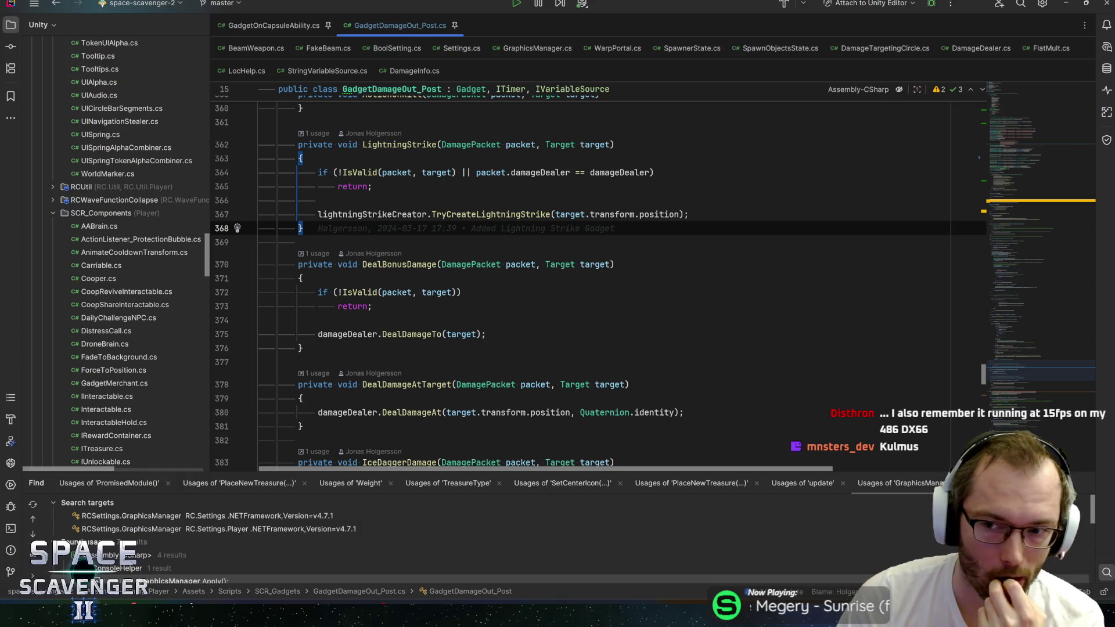
click(1024, 215)
drag(1024, 217, 1027, 169)
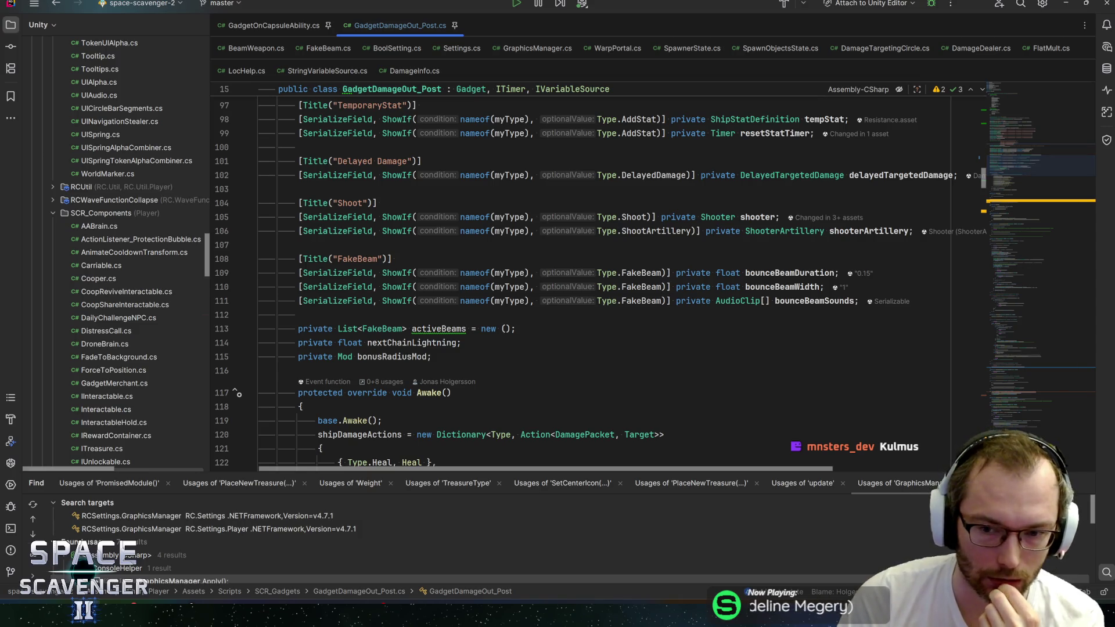
click(460, 343)
key(Down)
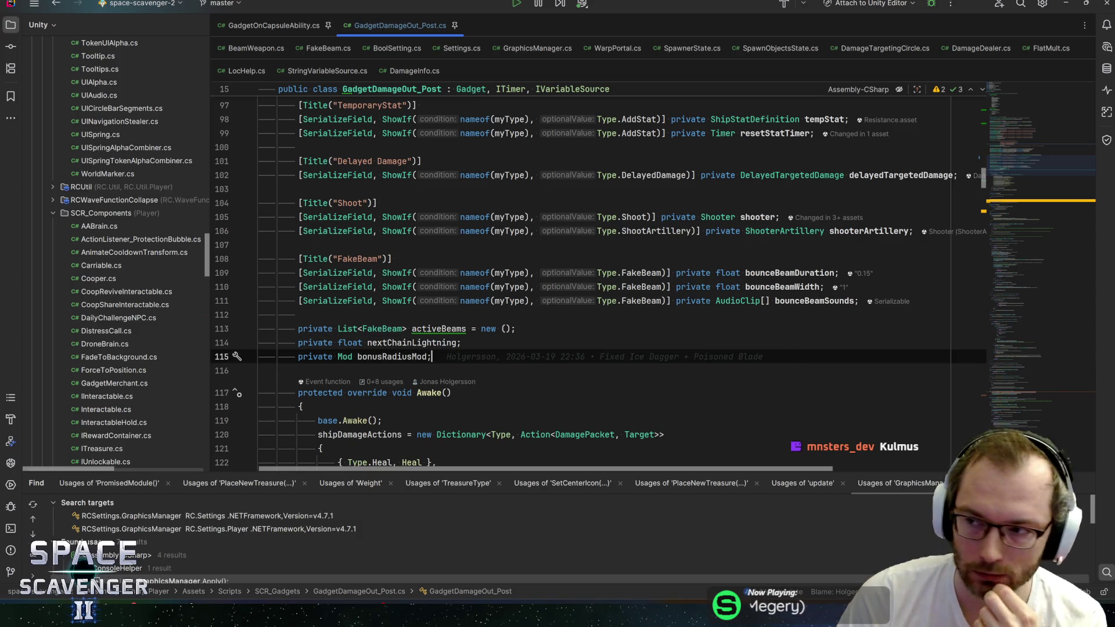
mouse_move(1027, 159)
mouse_down()
mouse_move(1029, 145)
mouse_move(1044, 166)
mouse_move(1059, 139)
mouse_up()
scroll(1064, 144, down, 2)
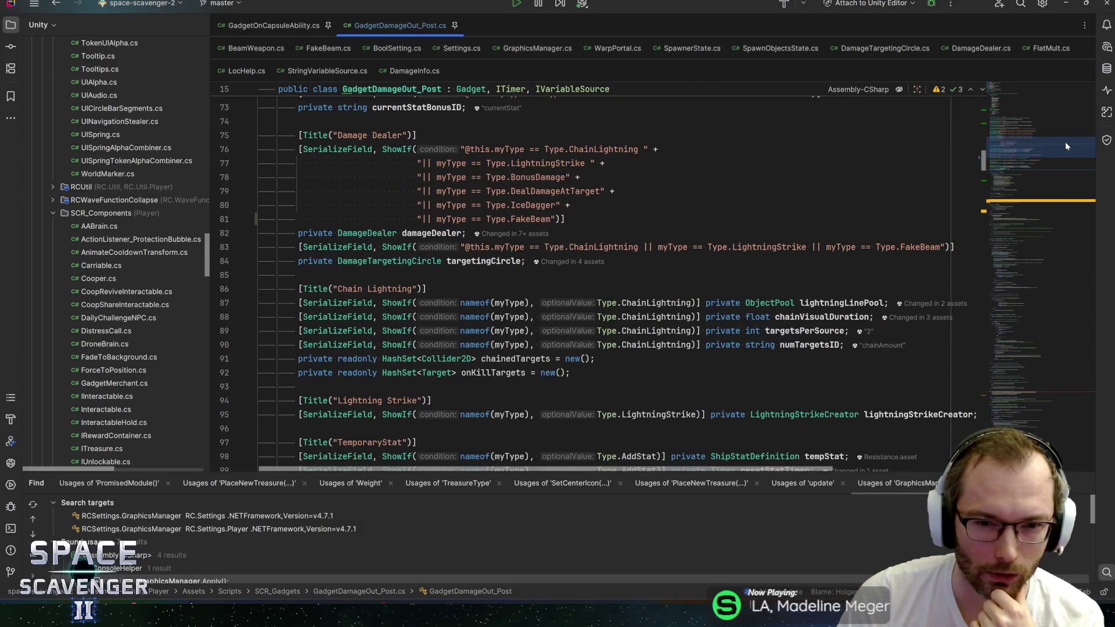
drag(1065, 142, 1079, 99)
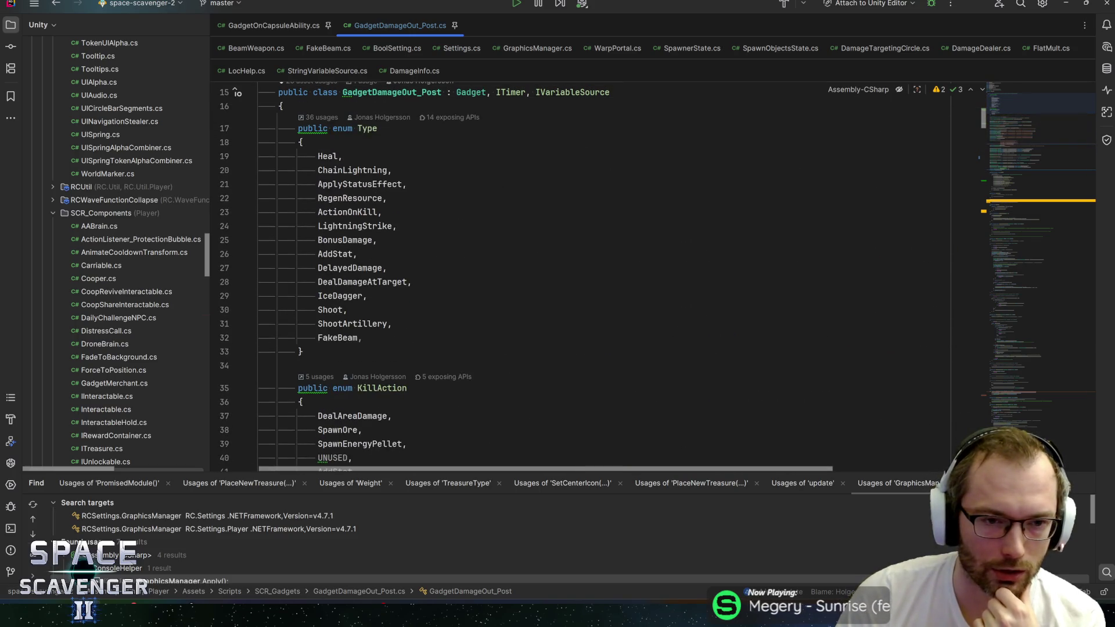
mouse_move(262, 157)
mouse_down()
mouse_move(387, 198)
mouse_move(393, 323)
mouse_move(363, 338)
mouse_up()
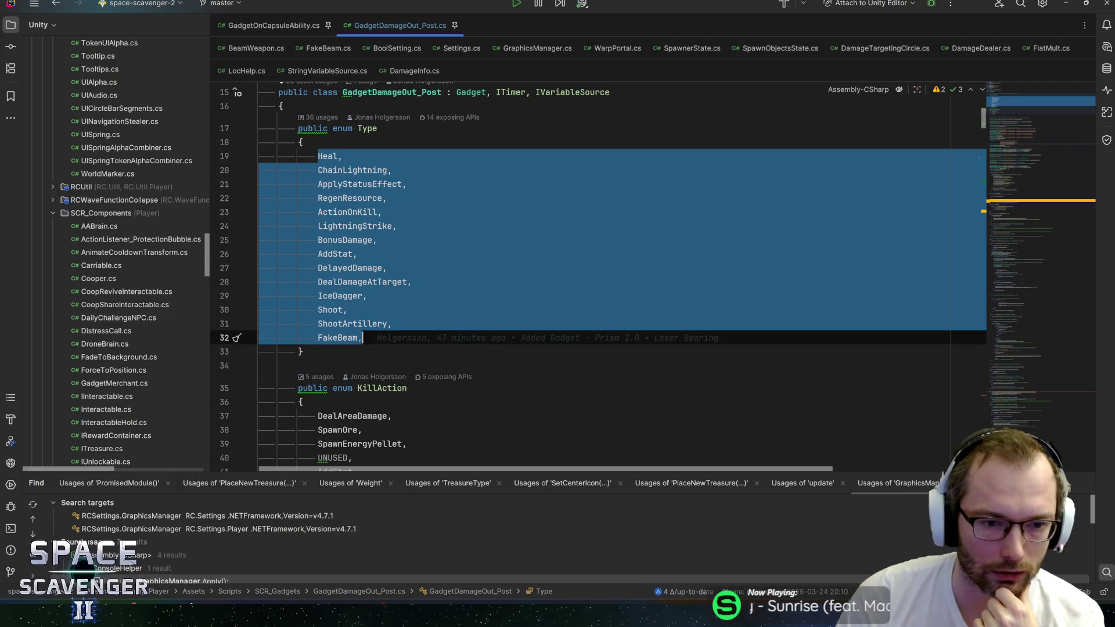
click(363, 337)
click(431, 92)
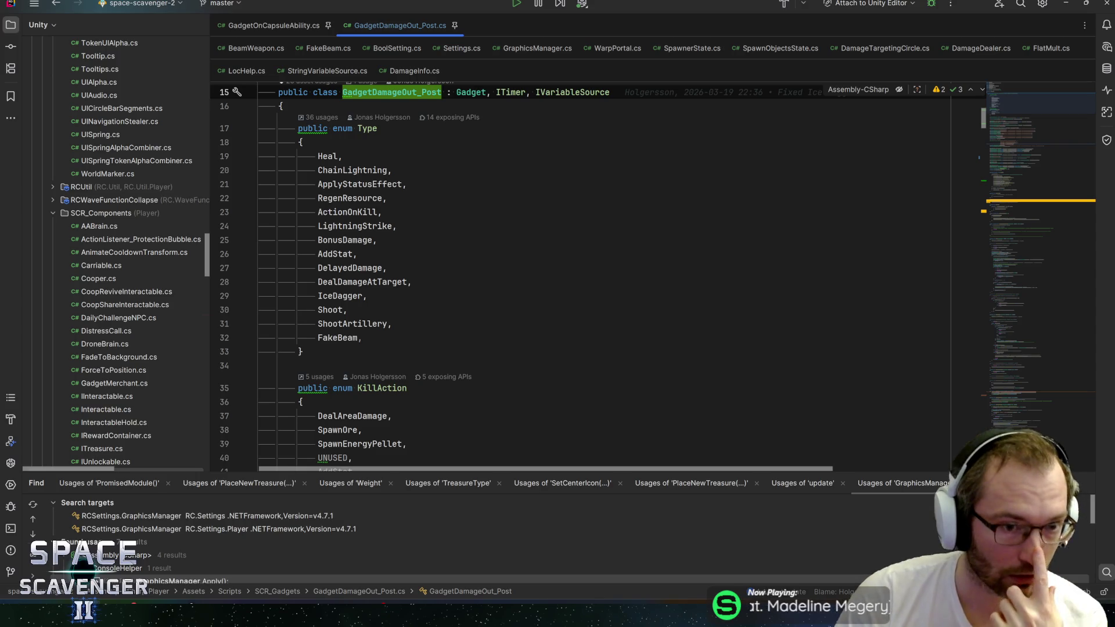
double_click(355, 226)
click(319, 226)
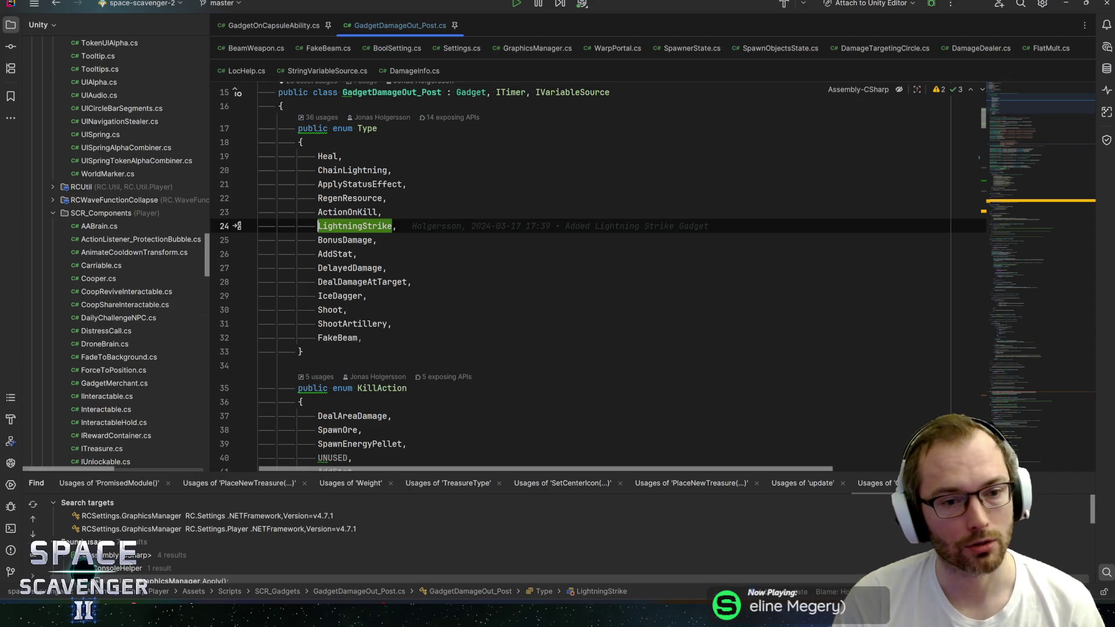
double_click(355, 226)
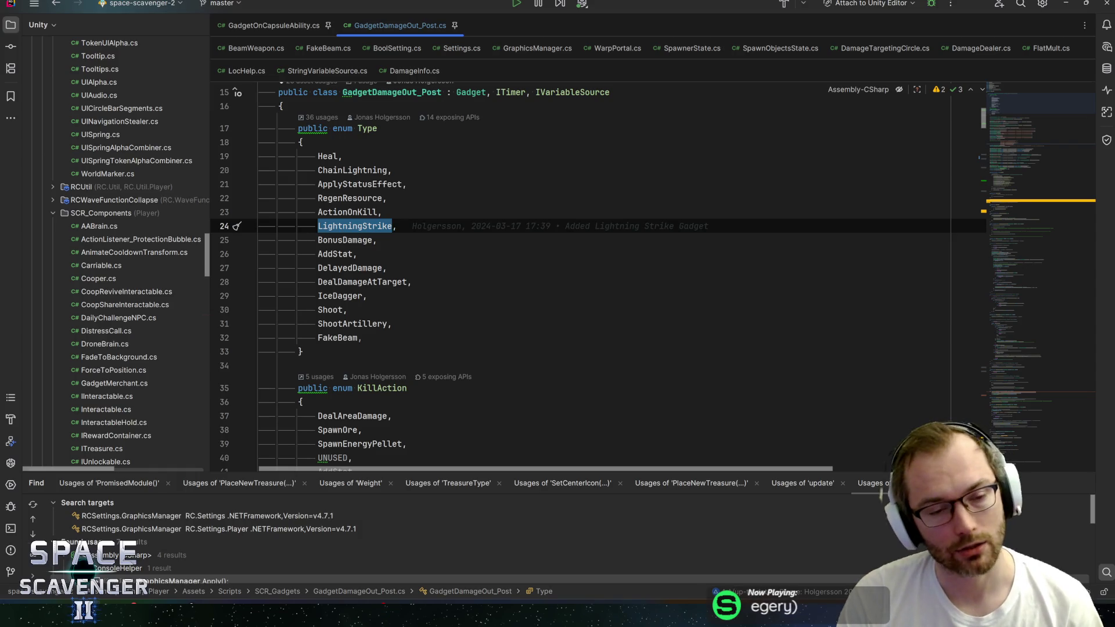
click(346, 227)
scroll(461, 323, down, 10)
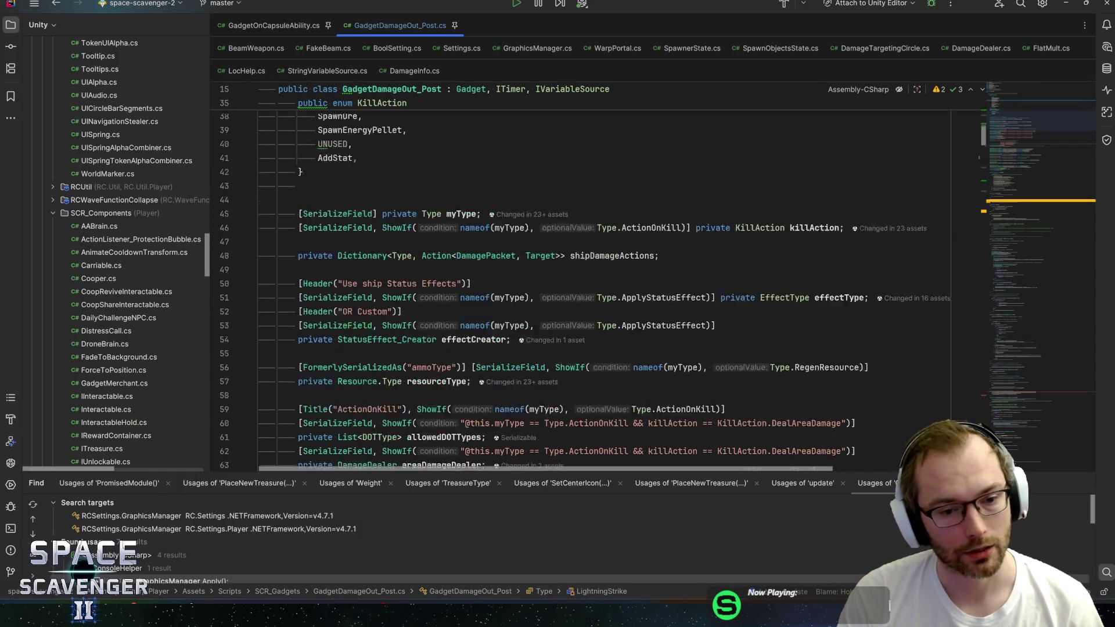
scroll(461, 323, down, 8)
scroll(462, 323, up, 2)
scroll(461, 322, down, 1)
scroll(581, 279, down, 1)
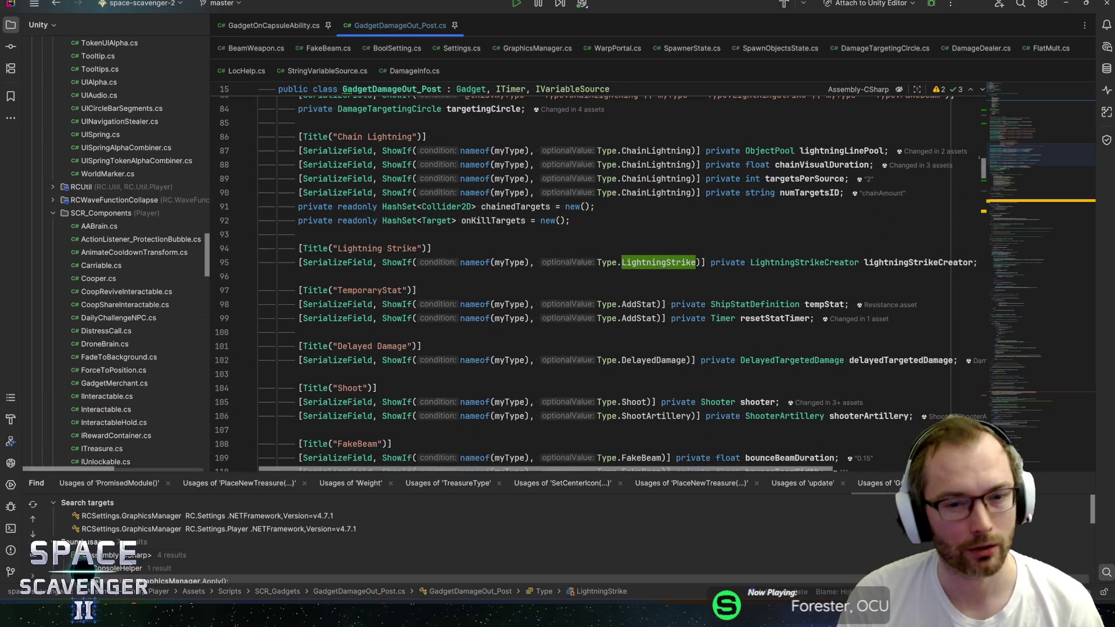
ctrl+click(805, 263)
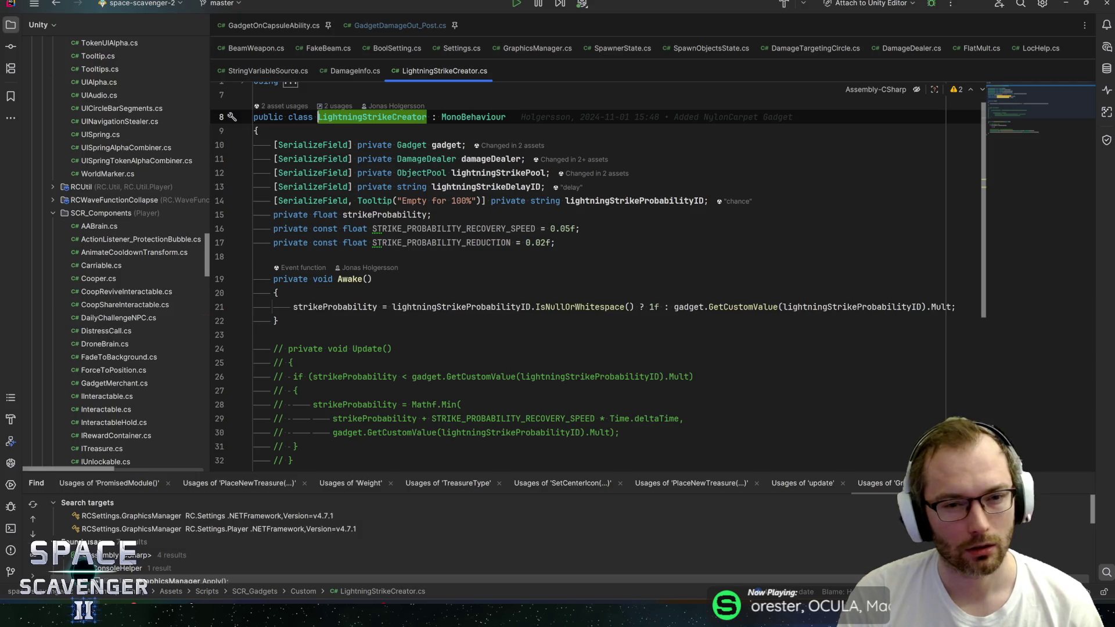
Inspect usages of strikeProbability and lightningStrikeProbabilityID in LightningStrikeCreator
click(335, 307)
scroll(335, 306, down, 5)
scroll(336, 307, up, 3)
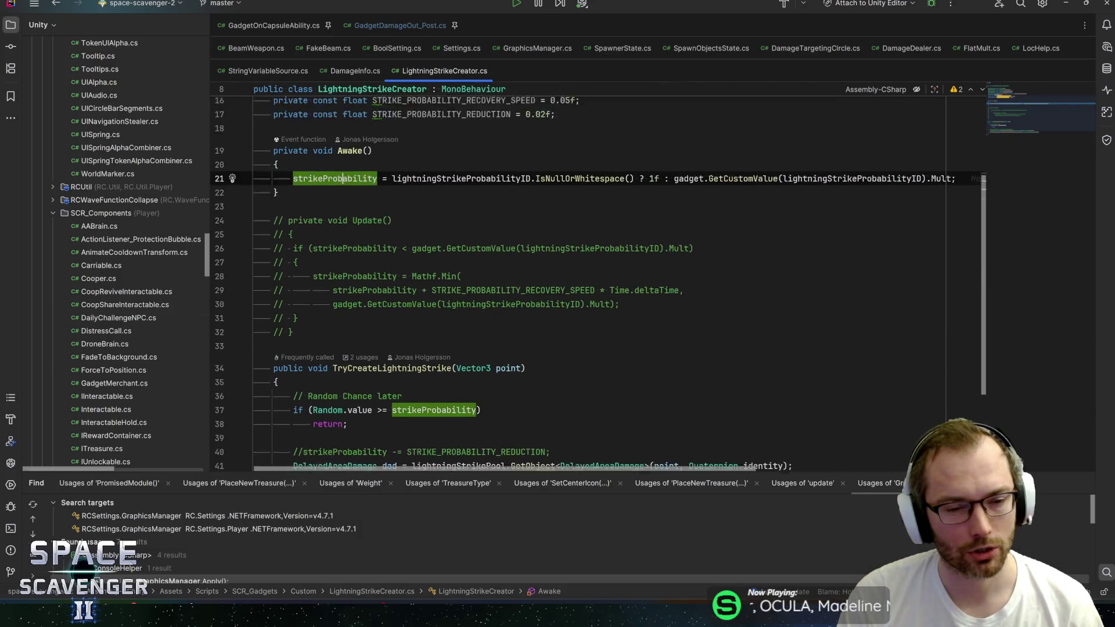
double_click(491, 223)
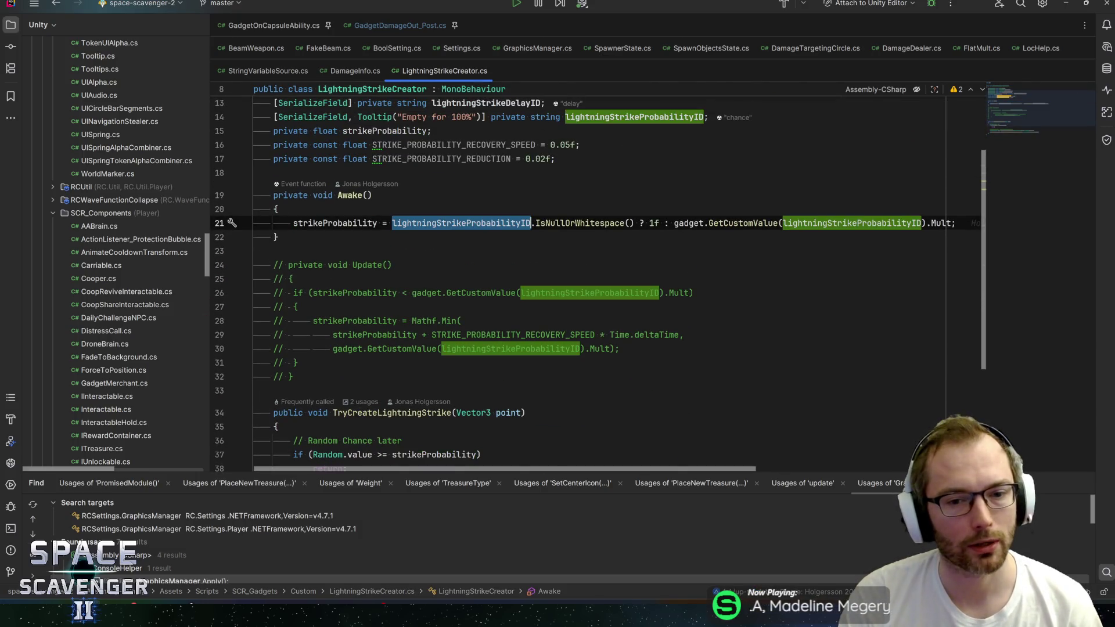
double_click(335, 223)
scroll(335, 223, down, 3)
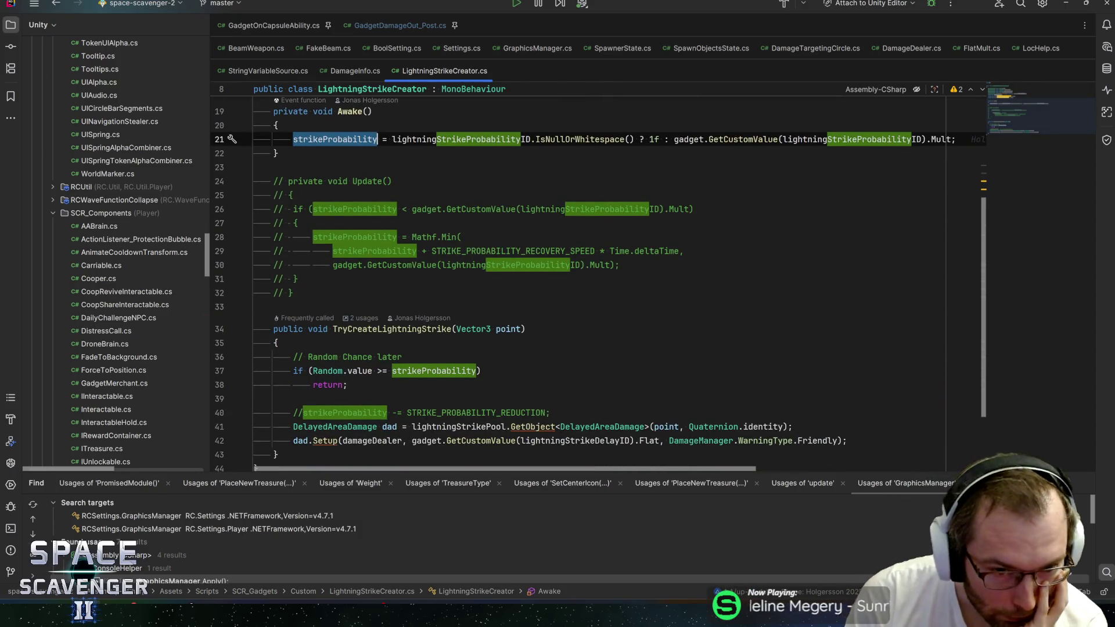
key(Down)
key(Down)
key(Down)
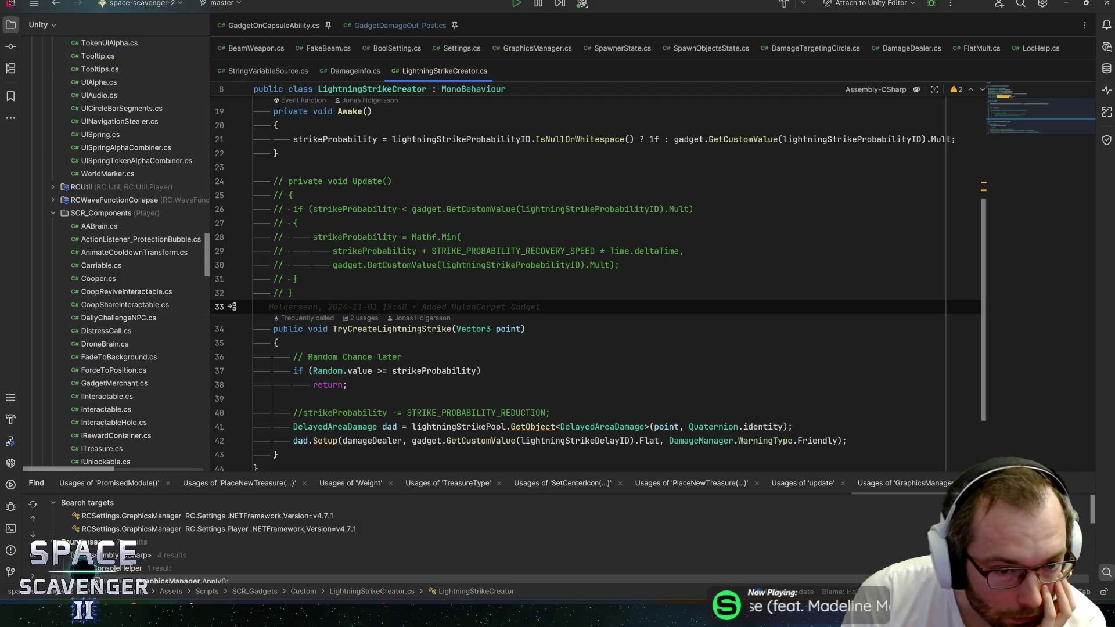
click(367, 28)
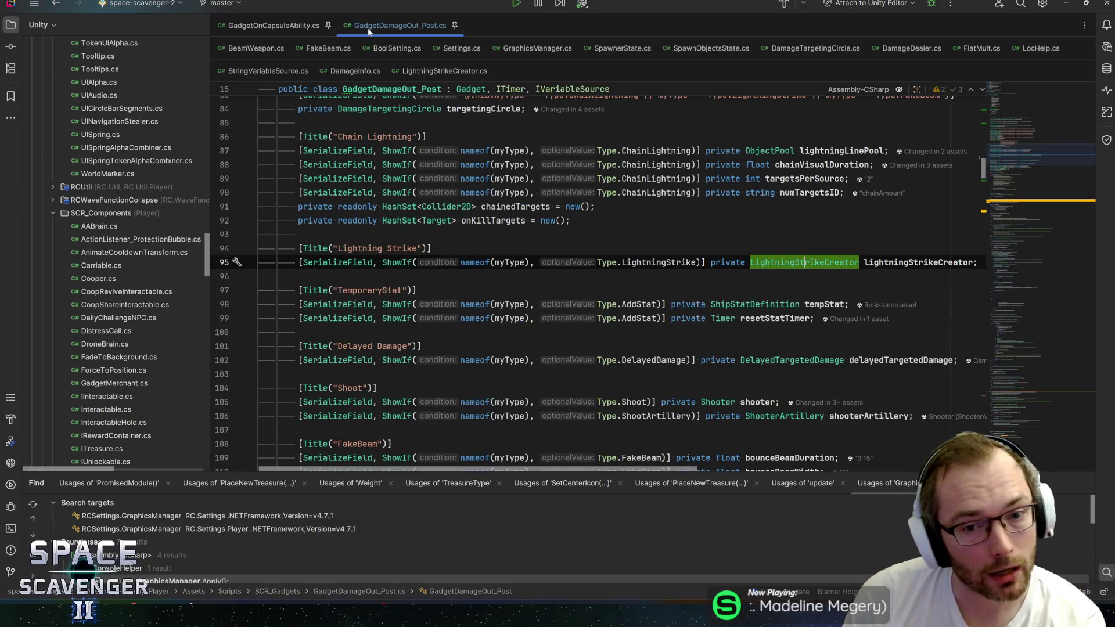
Examine the activeBeams loop in the Update method
click(1028, 207)
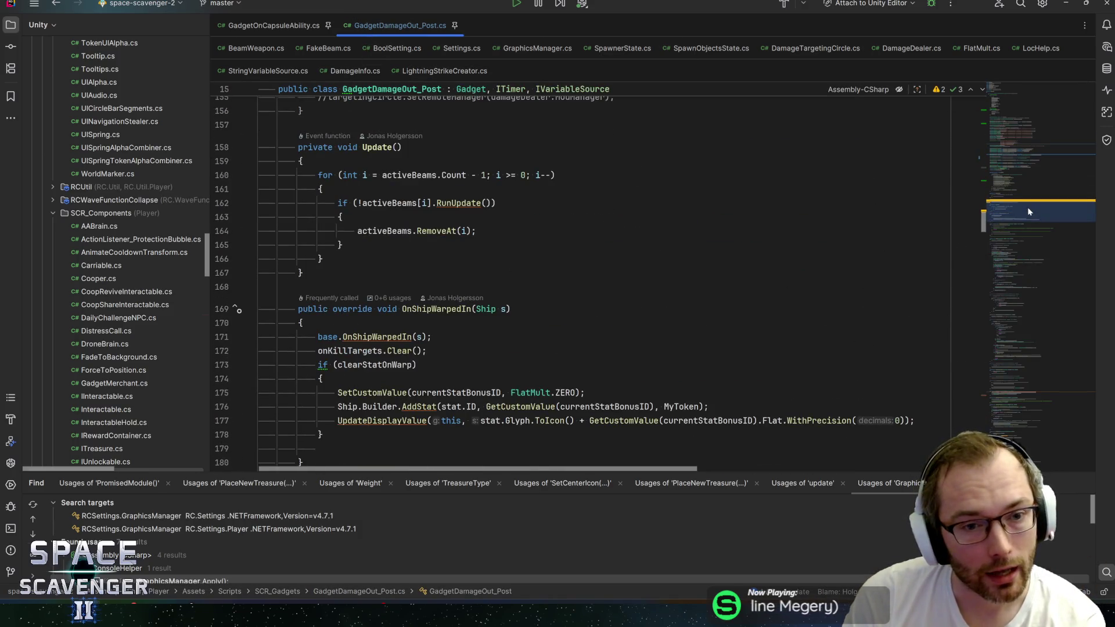
drag(318, 175, 323, 259)
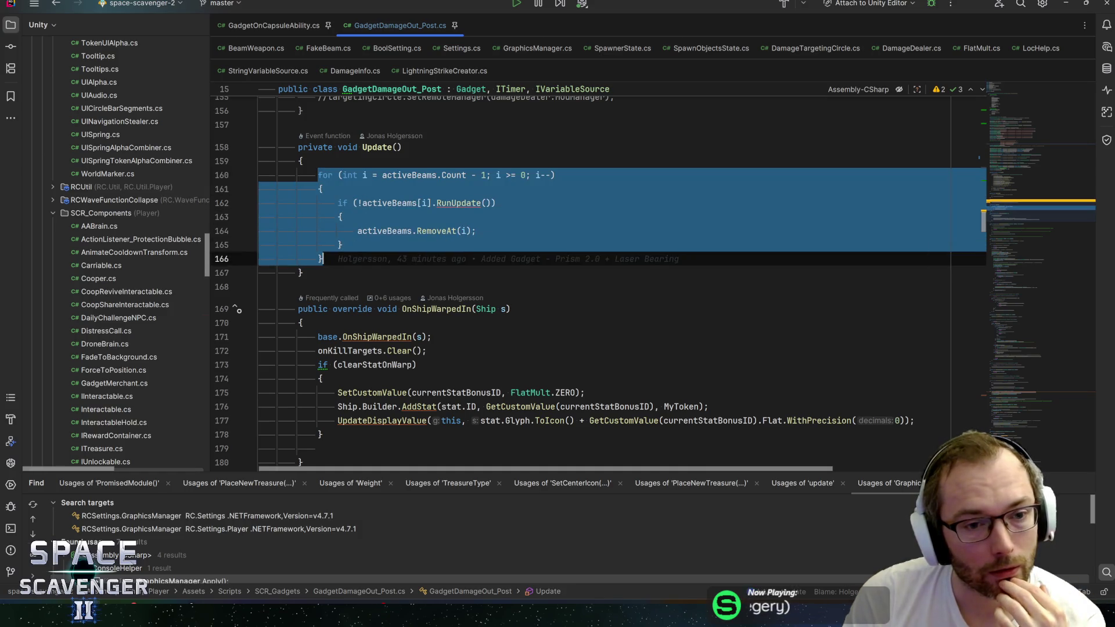
click(323, 259)
double_click(409, 175)
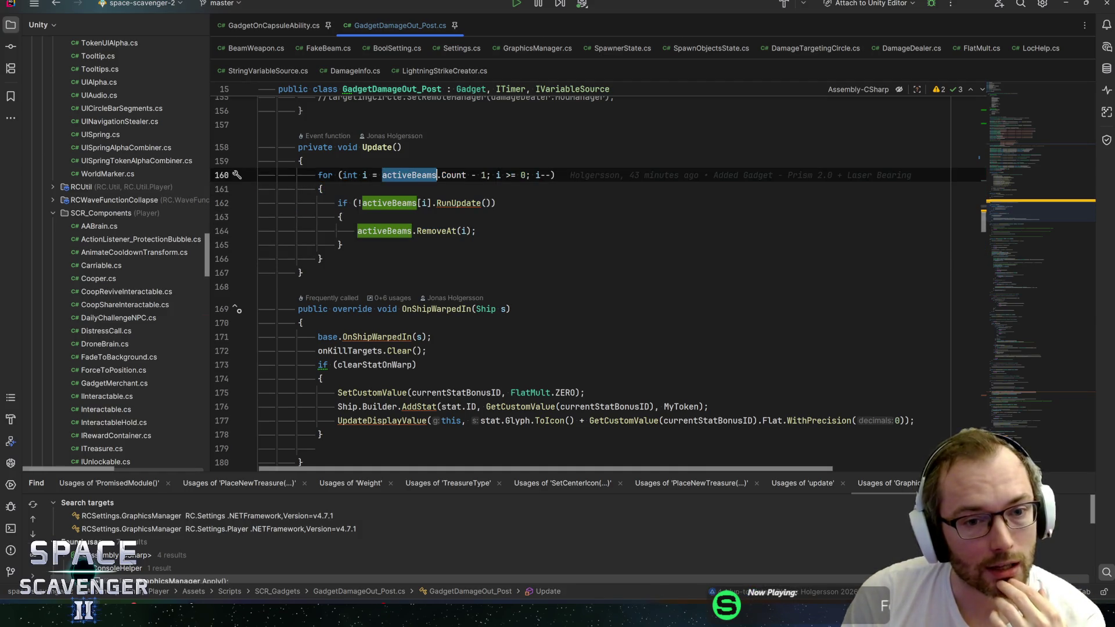
key(Down)
key(Down)
key(Down)
key(Up)
key(Up)
key(Up)
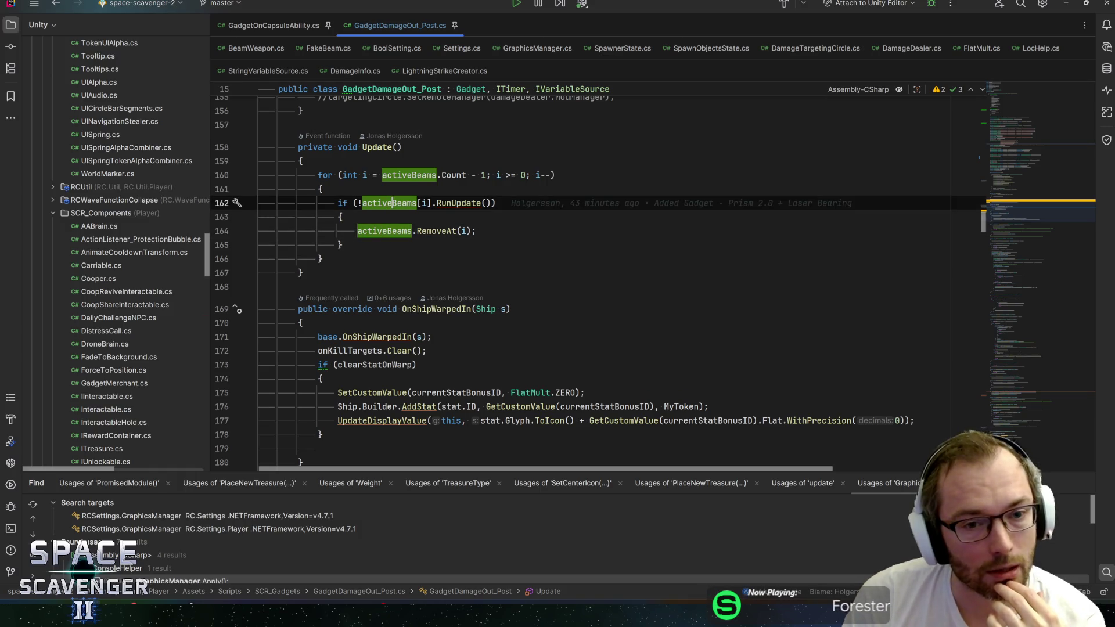
key(ctrl+w)
key(ctrl+w)
key(ctrl+w)
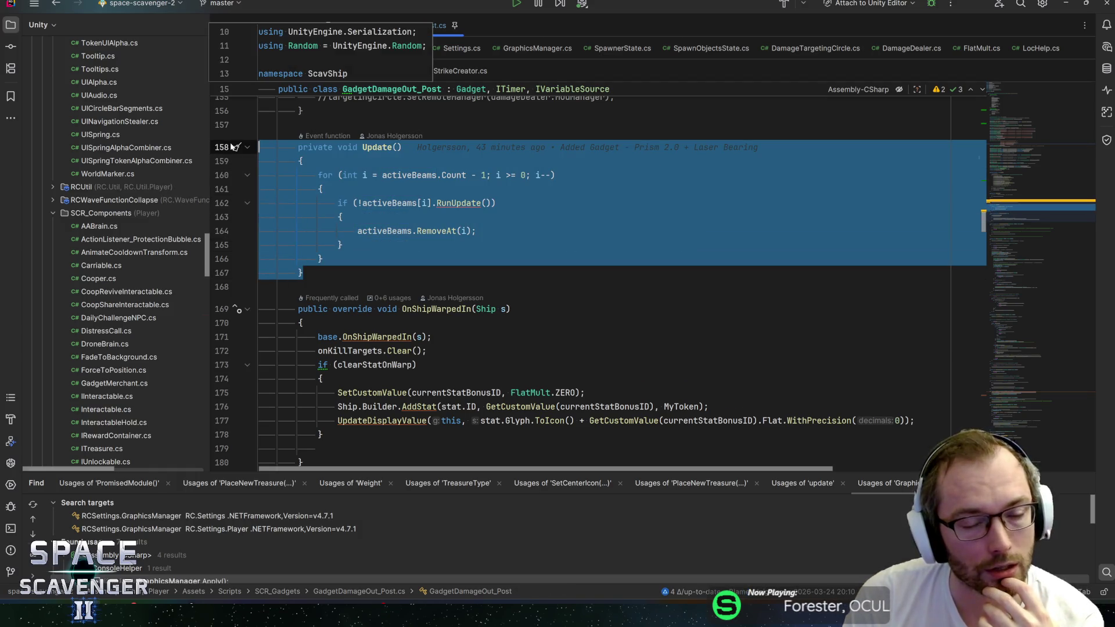
click(410, 189)
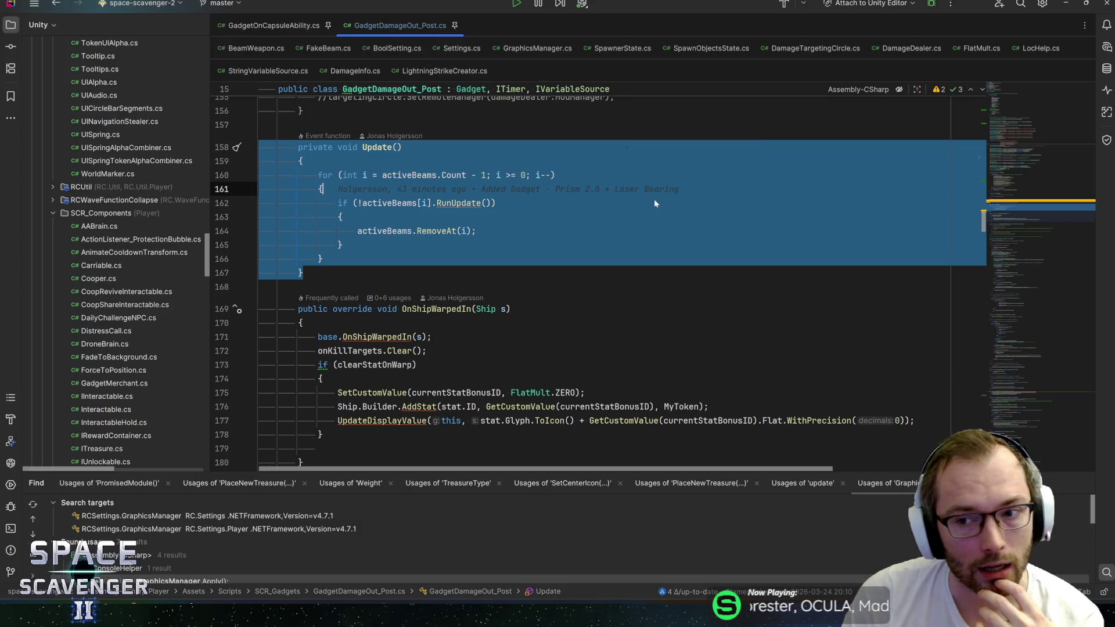
click(343, 194)
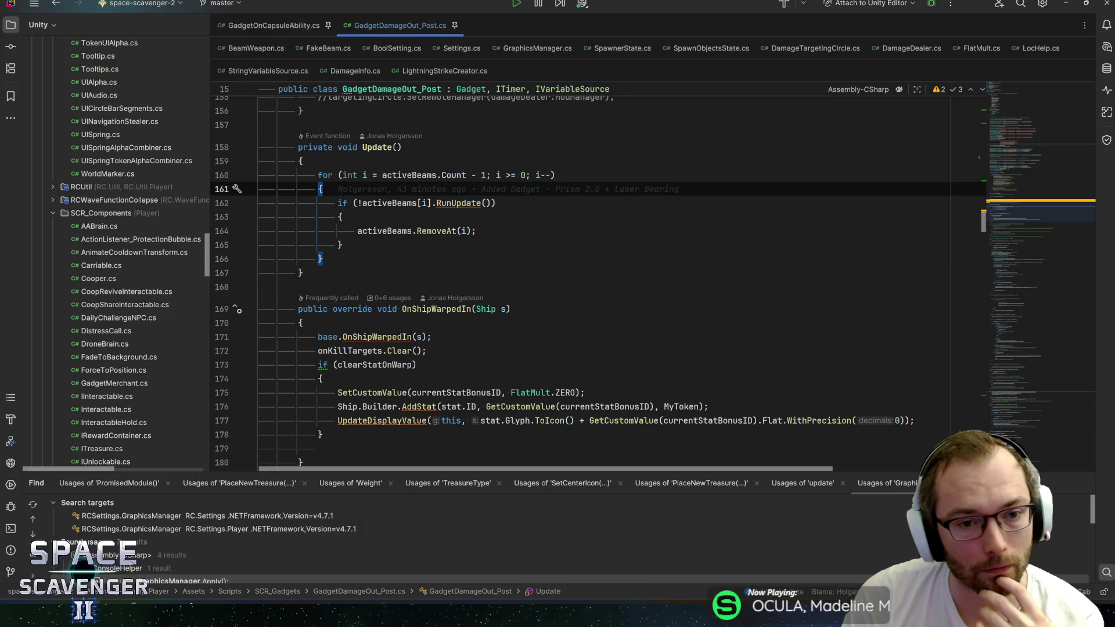
click(383, 203)
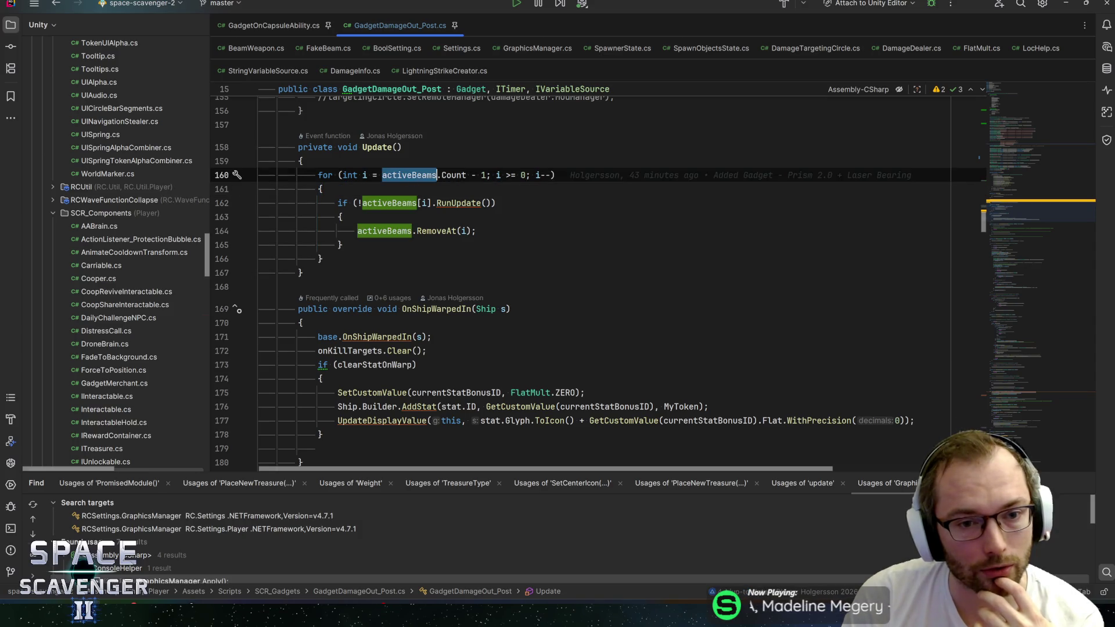
mouse_move(383, 203)
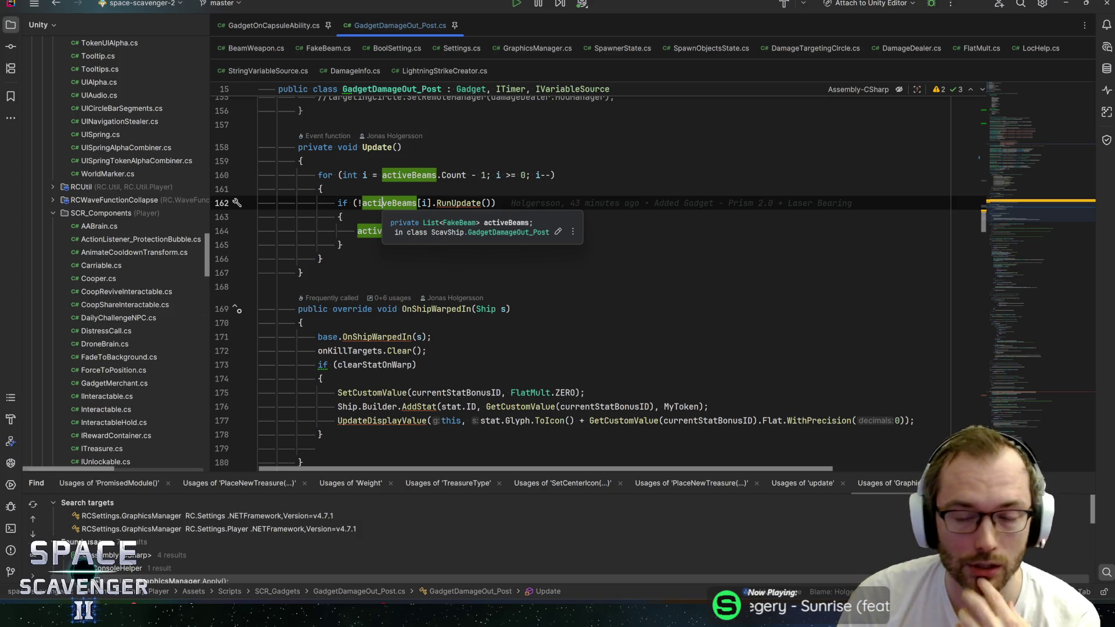
Jump between the activeBeams field declaration and its loop in OnDisable
key(Down)
key(Down)
key(Up)
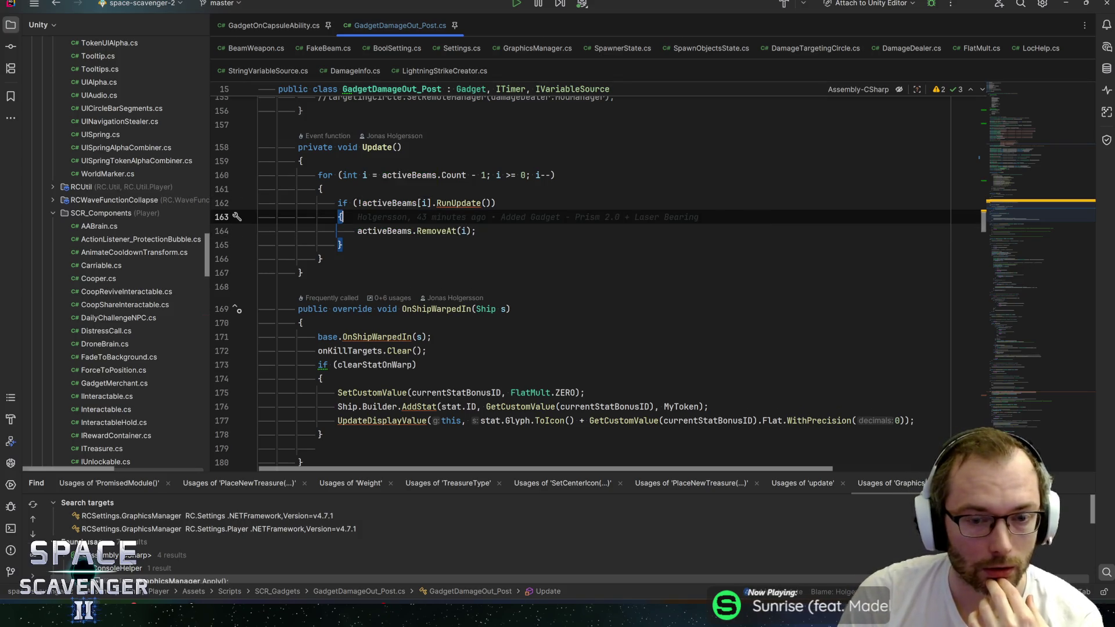
key(Down)
key(Down)
key(Up)
key(Up)
key(Up)
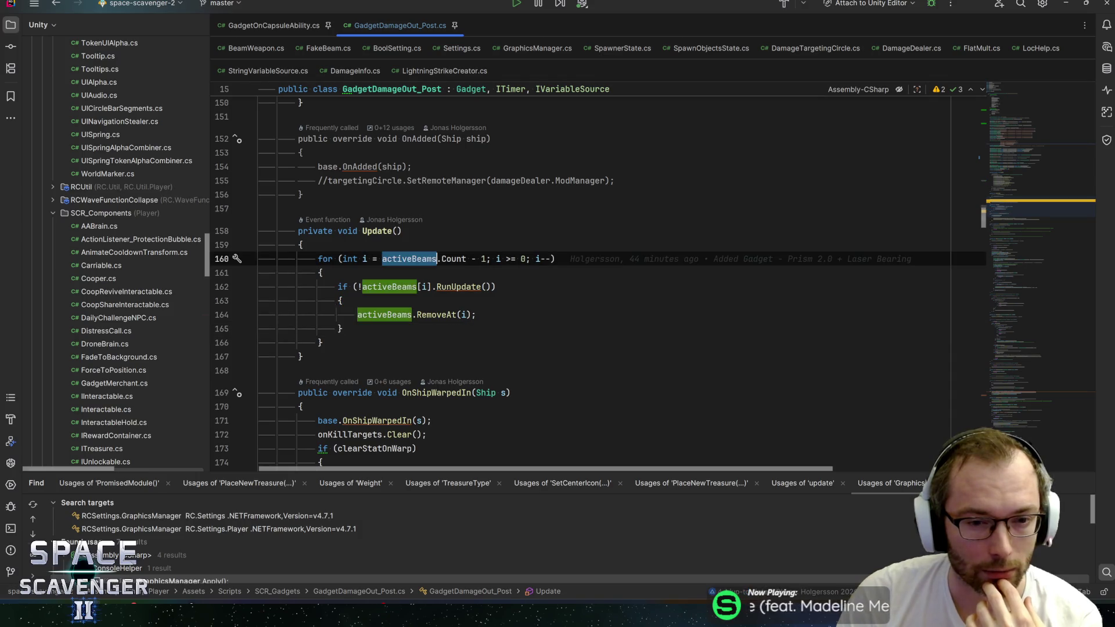
key(ctrl+b)
key(ctrl+alt+Left)
key(Down)
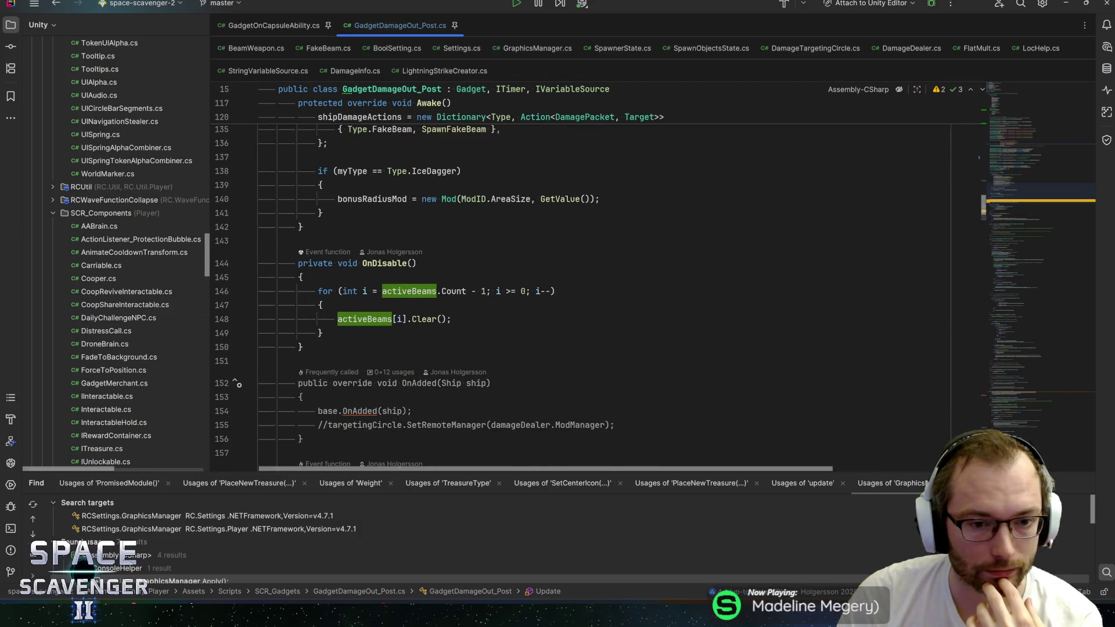
key(ctrl+b)
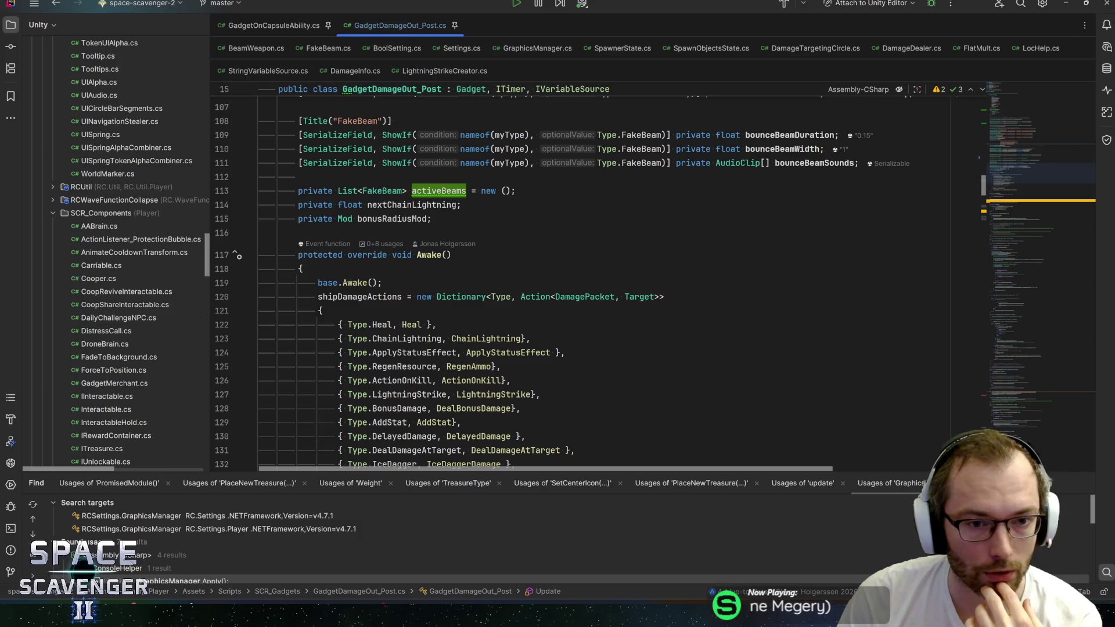
Inspect line 112's change history and the activeBeams and nextChainLightning fields
click(298, 176)
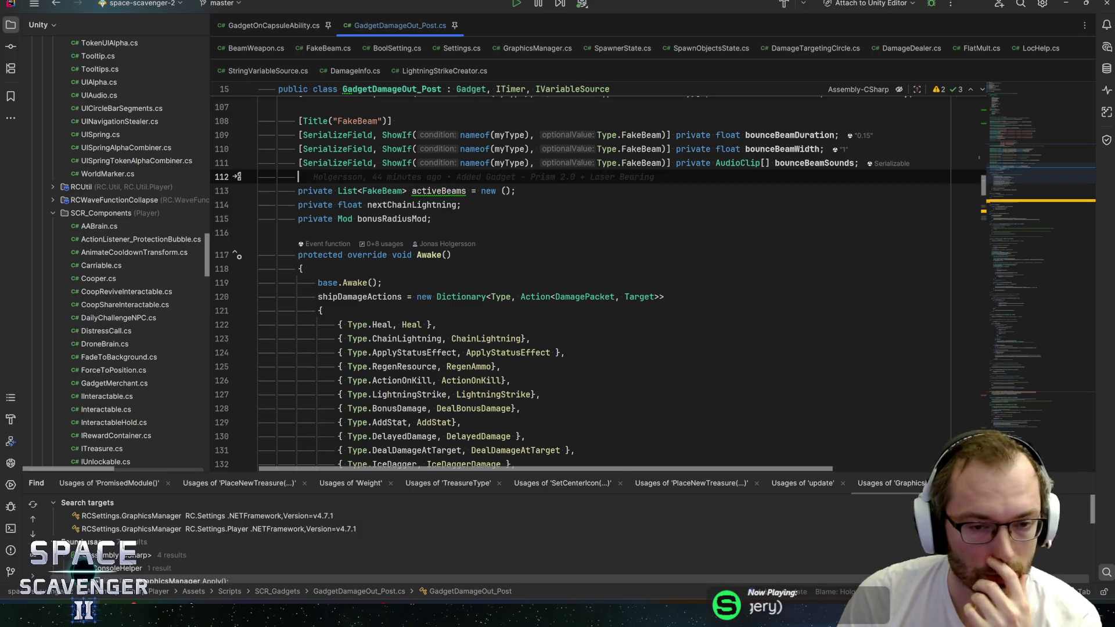
mouse_move(447, 192)
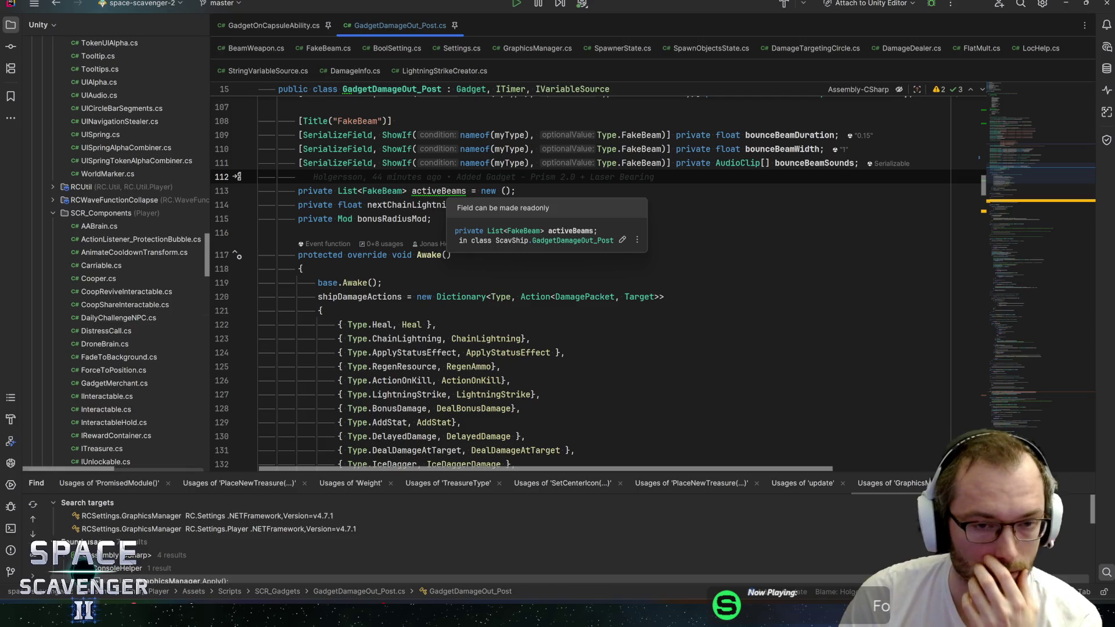
scroll(459, 233, up, 1)
click(442, 232)
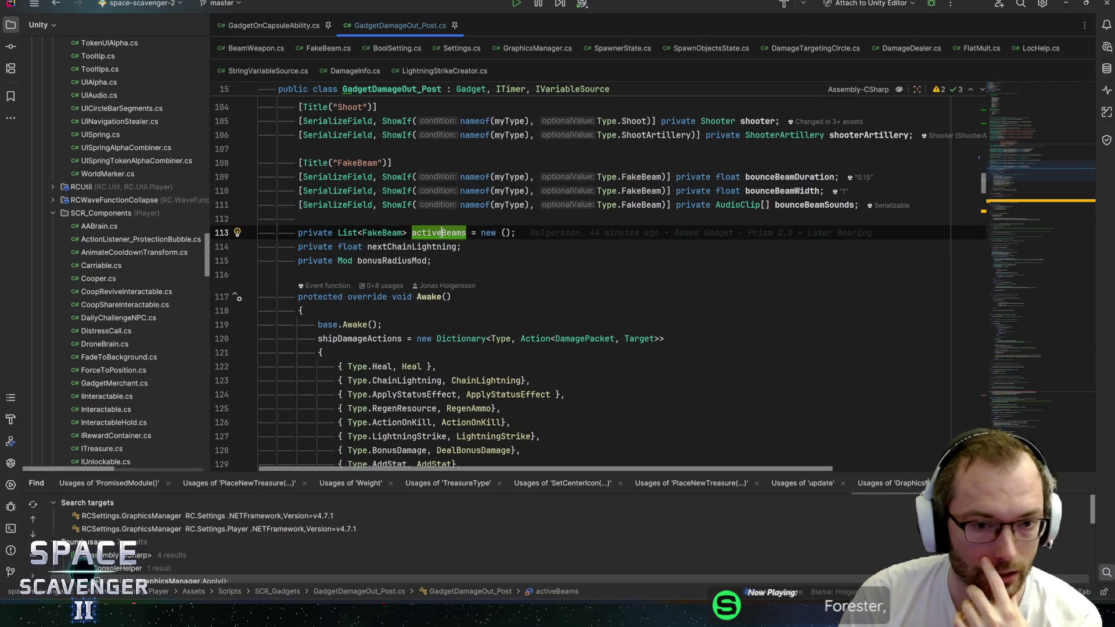
click(437, 246)
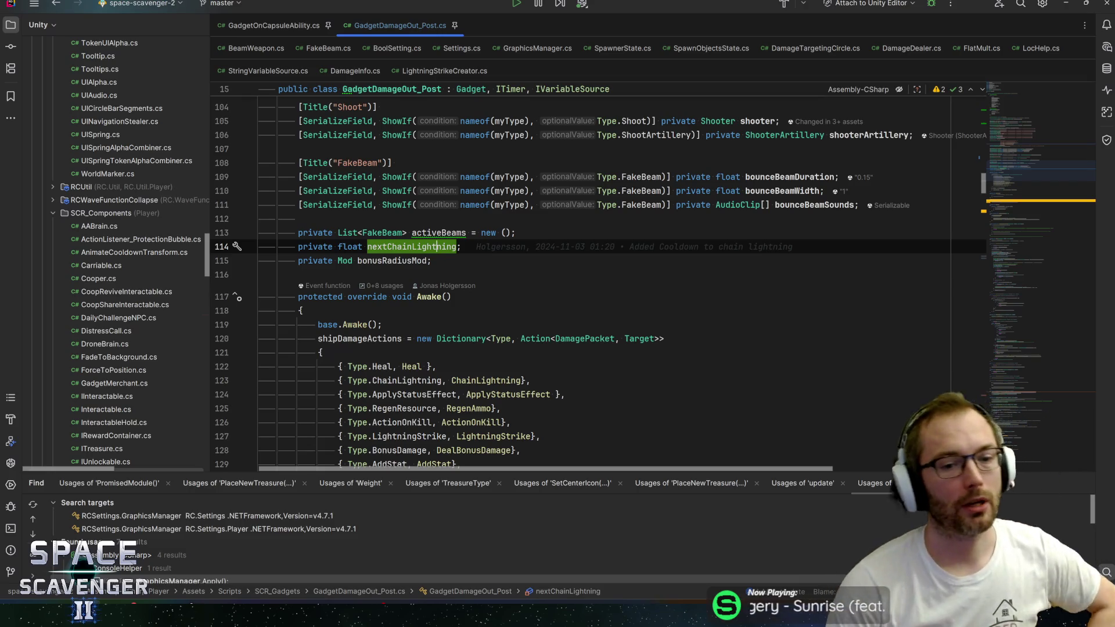
scroll(604, 279, down, 3)
Check the Awake FakeBeam mapping, then select FakeBeam at the end of the Type enum
click(392, 423)
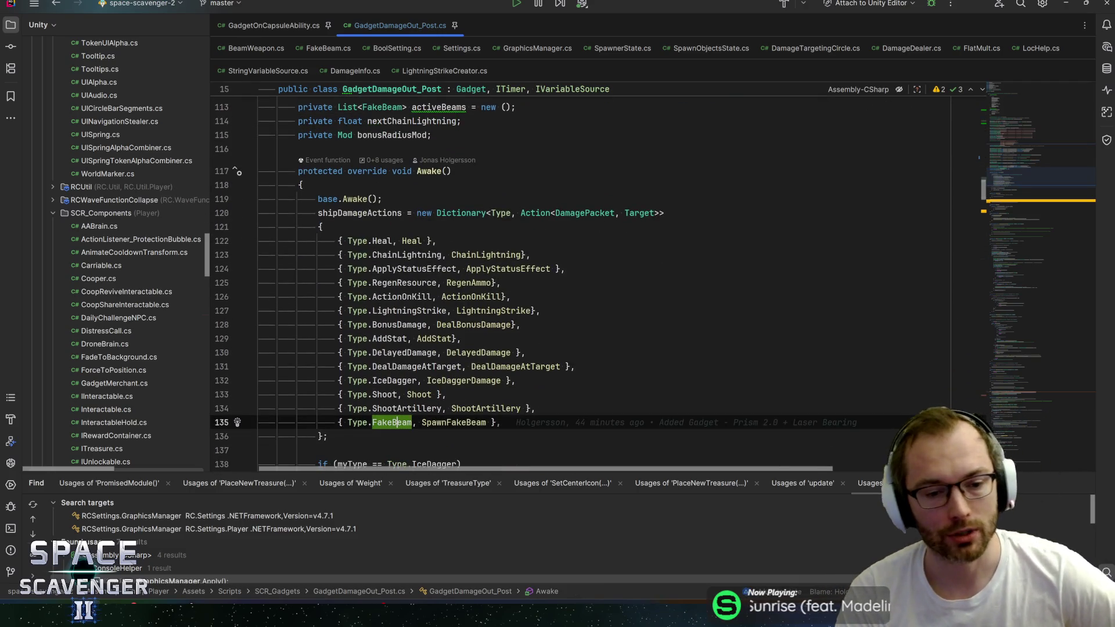
scroll(392, 423, up, 15)
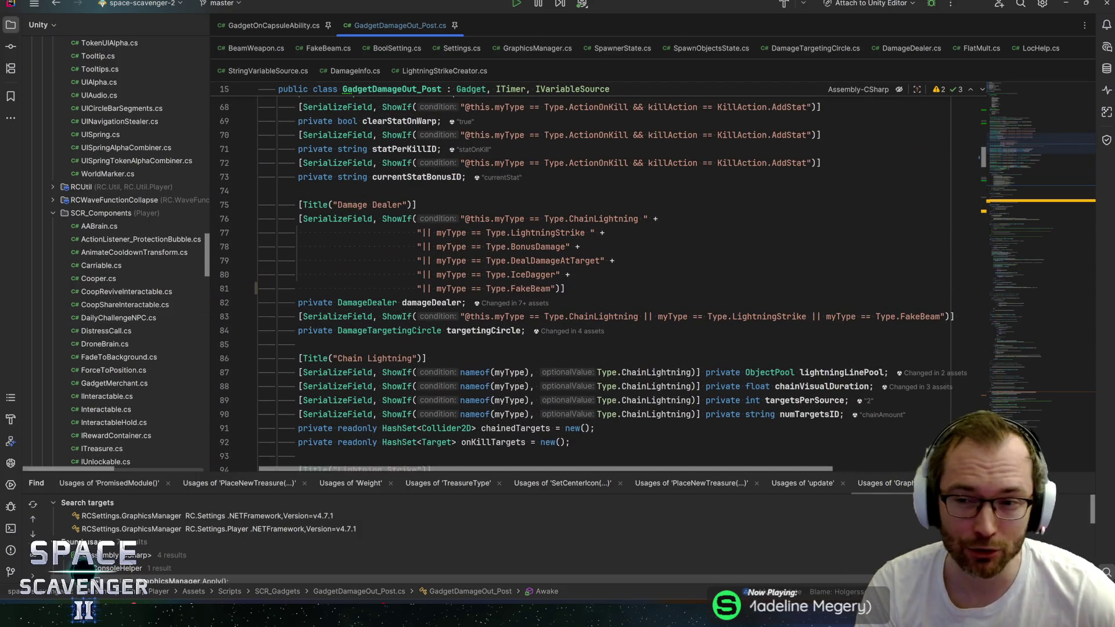
scroll(581, 278, up, 14)
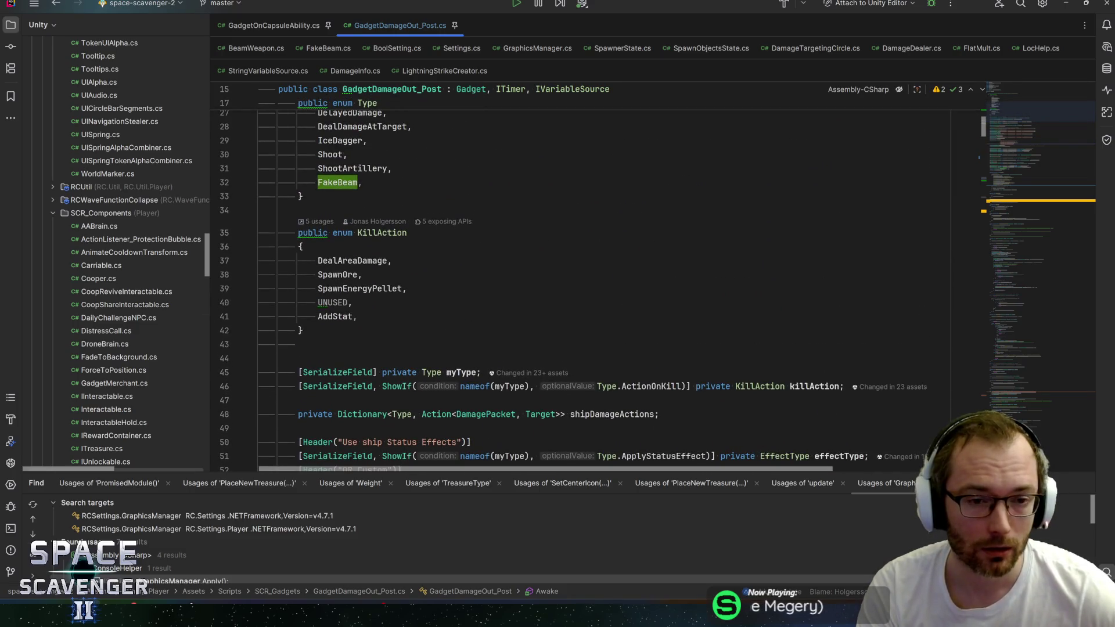
click(363, 182)
scroll(581, 279, up, 4)
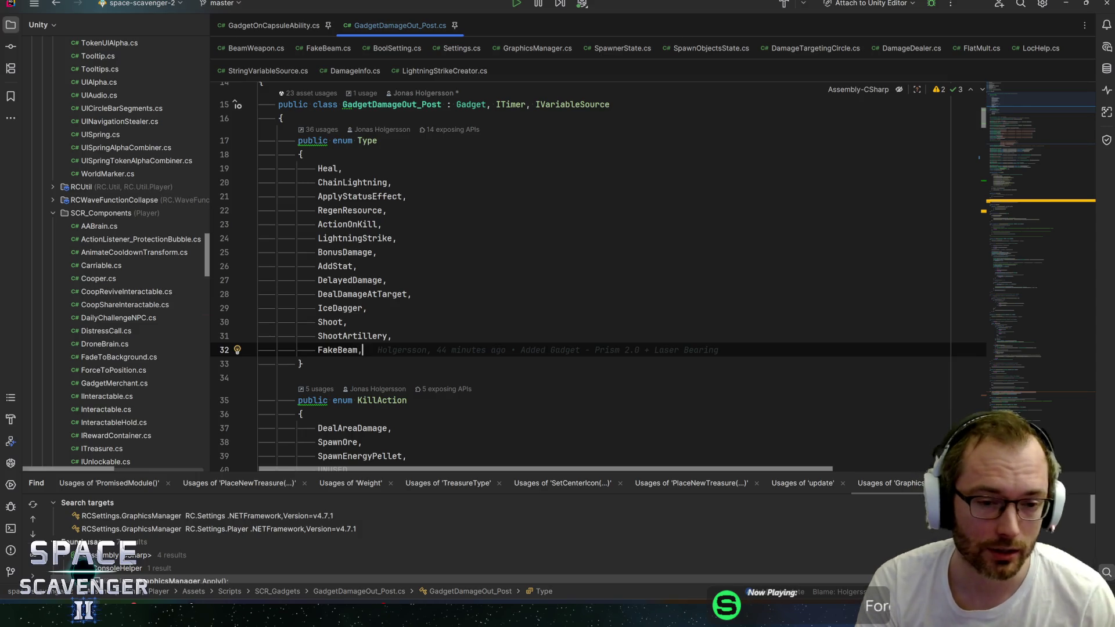
key(ctrl+w)
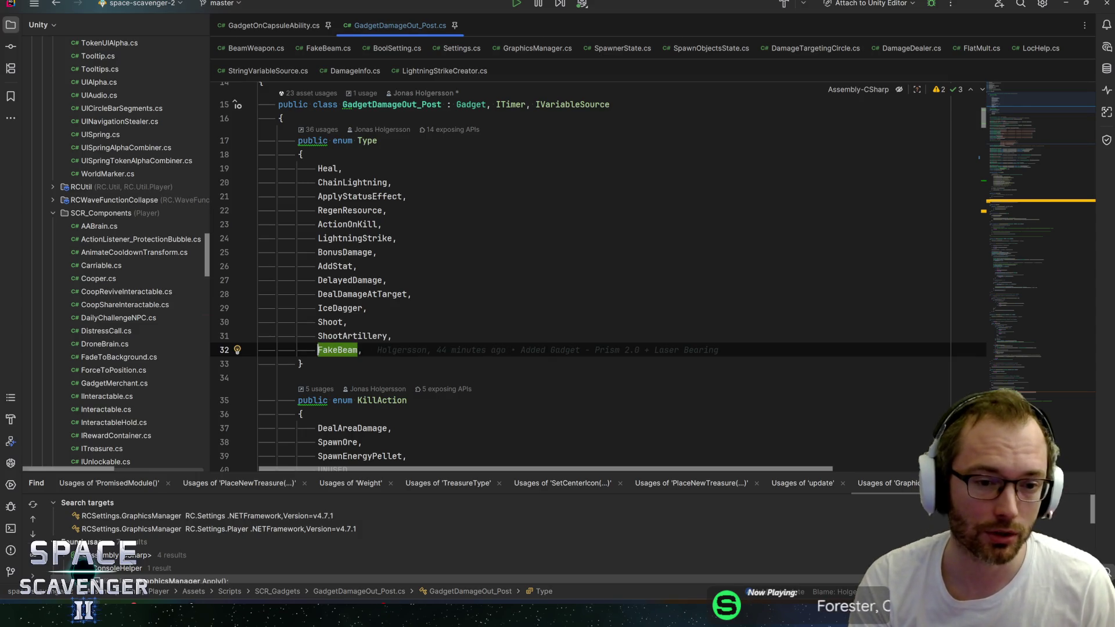
Find FakeBeam occurrences in the file, check targetingCircle, and return to FakeBeam
key(ctrl+f)
key(Return)
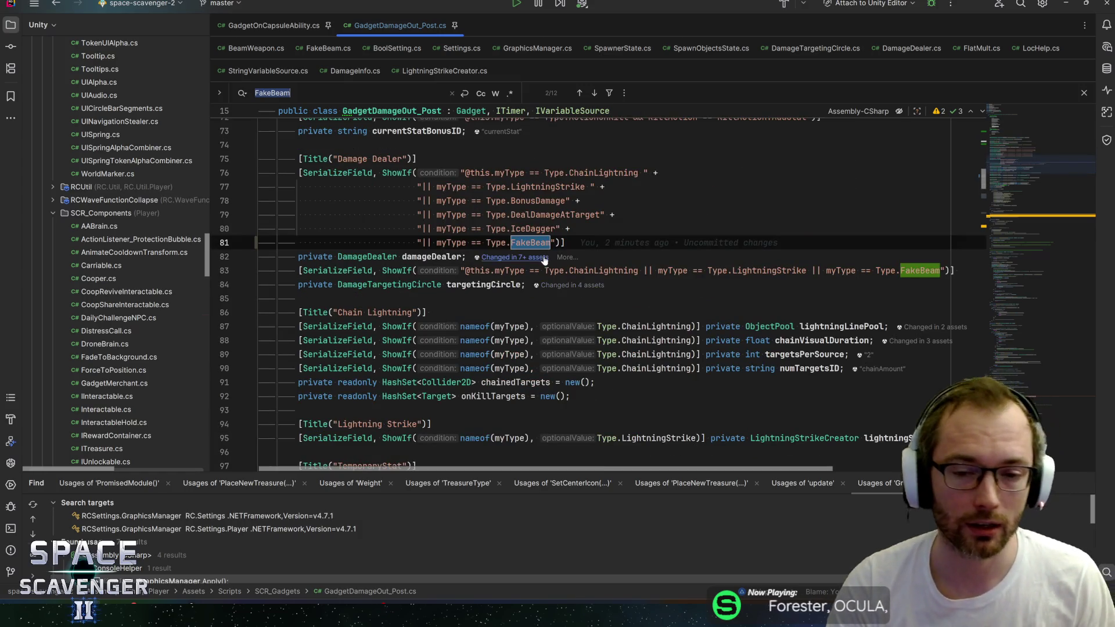
double_click(484, 285)
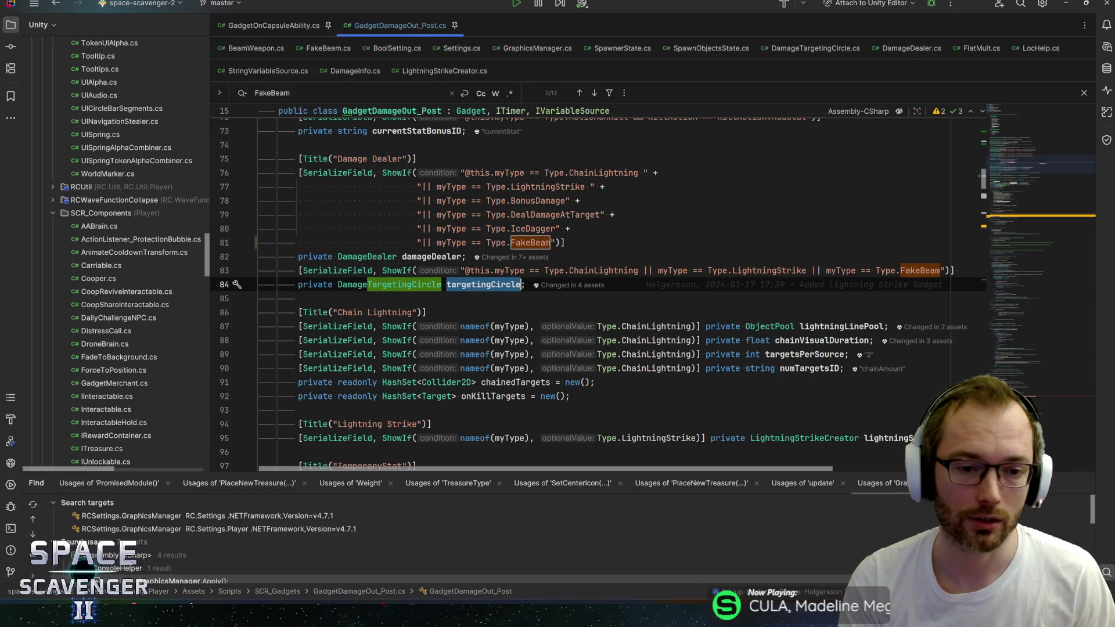
click(447, 285)
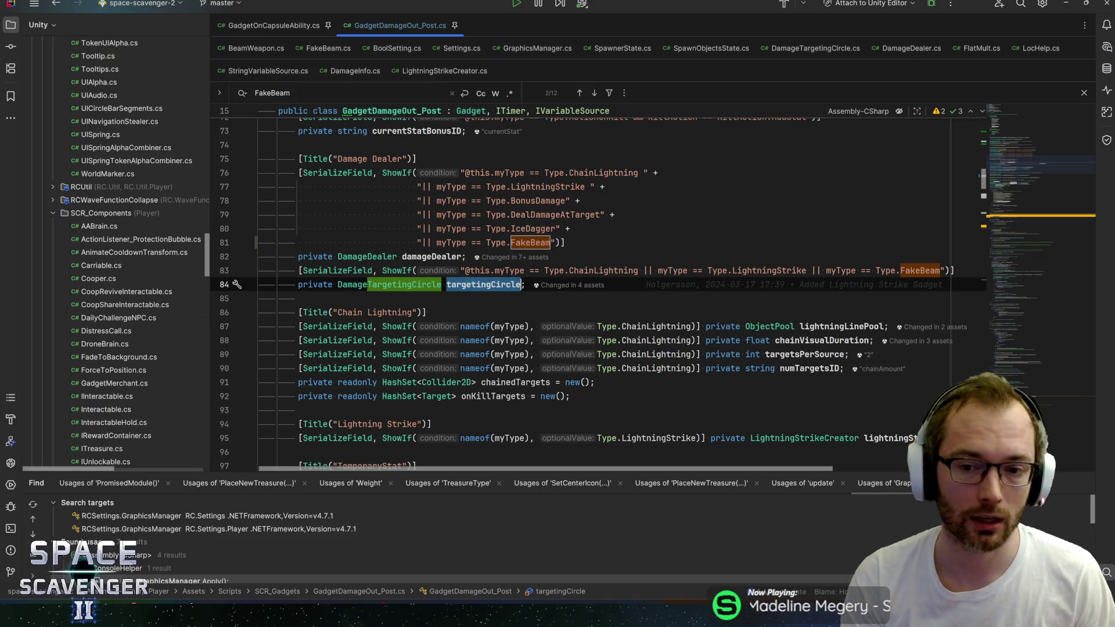
key(ctrl+w)
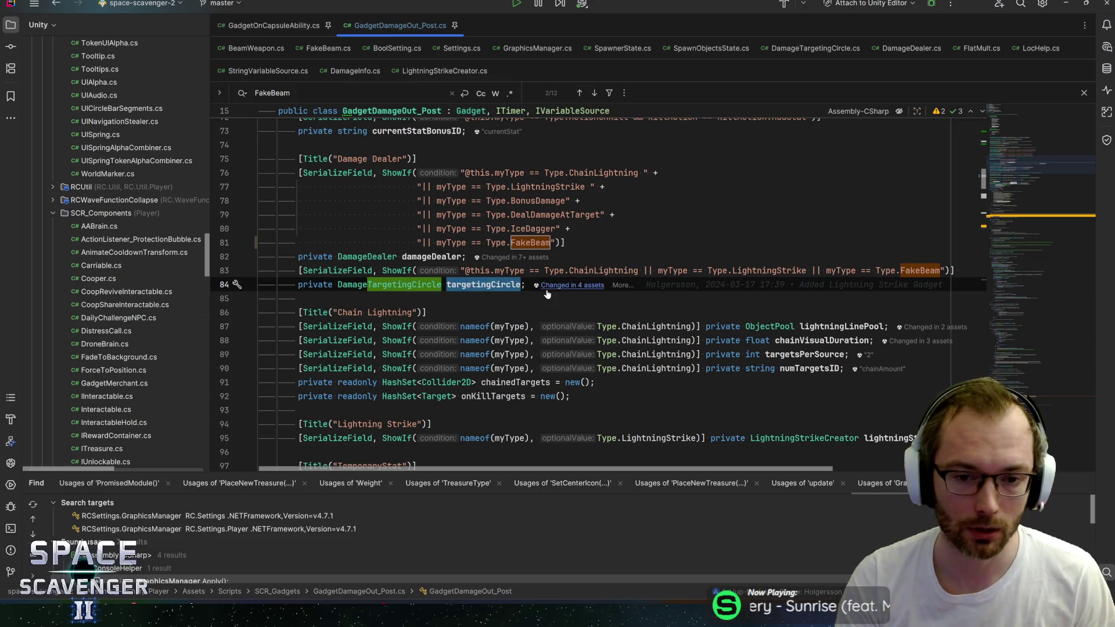
key(Escape)
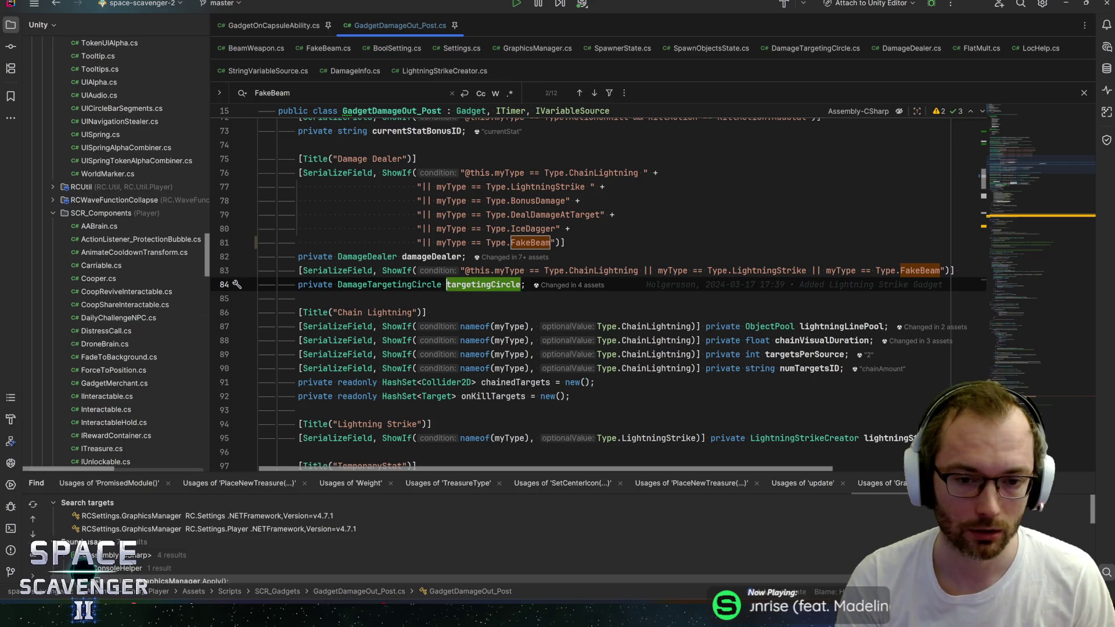
scroll(581, 291, up, 15)
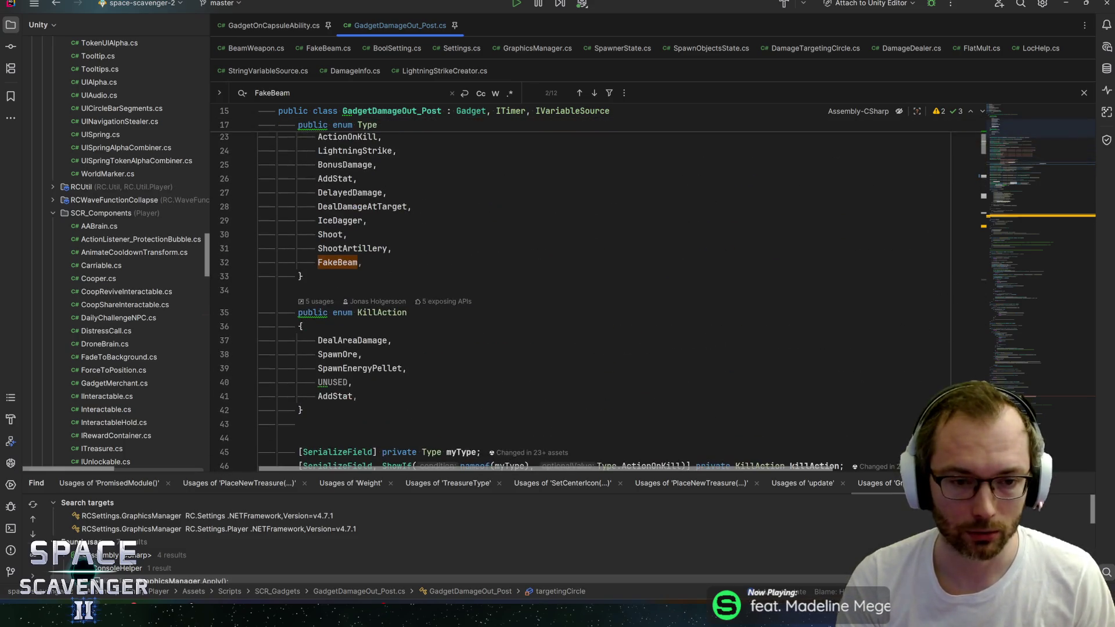
scroll(581, 291, down, 2)
click(361, 388)
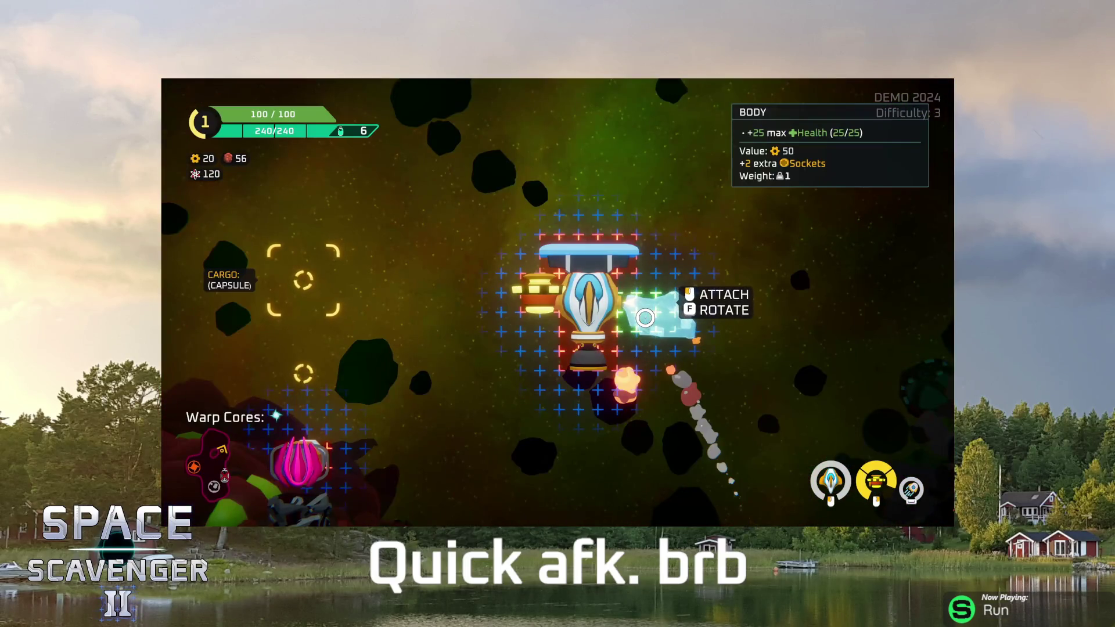
Attach the newly offered part to the ship while the game runs in Play mode
click(645, 317)
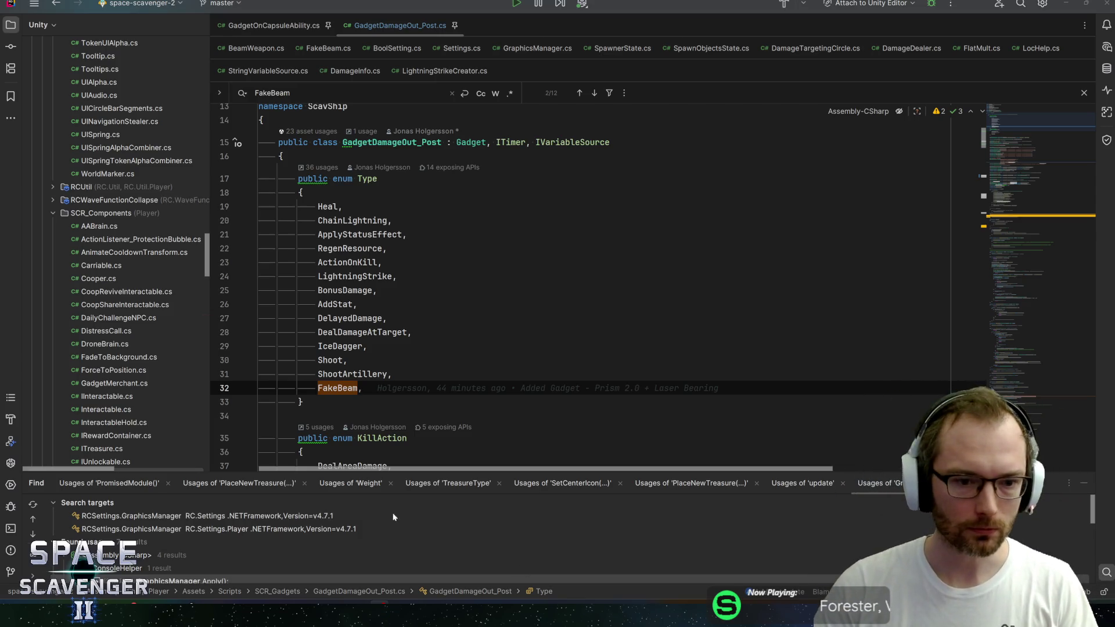
key(alt+Tab)
key(Return)
text(DamageRandomTarget,)
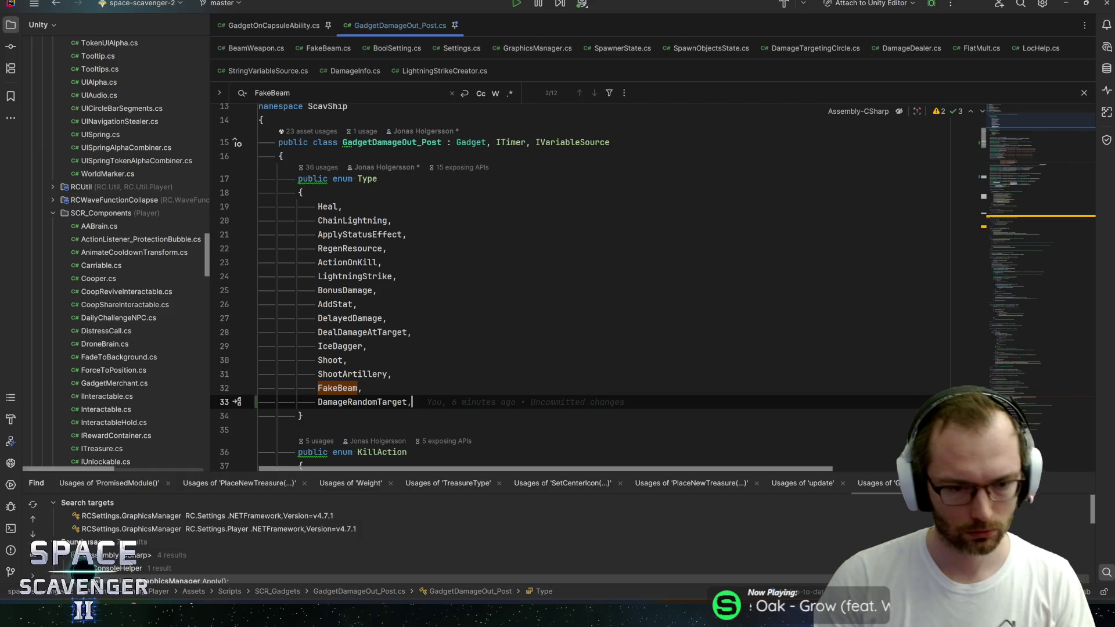
scroll(598, 294, down, 8)
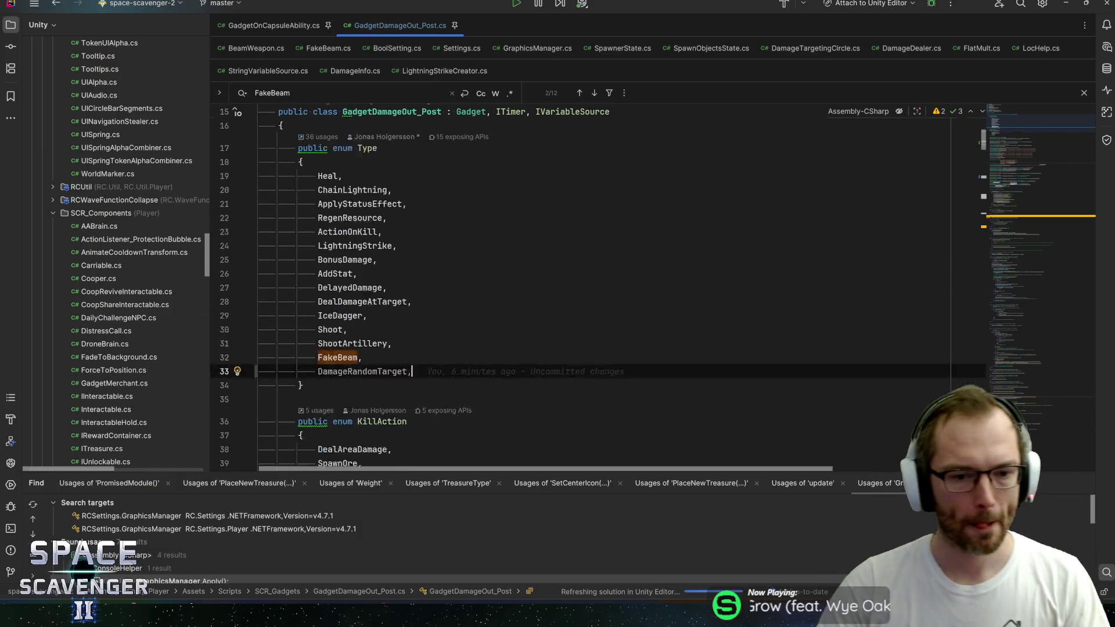
scroll(598, 293, down, 5)
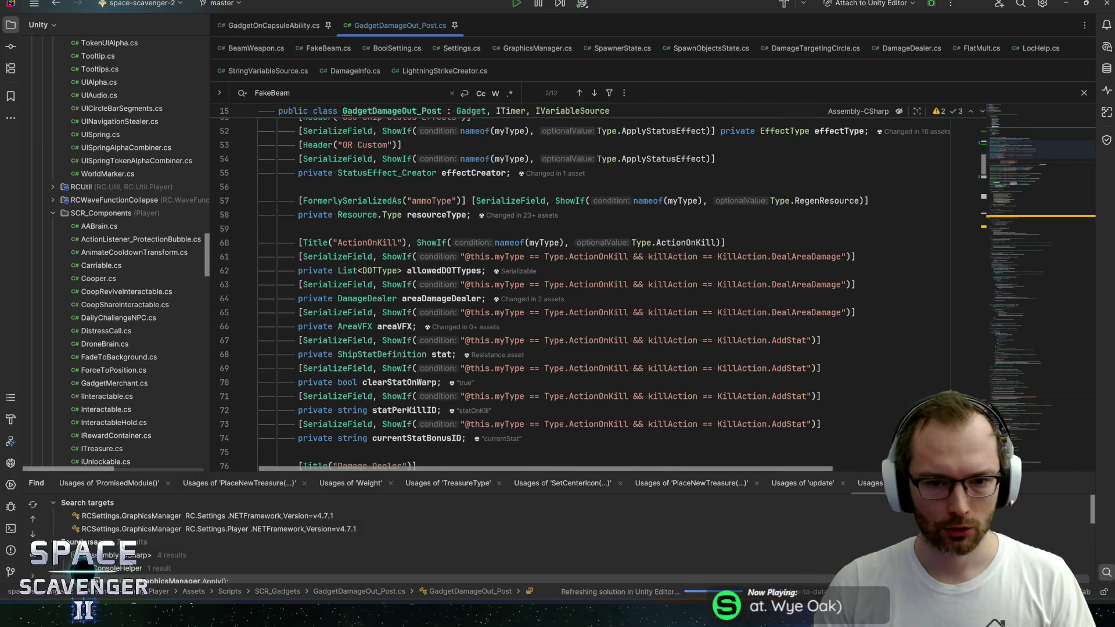
scroll(585, 294, down, 3)
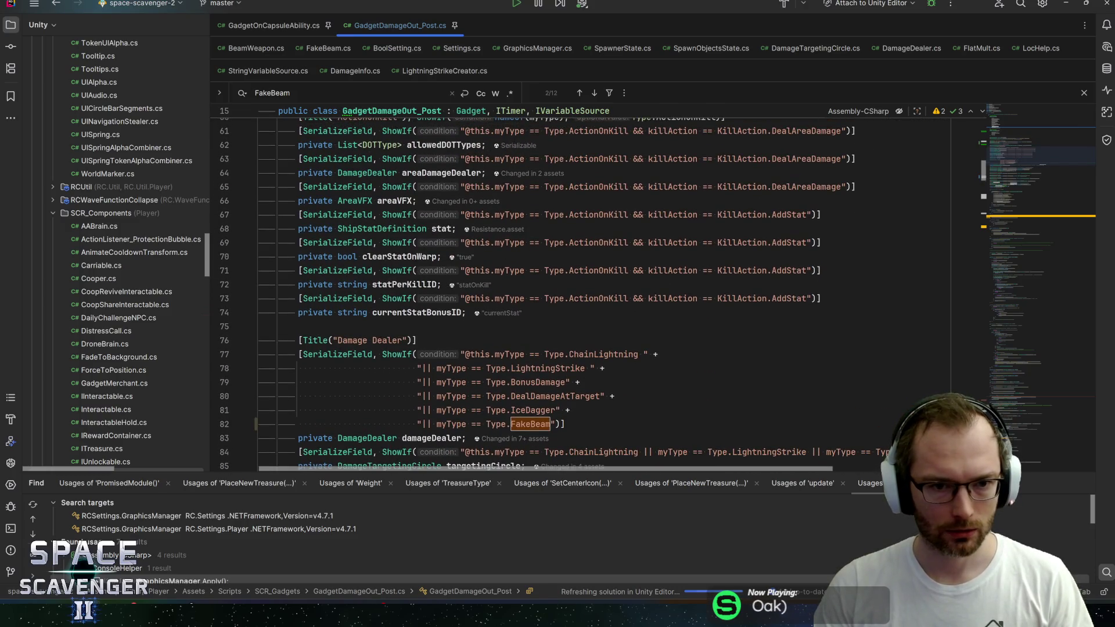
click(441, 173)
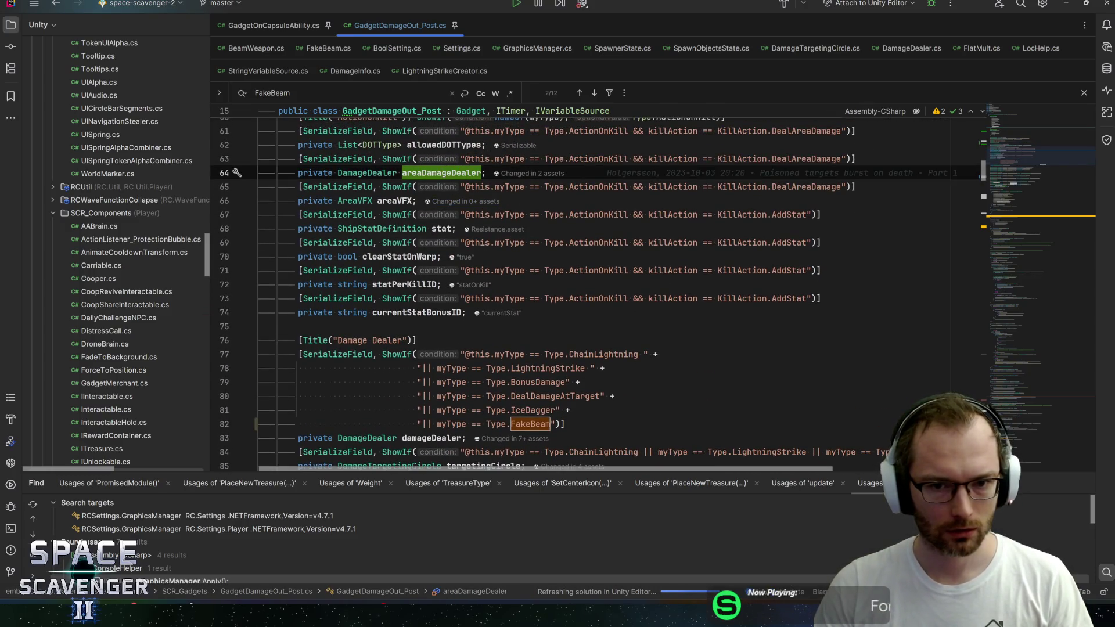
scroll(581, 291, up, 1)
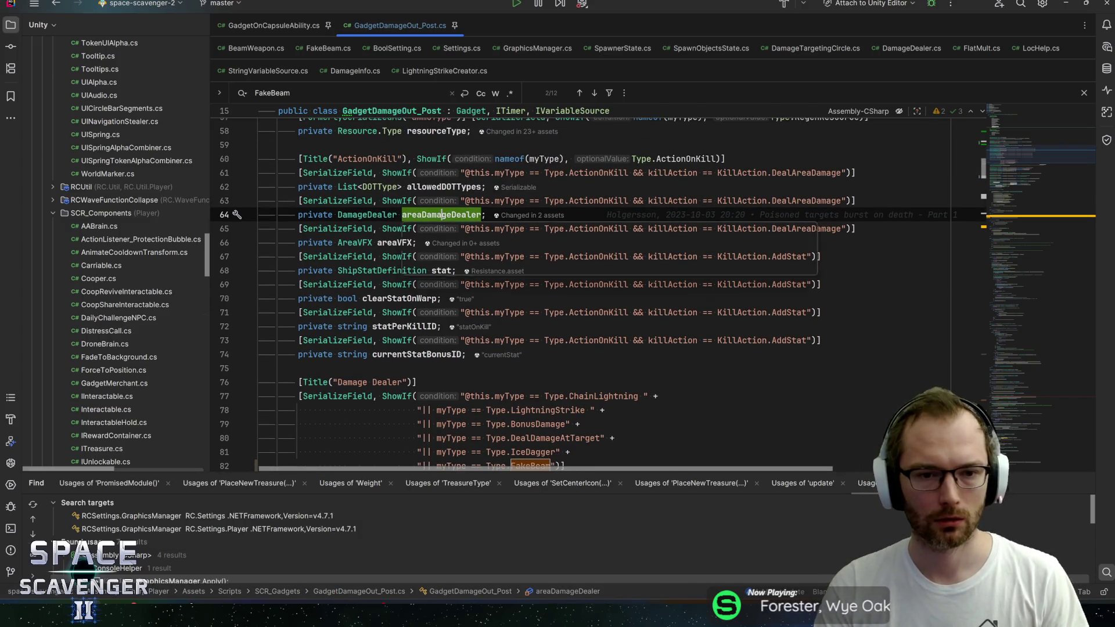
Review which prefabs use the areaDamageDealer and areaVFX fields
click(520, 216)
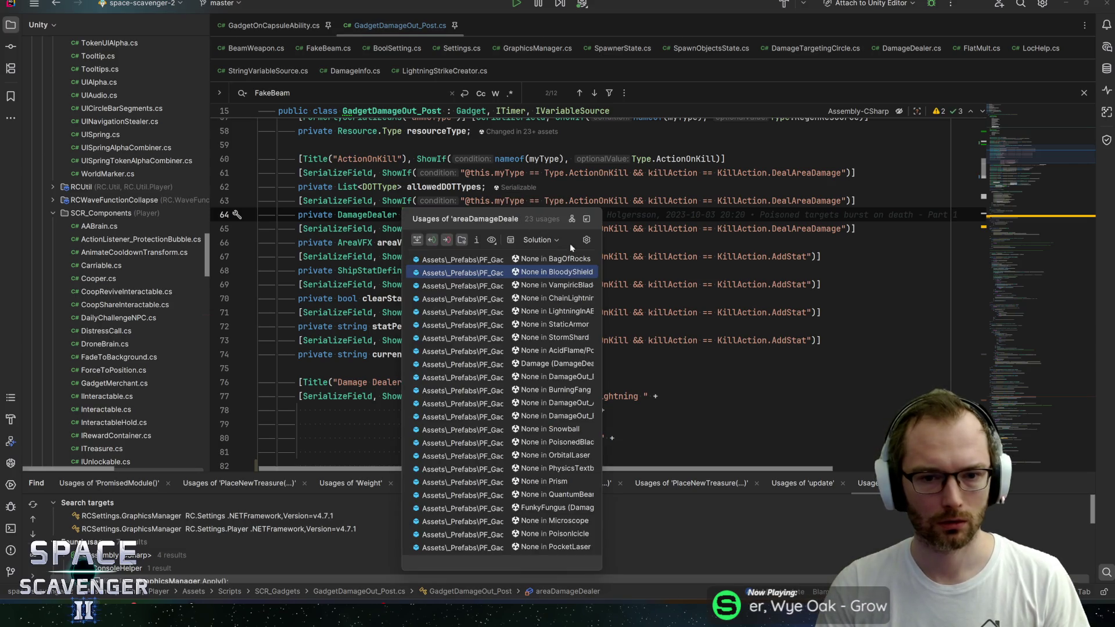
drag(601, 257, 904, 264)
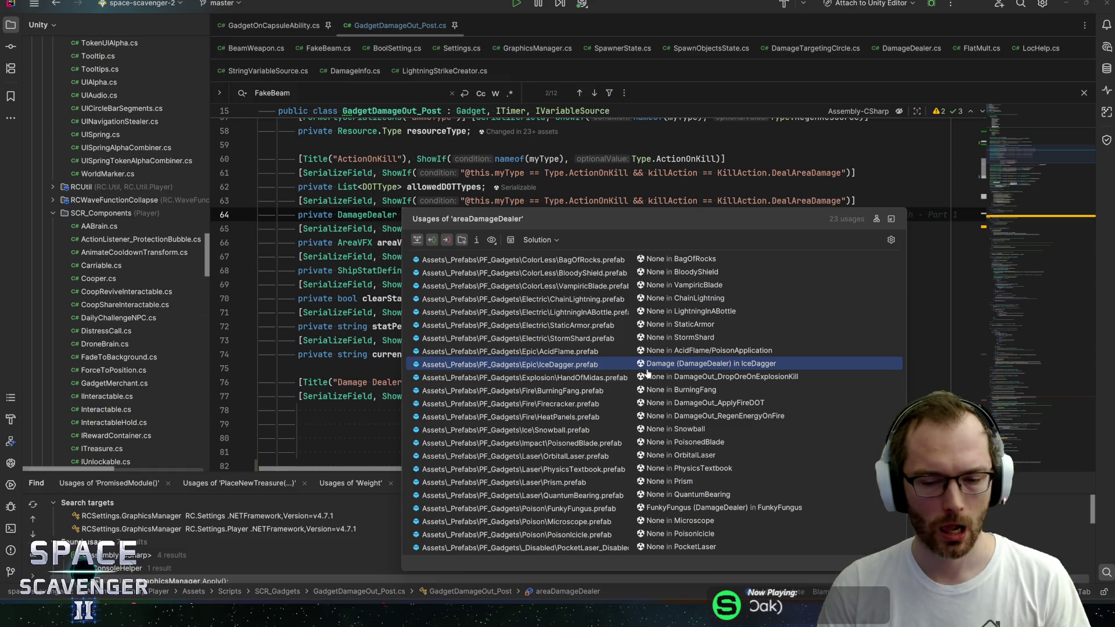
click(574, 509)
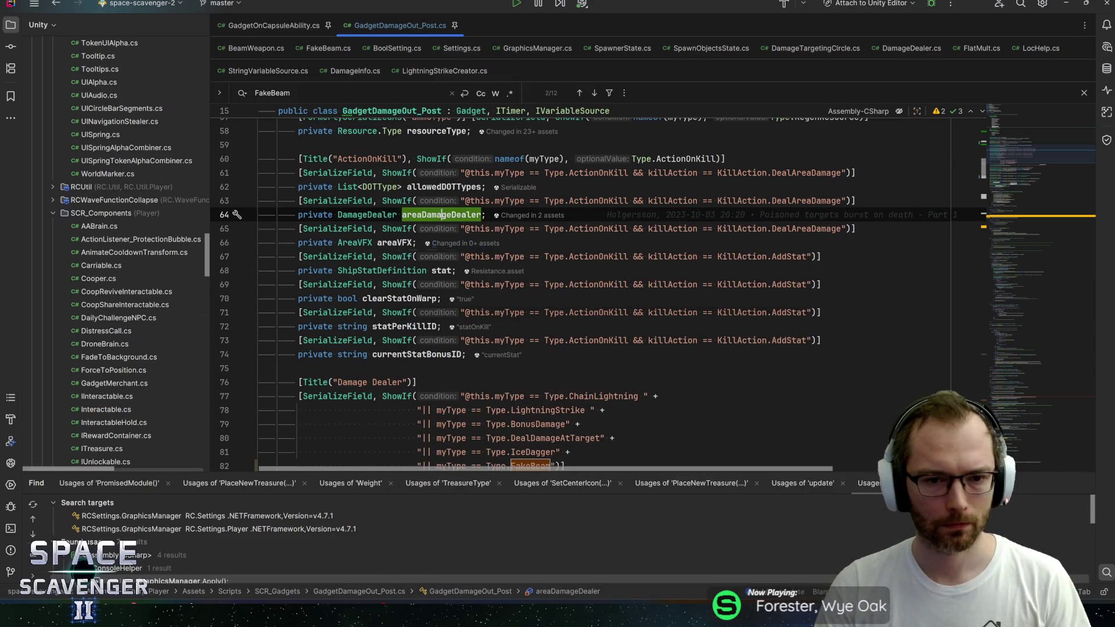
click(454, 244)
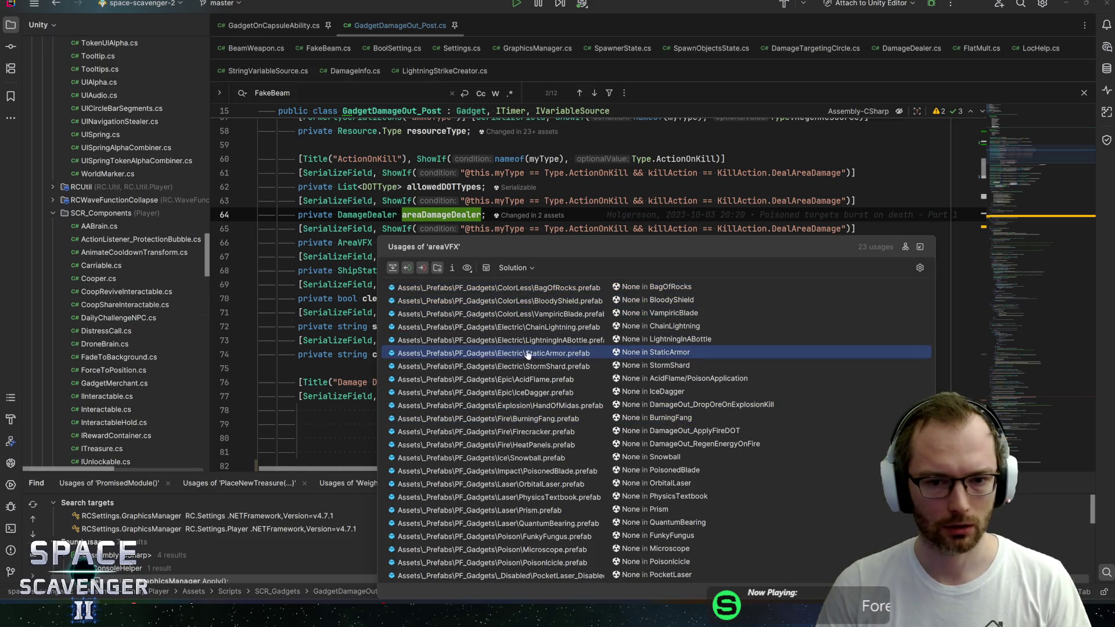
drag(548, 247, 549, 187)
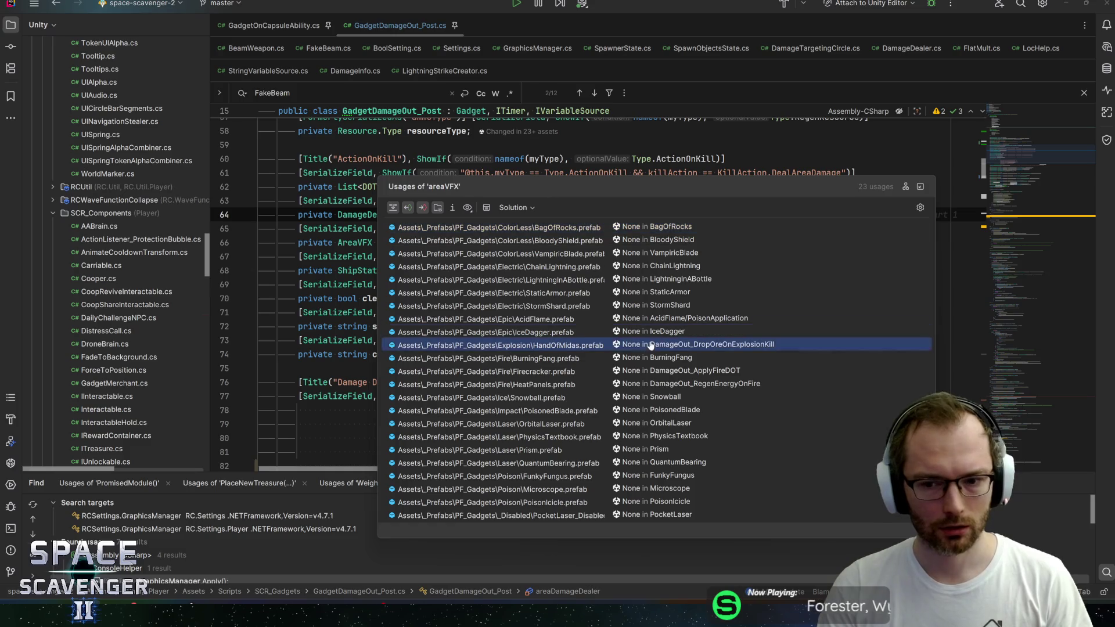
click(544, 226)
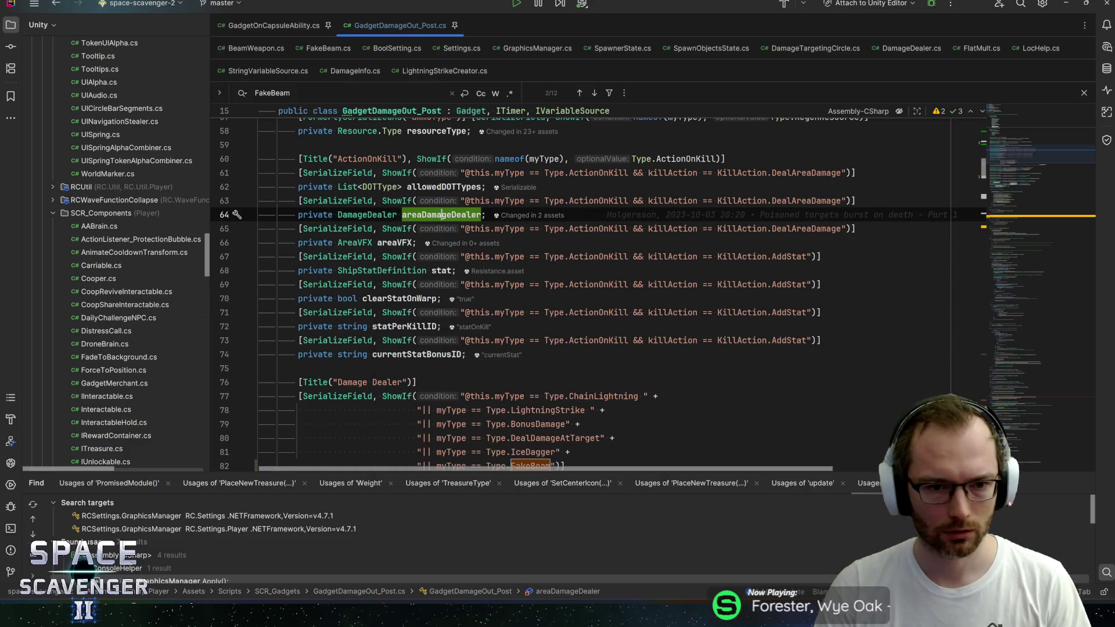
Select the DamageRandomTarget enum value and duplicate the FakeBeam dictionary entry on line 136
click(397, 242)
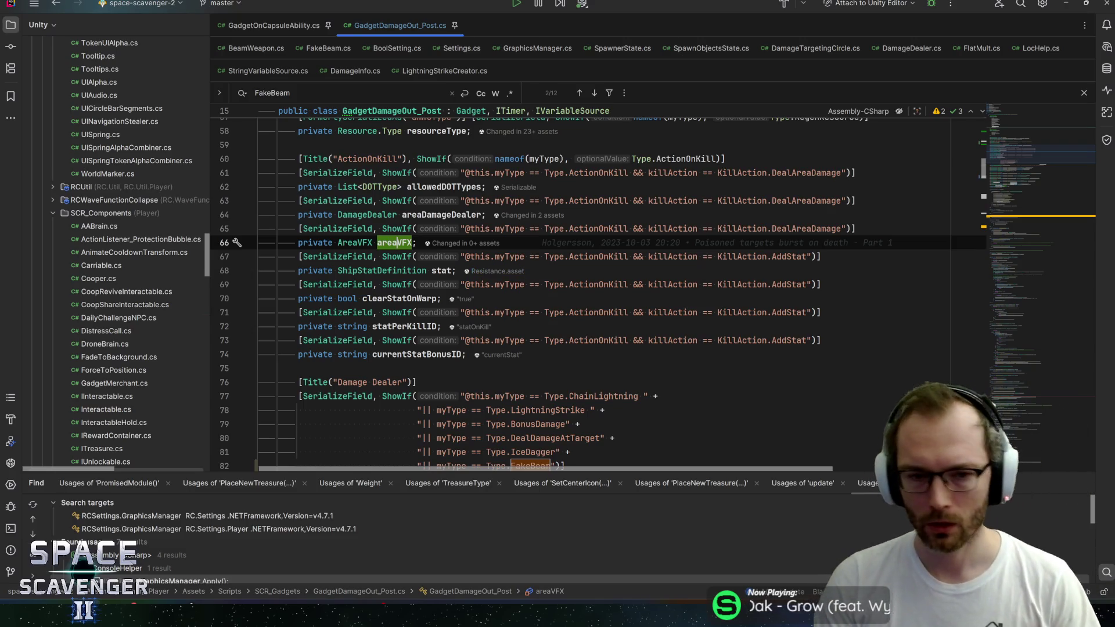
scroll(581, 290, up, 10)
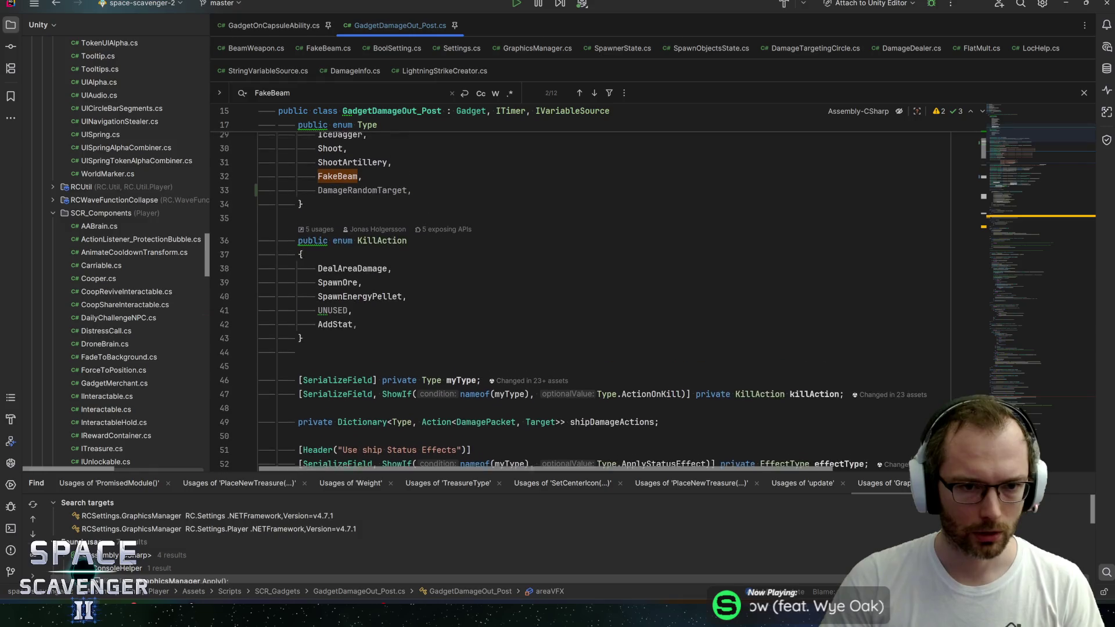
double_click(362, 192)
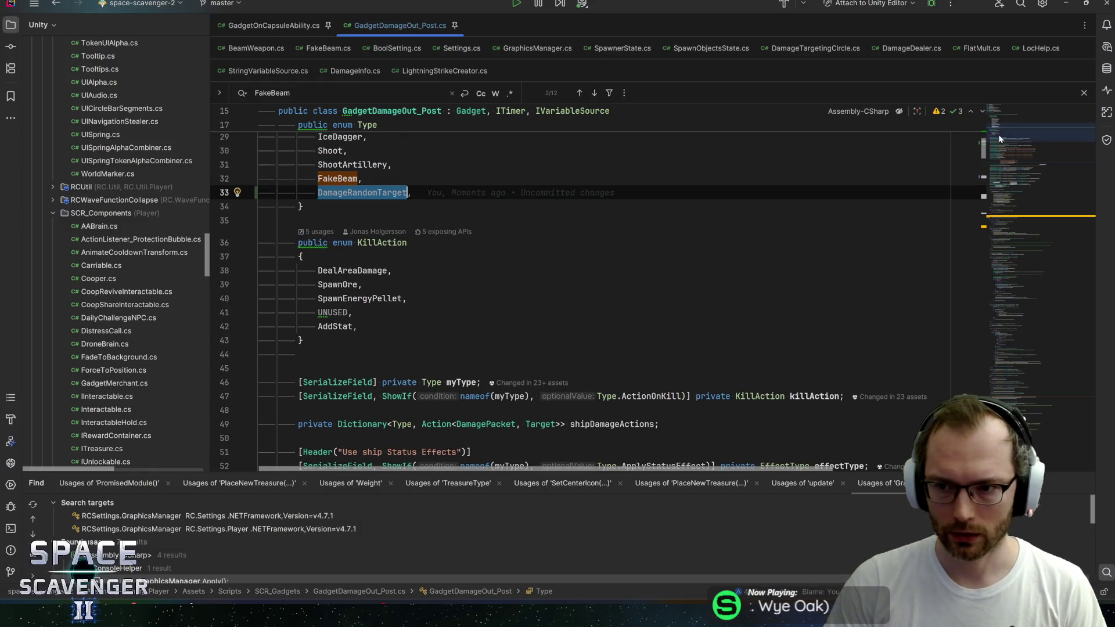
scroll(1000, 138, down, 20)
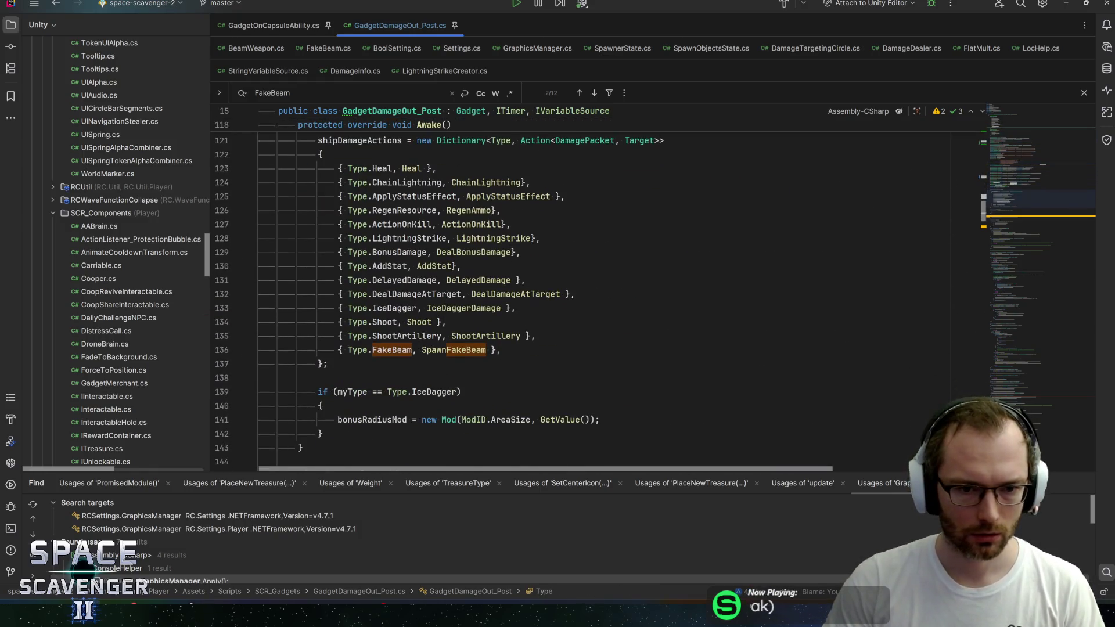
click(501, 350)
key(ctrl+d)
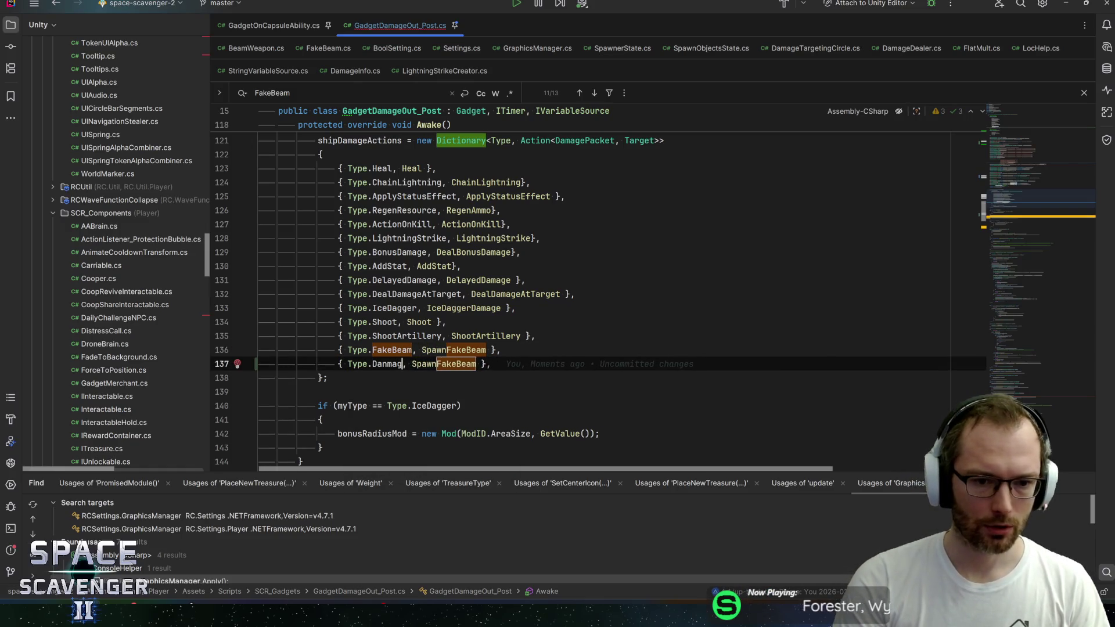
Edit the copied entry to read { Type.DamageRandomTarget, DamageRandomTarget }
text(R)
key(Return)
key(End)
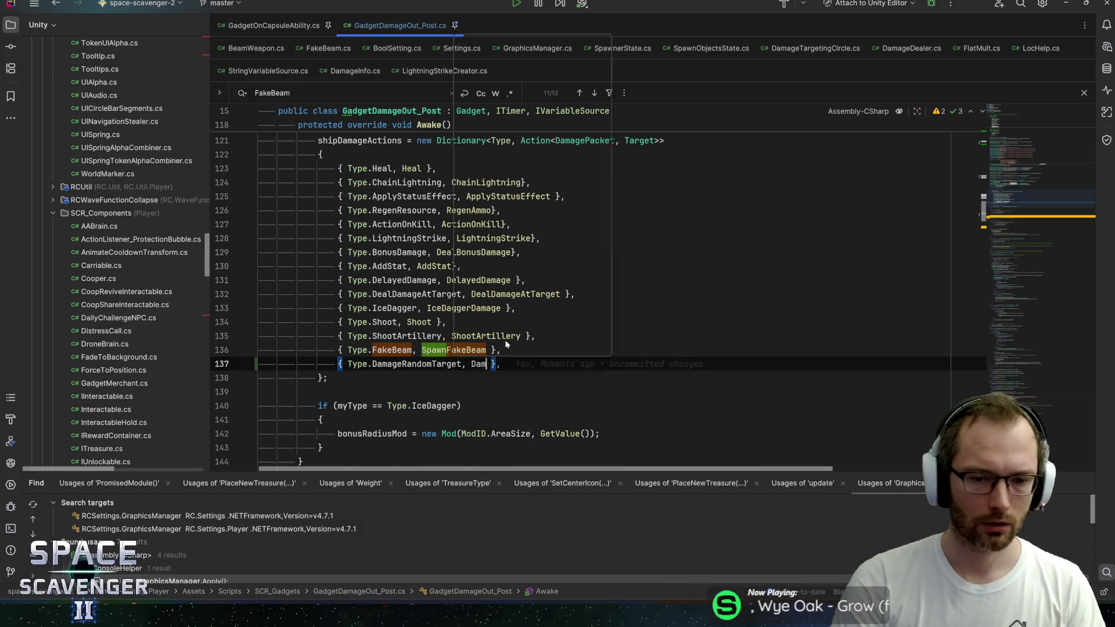
text(ageRandomTarget)
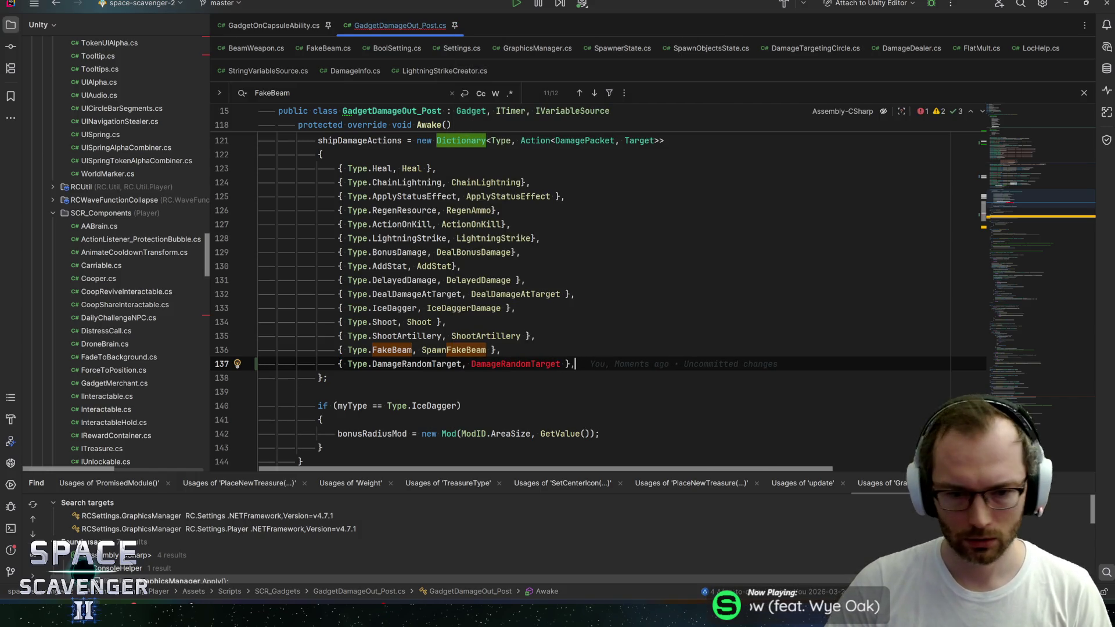
scroll(599, 291, down, 4)
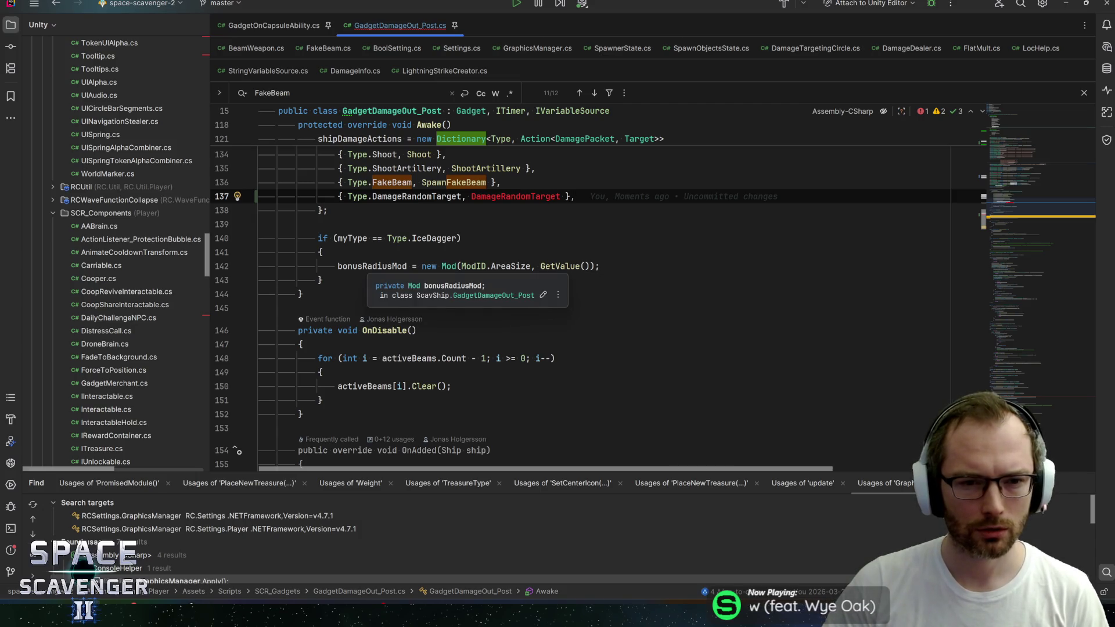
scroll(581, 261, up, 2)
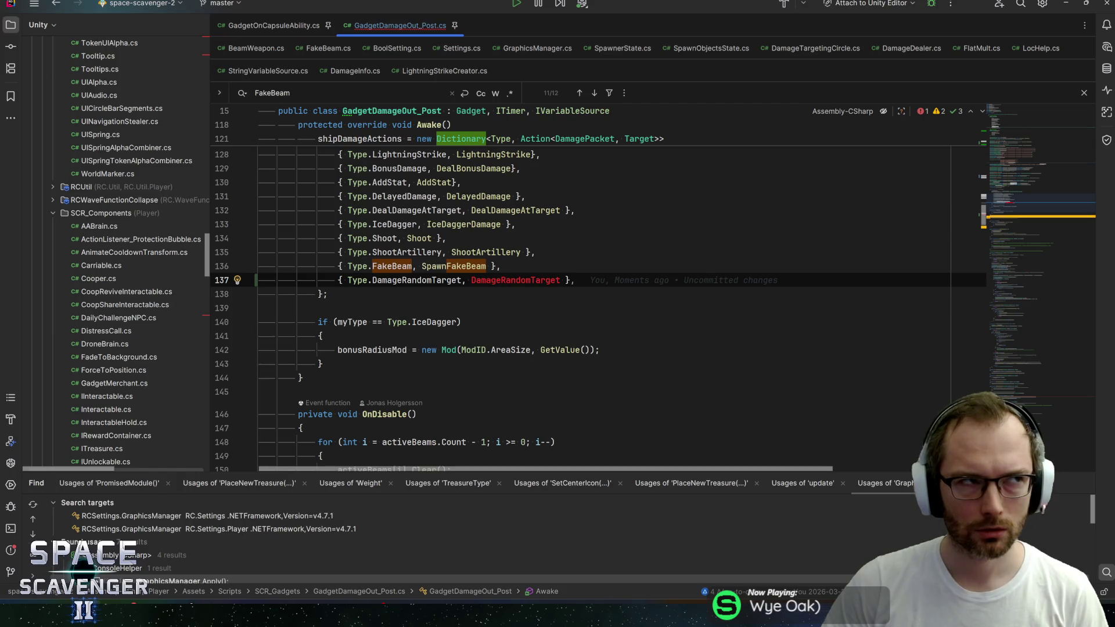
Inspect bonusRadiusMod's declaration and occurrences in the file, checking AddMod's documentation
ctrl+click(372, 350)
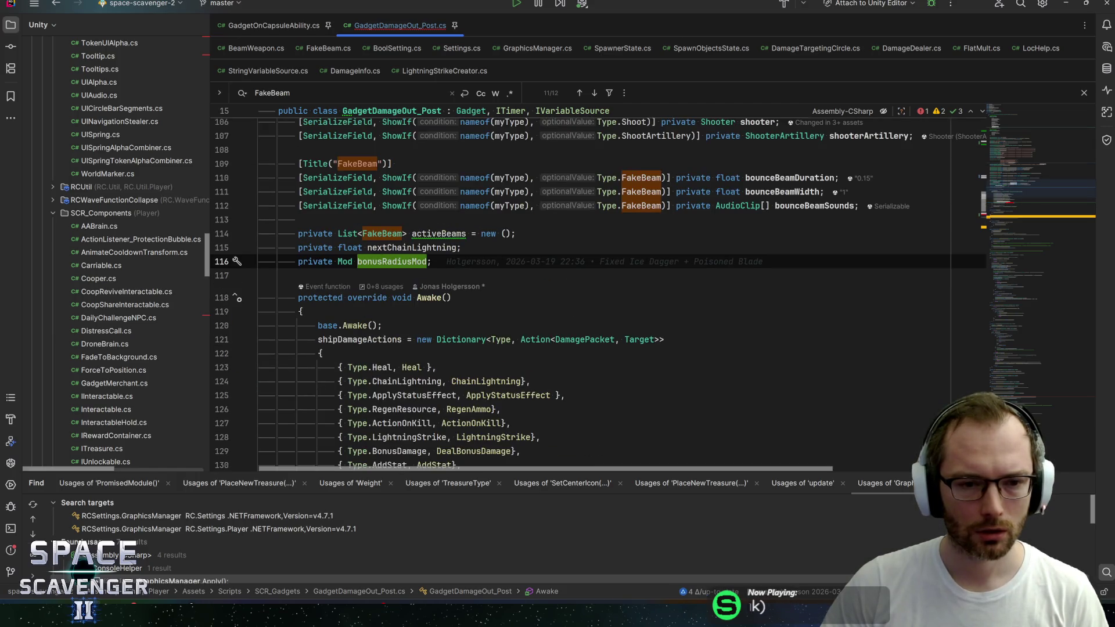
key(ctrl+w)
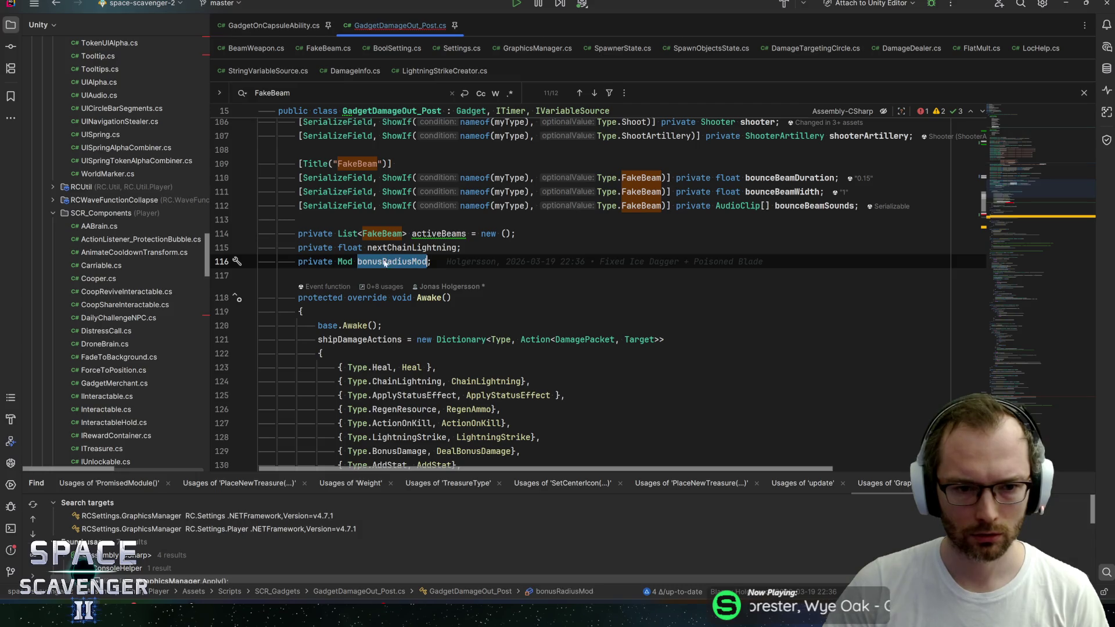
key(ctrl+f)
key(Return)
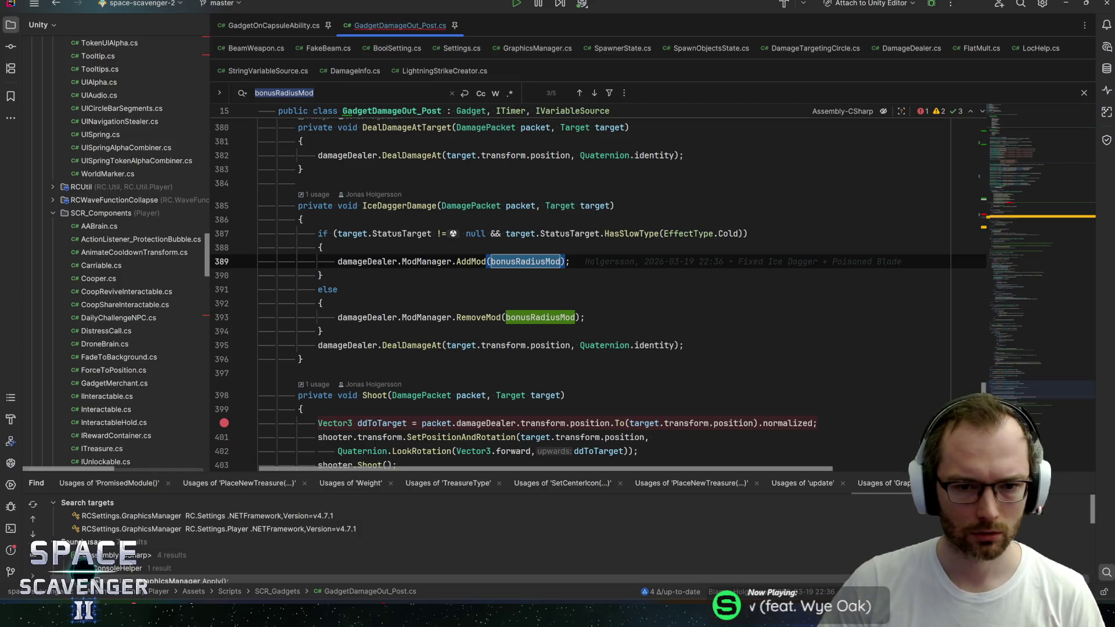
key(ctrl+q)
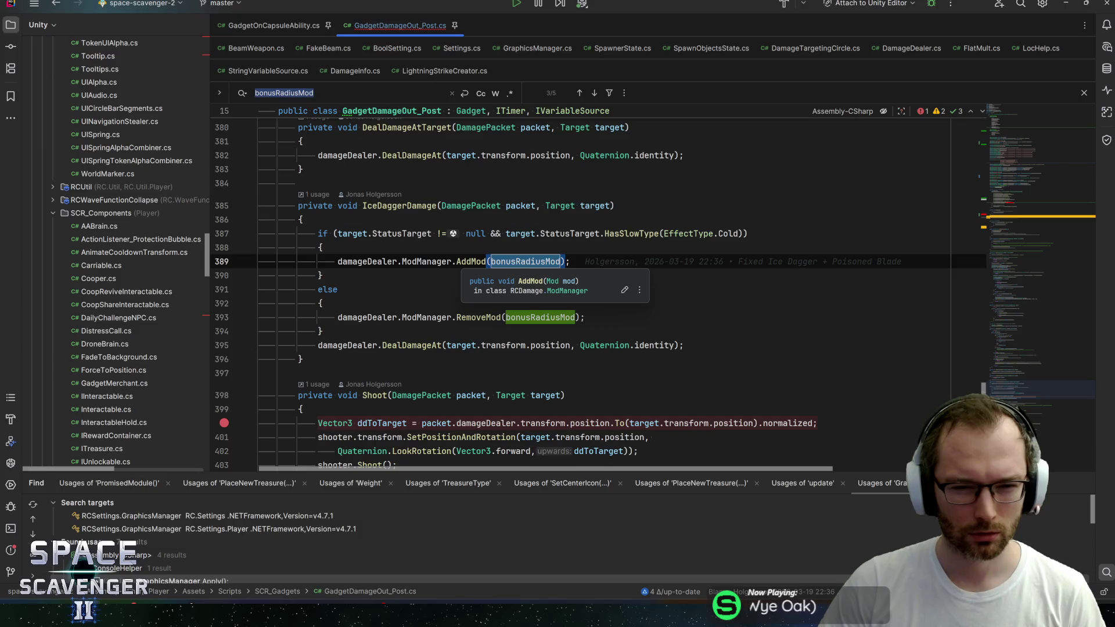
key(Escape)
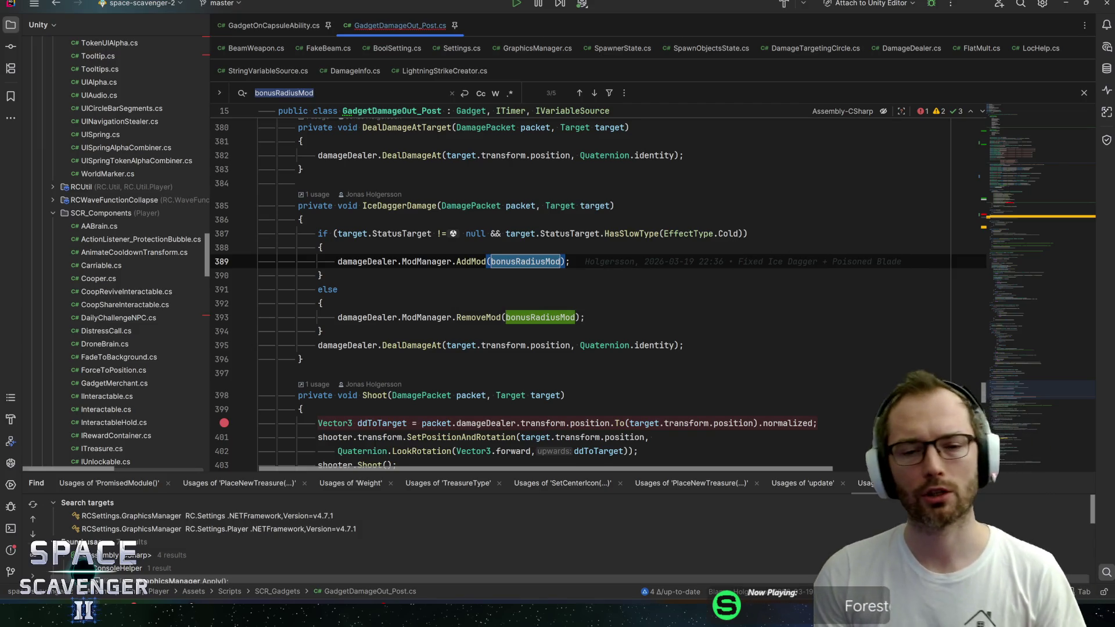
key(shift+F3)
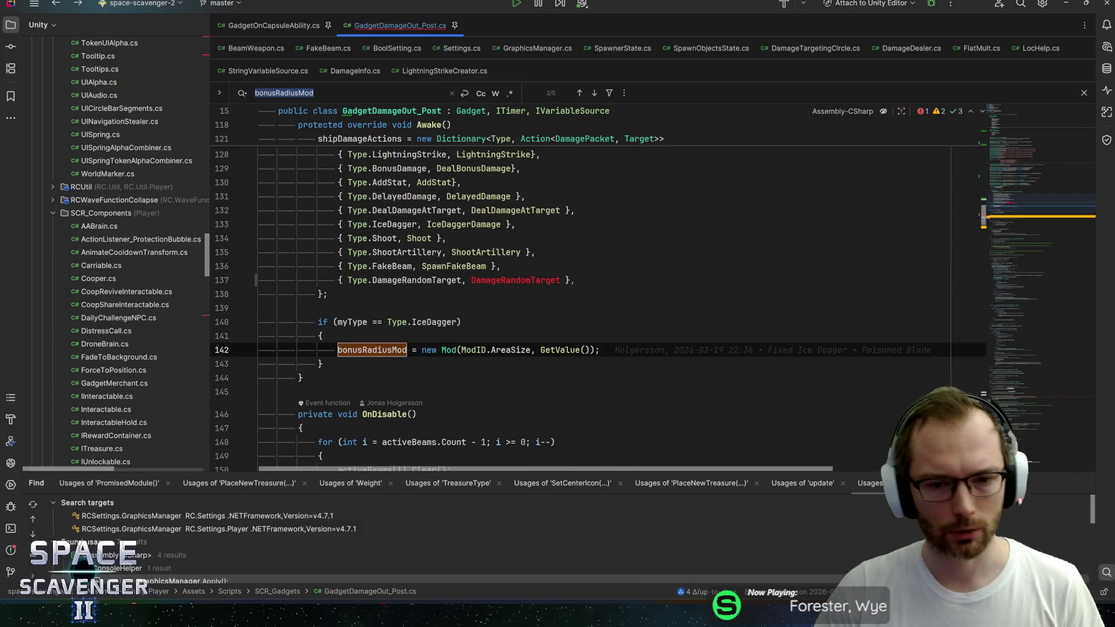
double_click(516, 280)
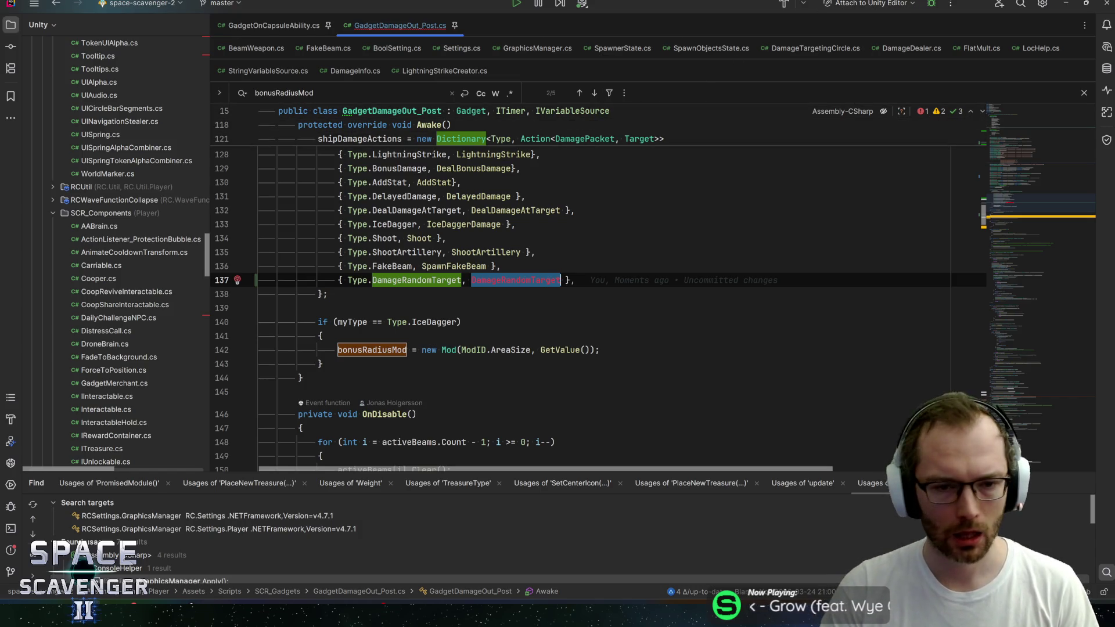
click(452, 266)
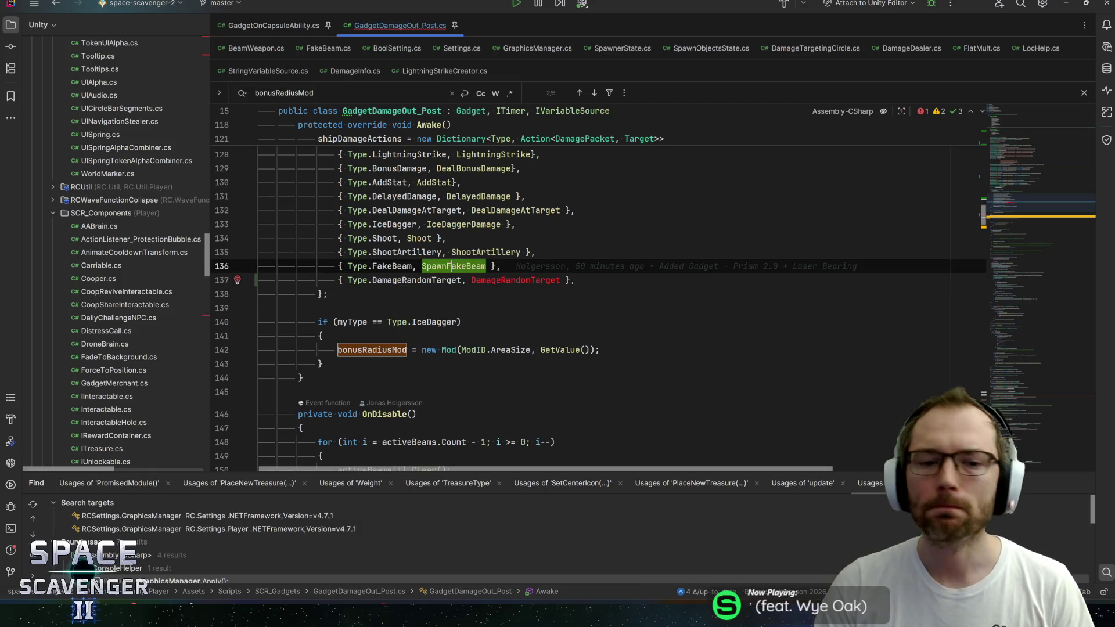
key(Down)
key(Up)
key(Up)
key(Down)
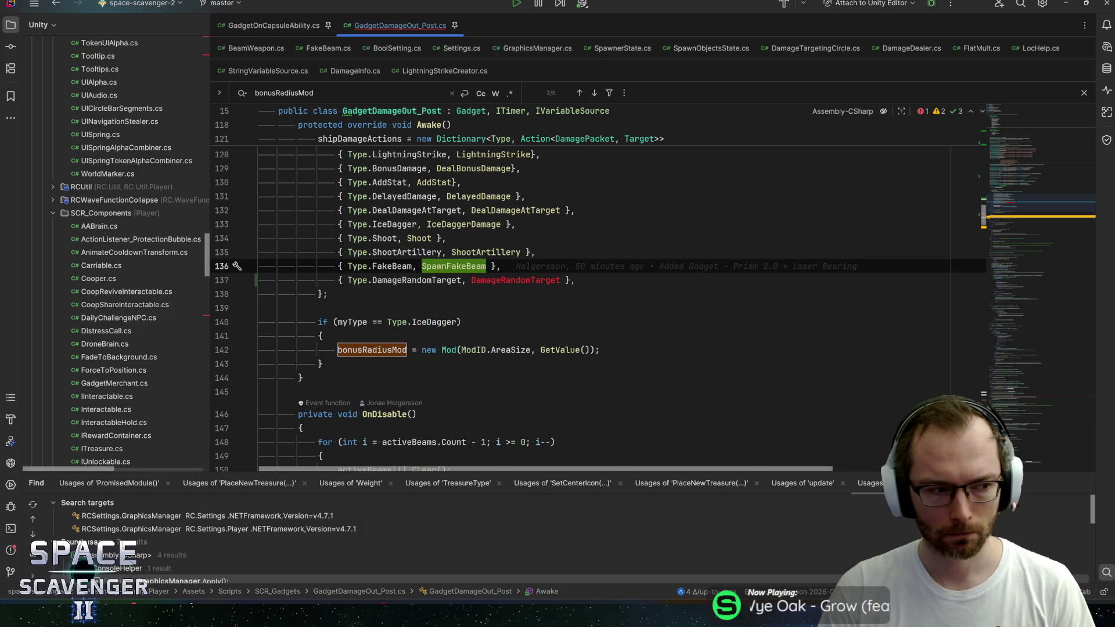
key(ctrl+w)
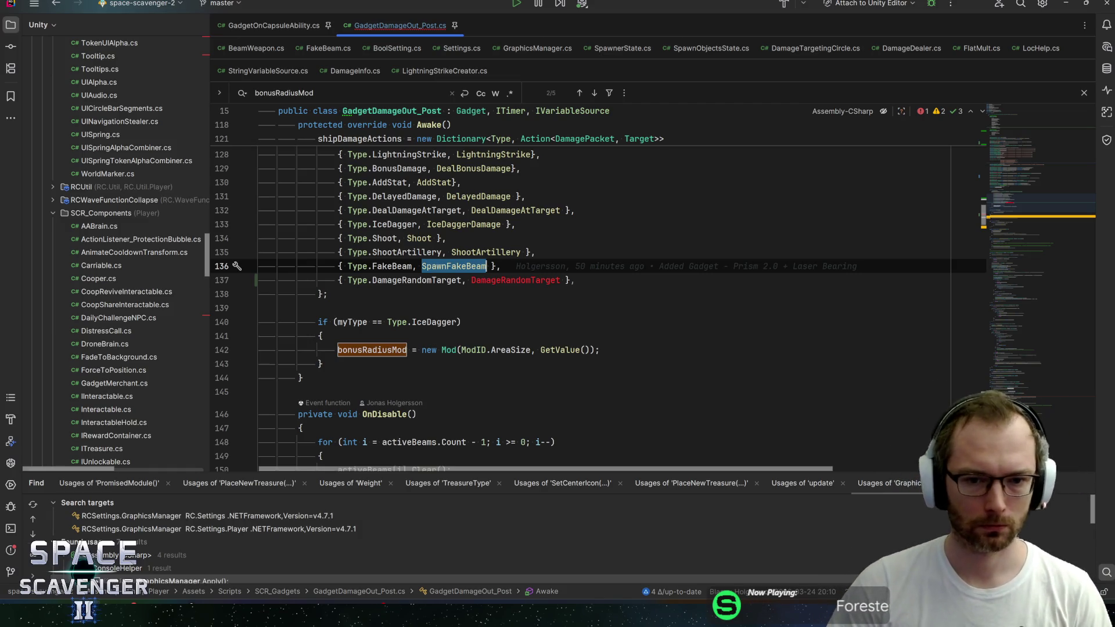
key(Down)
key(ctrl+w)
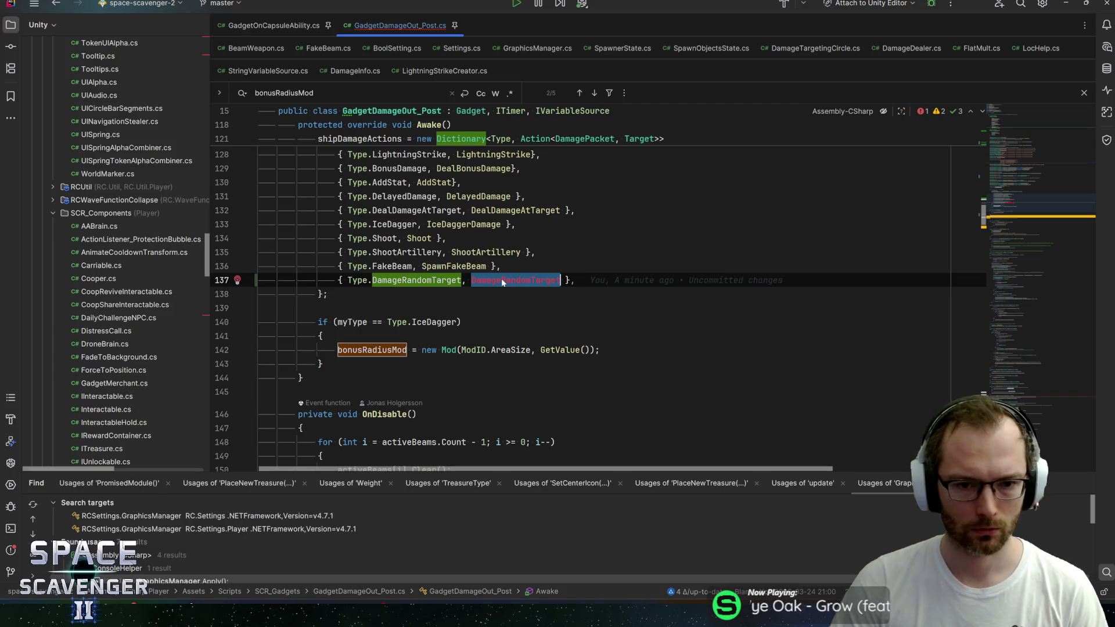
mouse_move(517, 281)
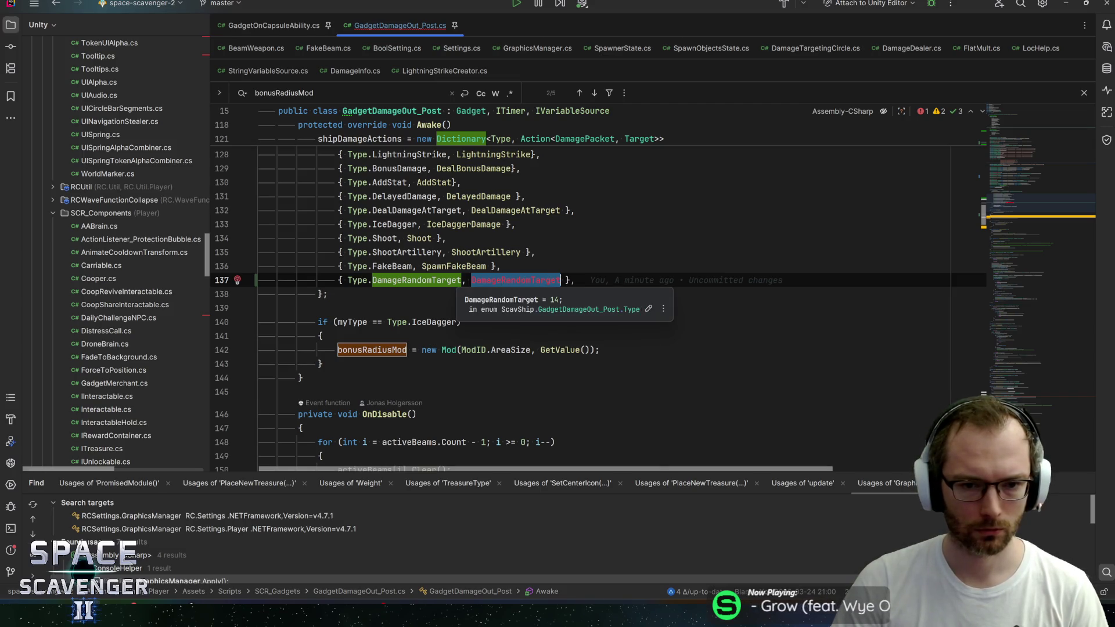
key(Up)
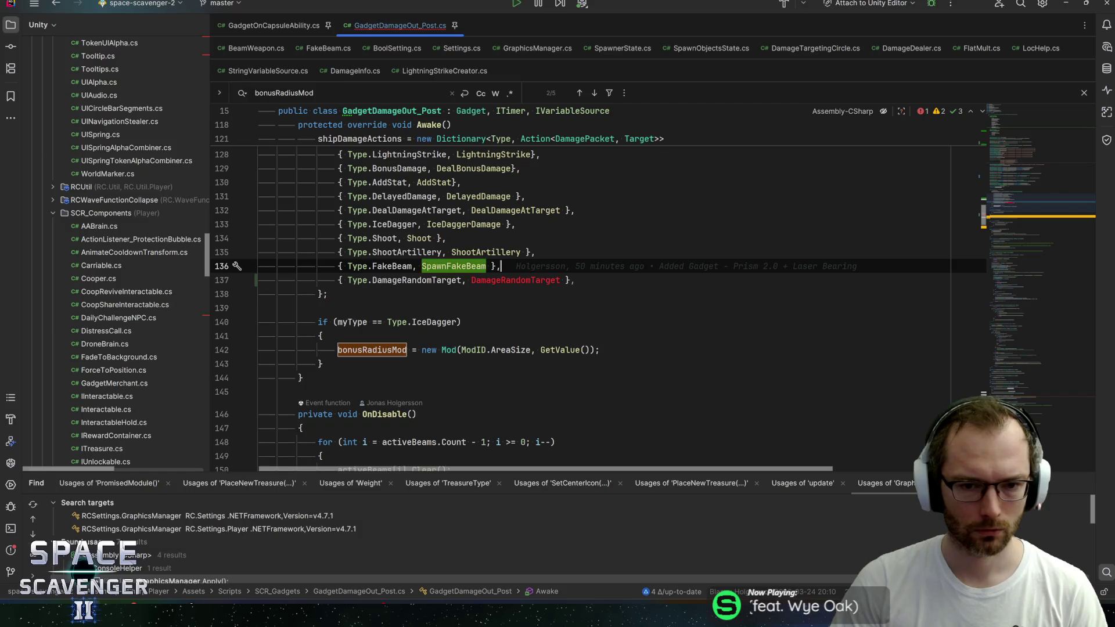
double_click(516, 280)
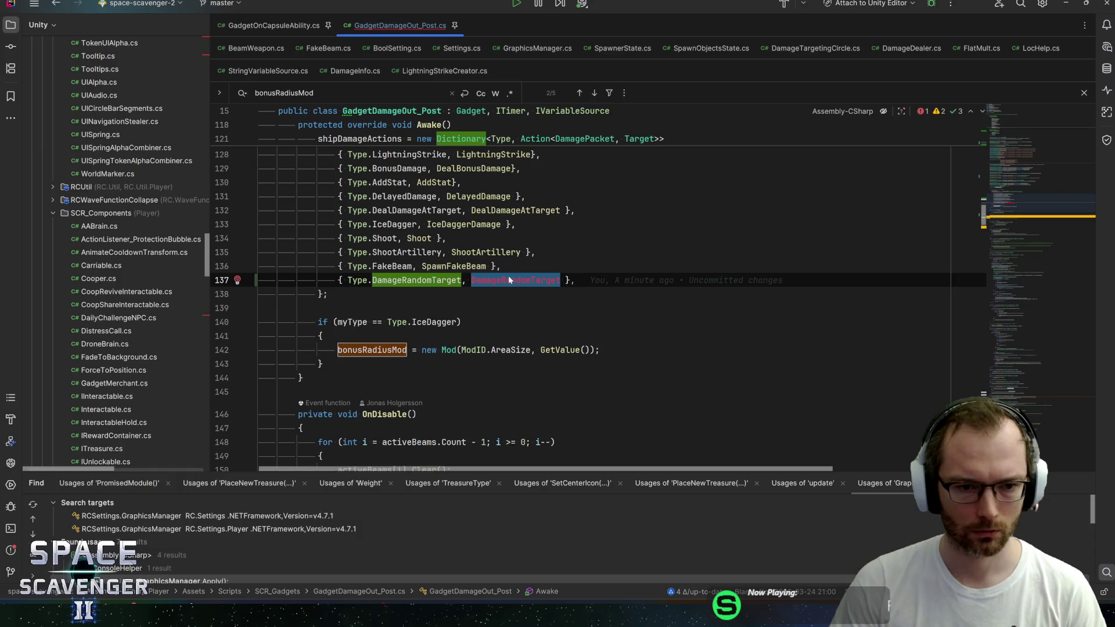
mouse_move(509, 281)
key(Up)
key(Up)
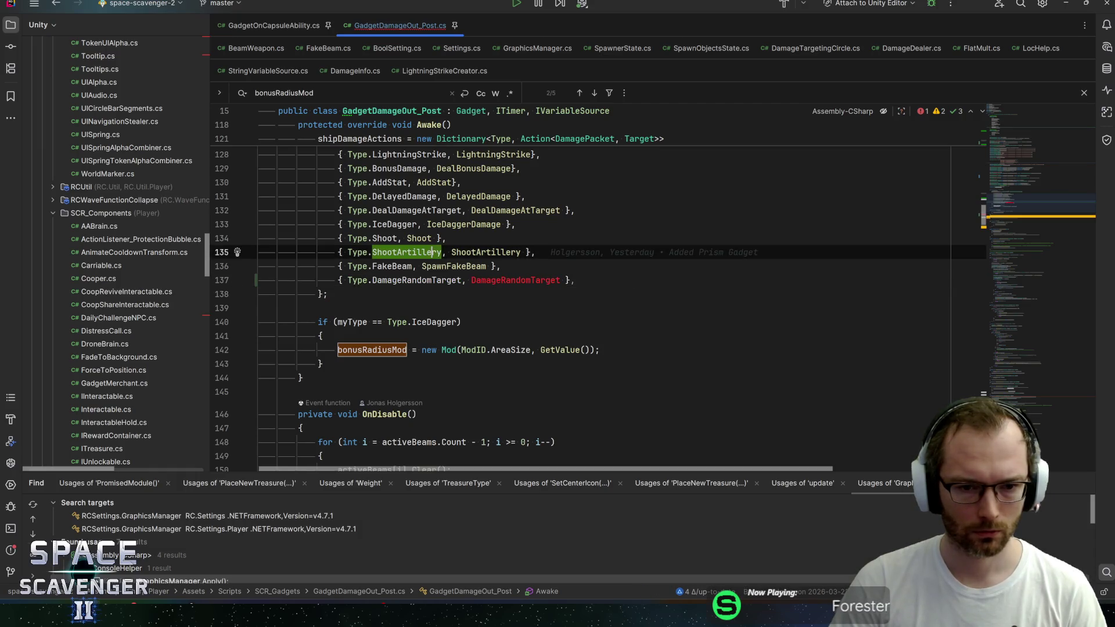
key(Down)
key(Up)
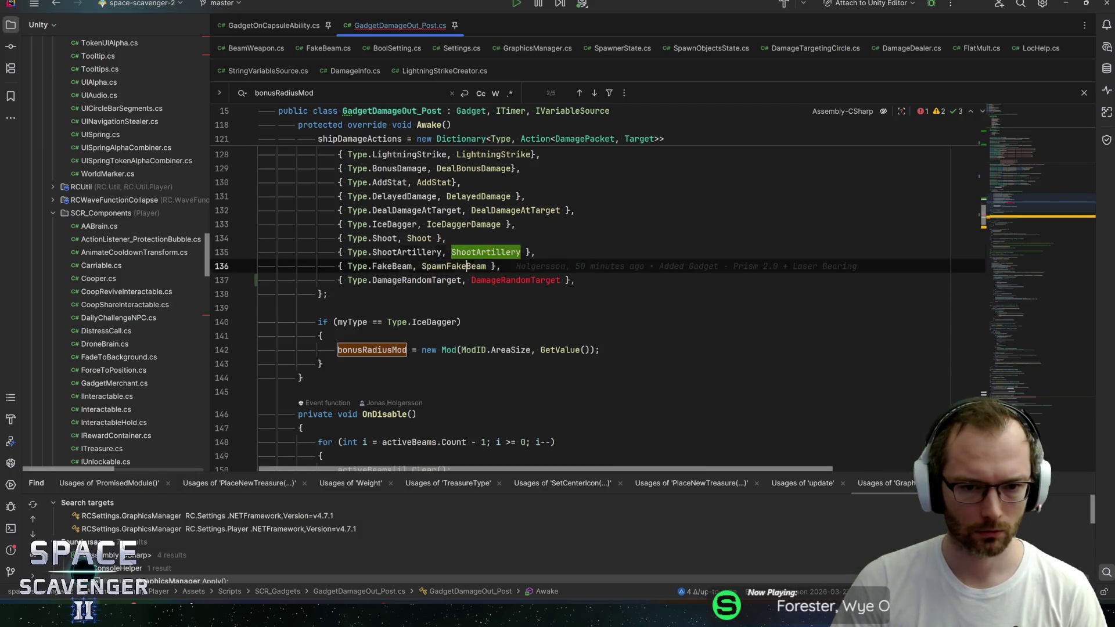
double_click(516, 280)
mouse_move(459, 267)
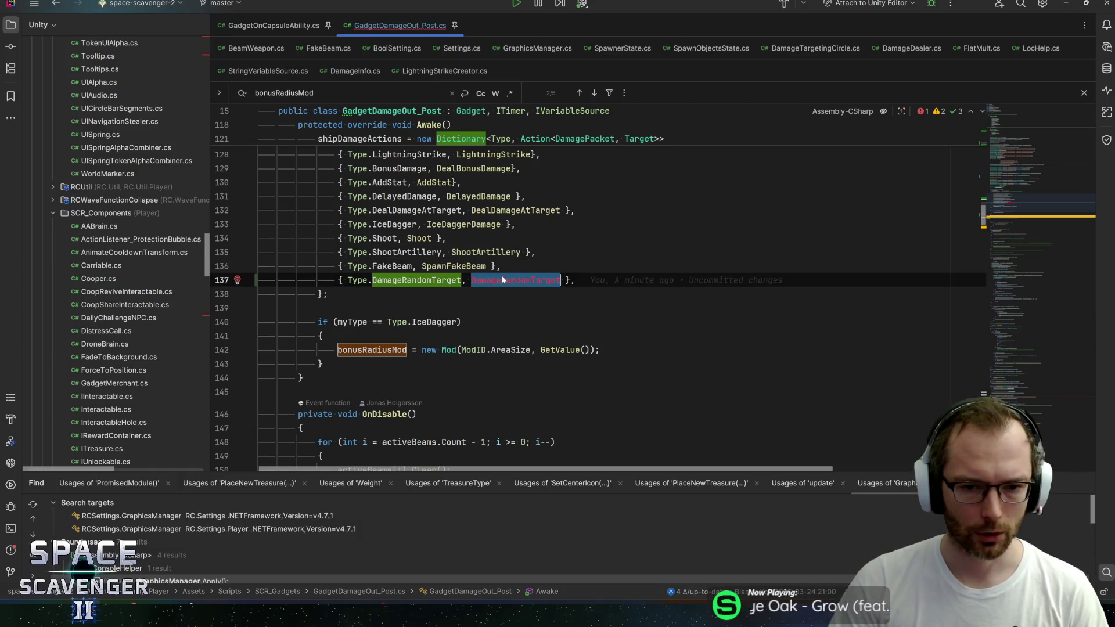
click(516, 280)
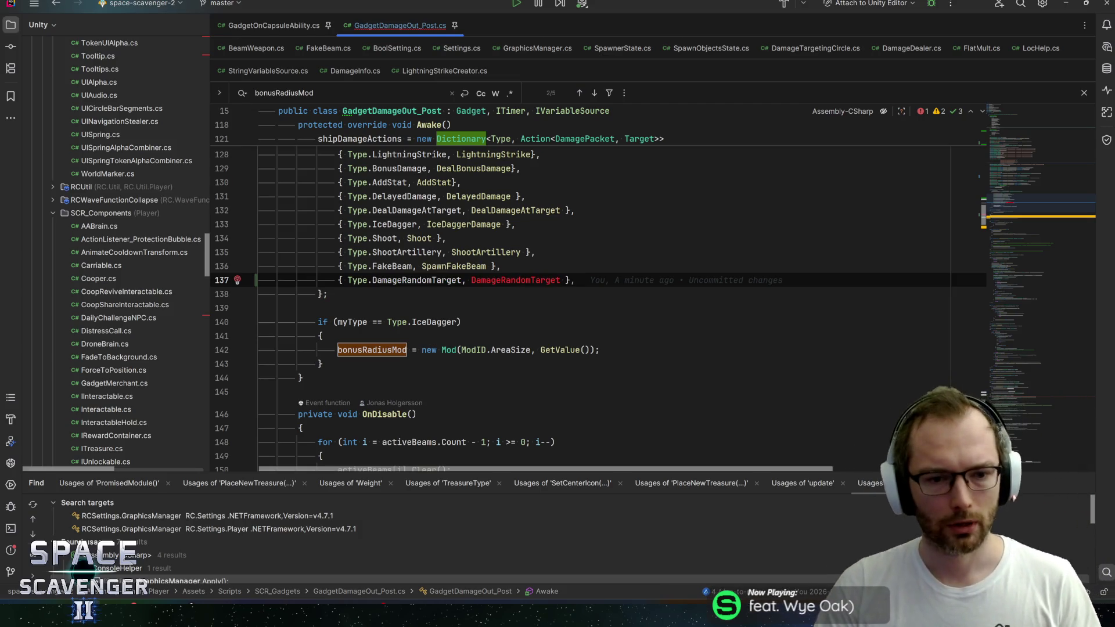
scroll(581, 291, down, 5)
Add '|| myType == Type.DamageRandomTarget' on a new line to the Damage Dealer ShowIf condition
scroll(601, 295, up, 15)
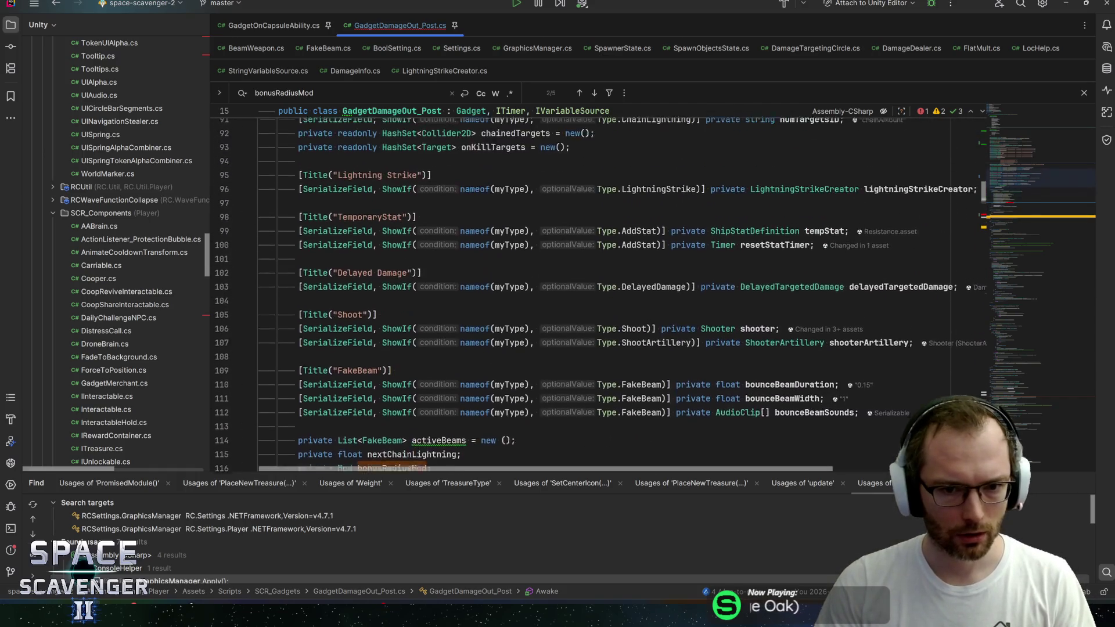
scroll(601, 296, up, 3)
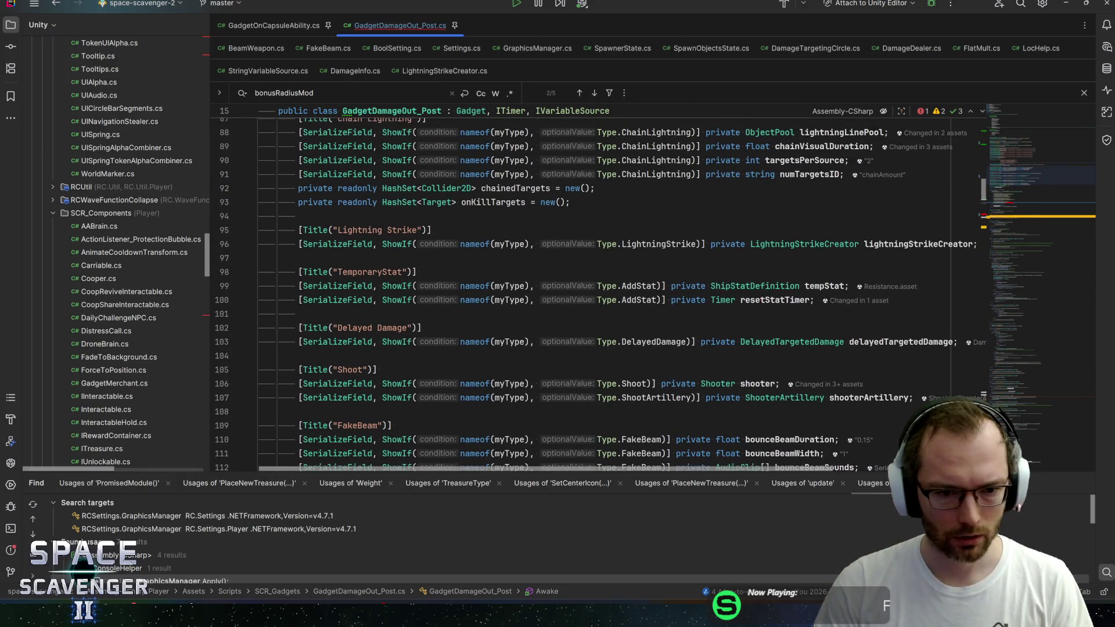
scroll(558, 317, up, 6)
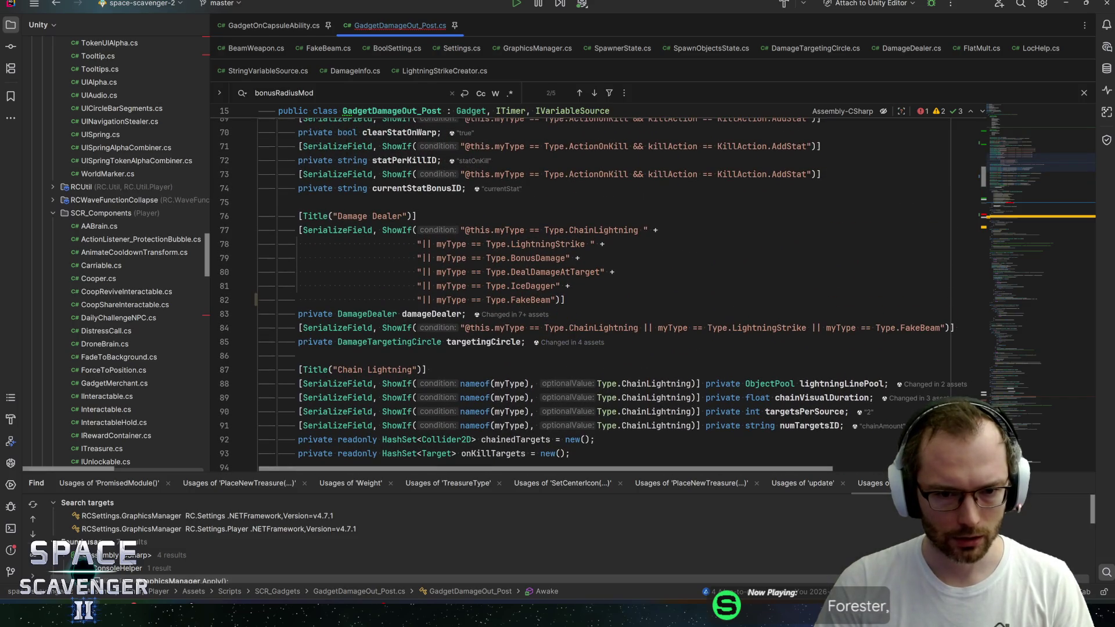
click(433, 314)
click(553, 300)
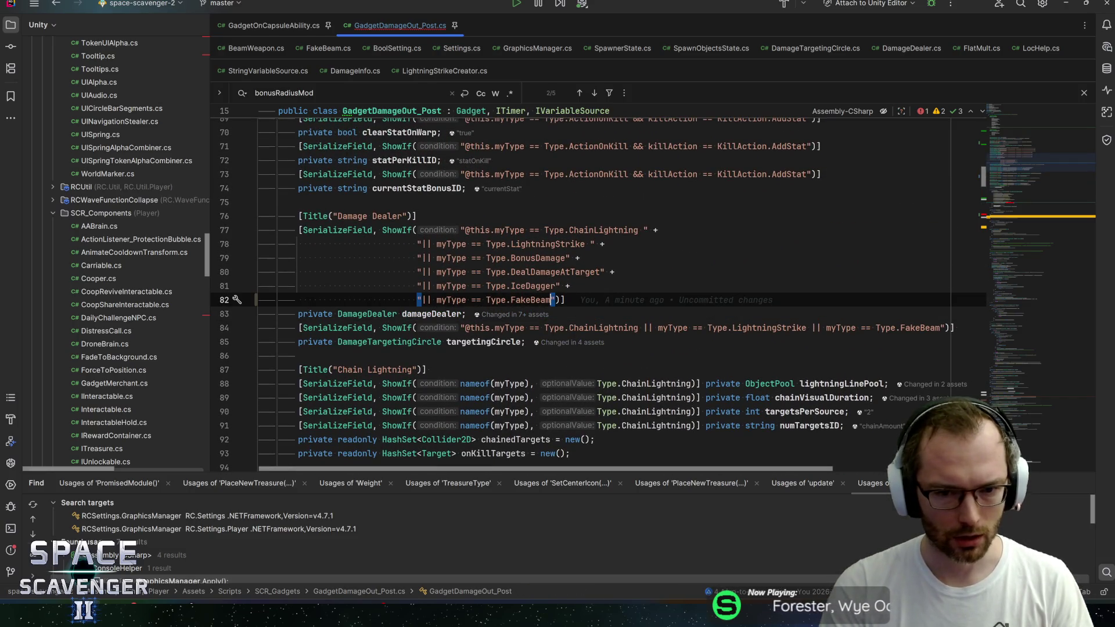
text(+)
key(BackSpace)
key(BackSpace)
text(:)
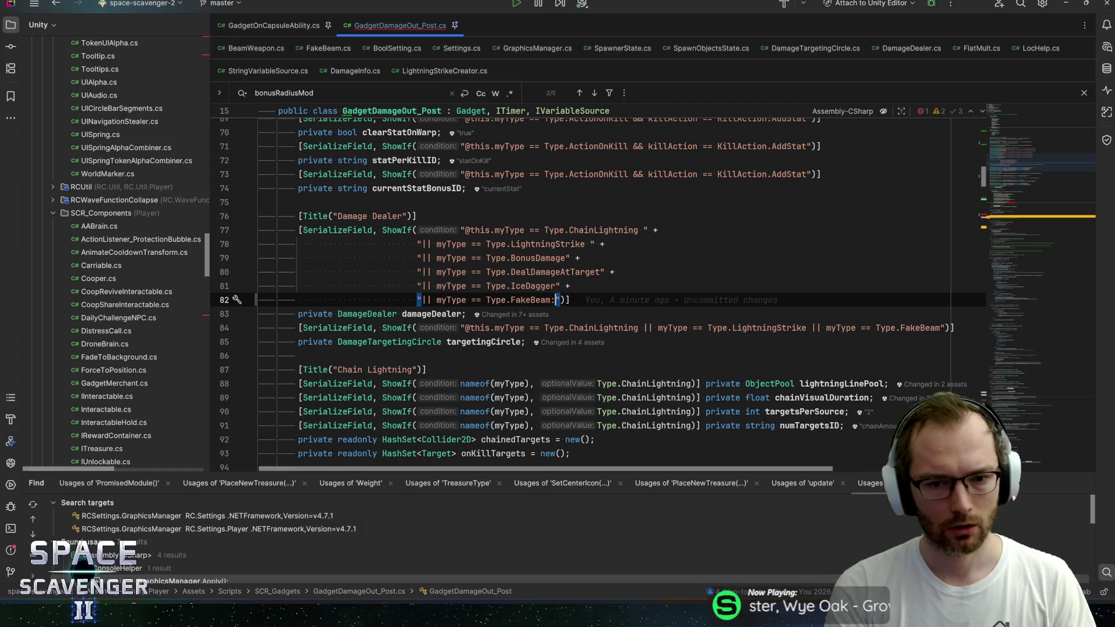
key(BackSpace)
text(" + nameof()
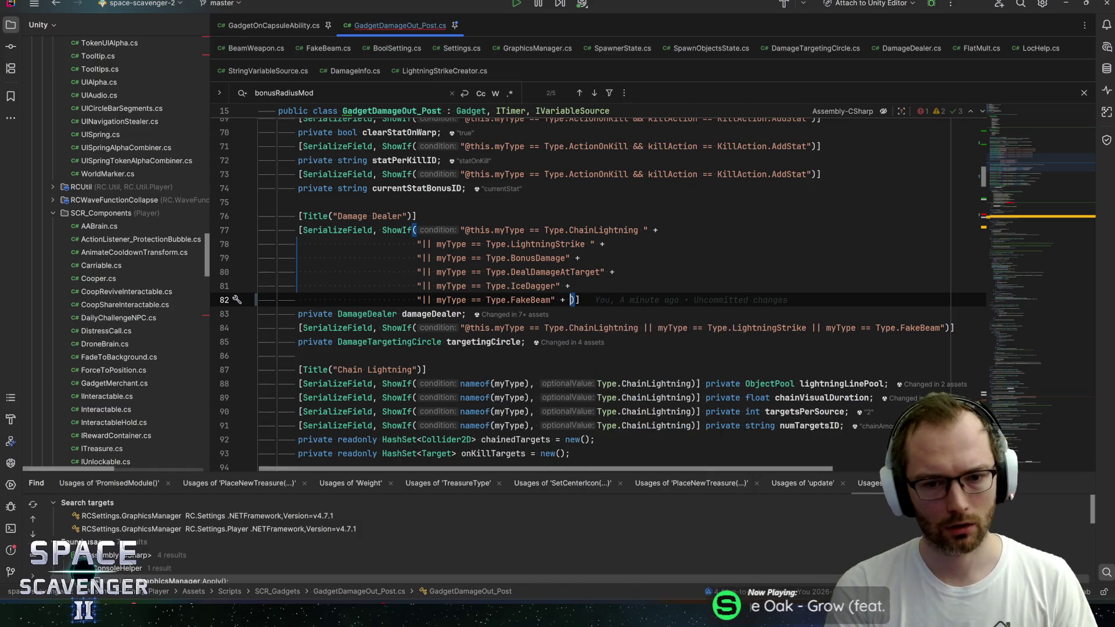
key(BackSpace)
key(BackSpace)
key(BackSpace)
key(Return)
text(")
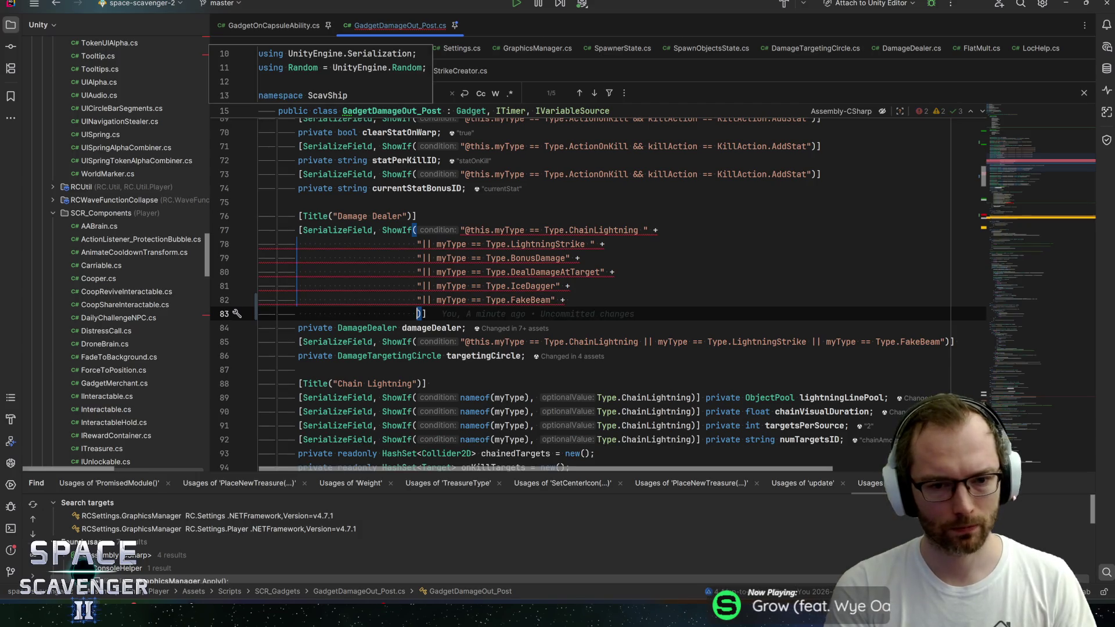
text(|| myT)
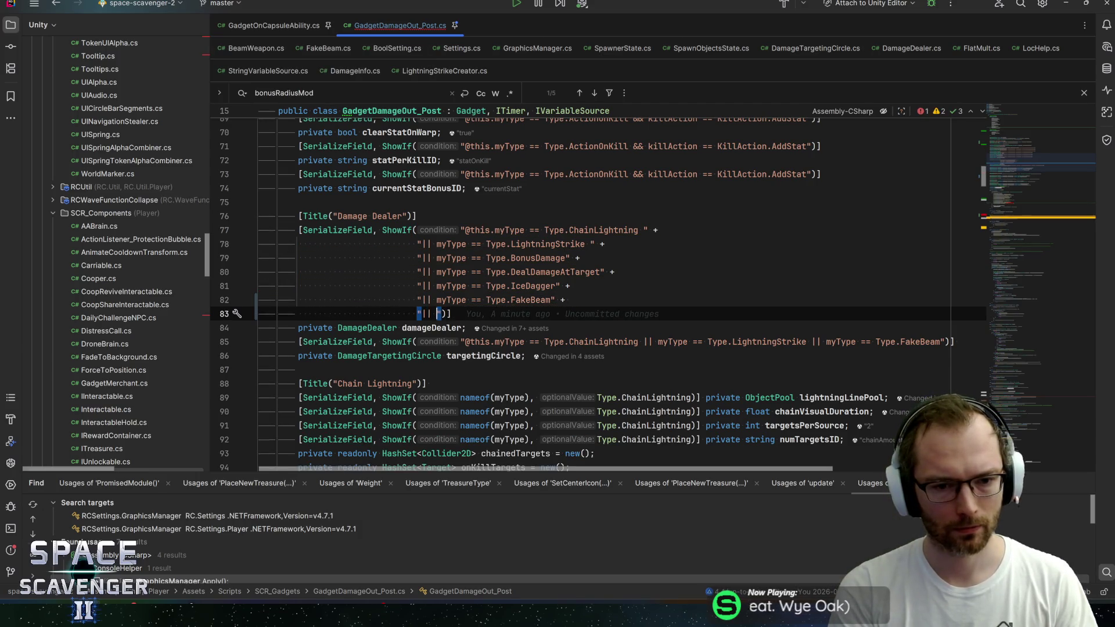
text(ype == Ty)
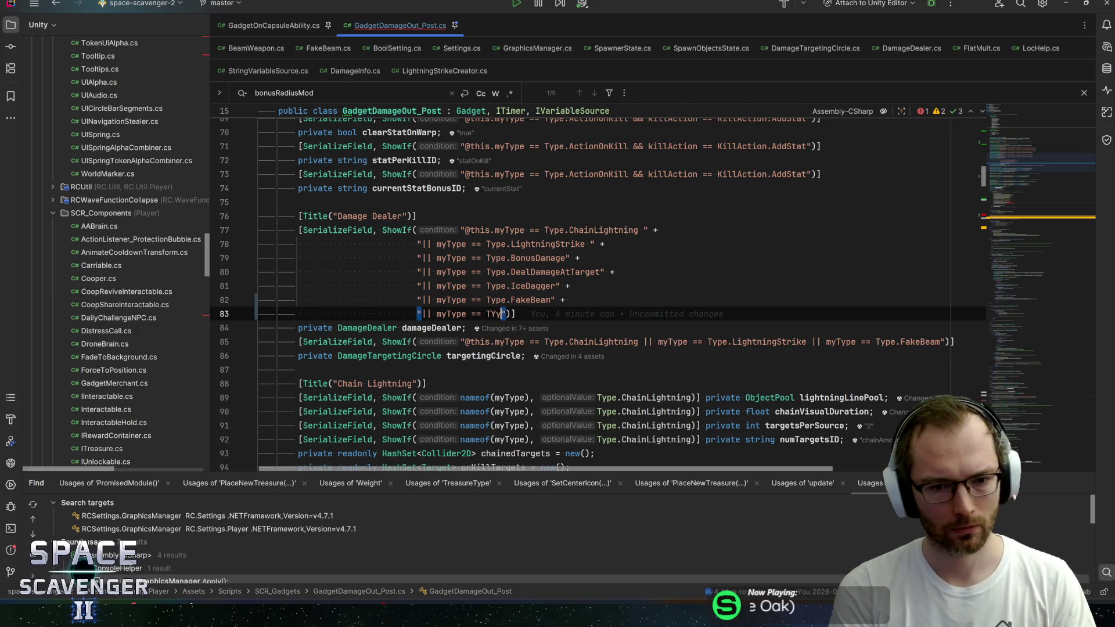
text(pe.Damage)
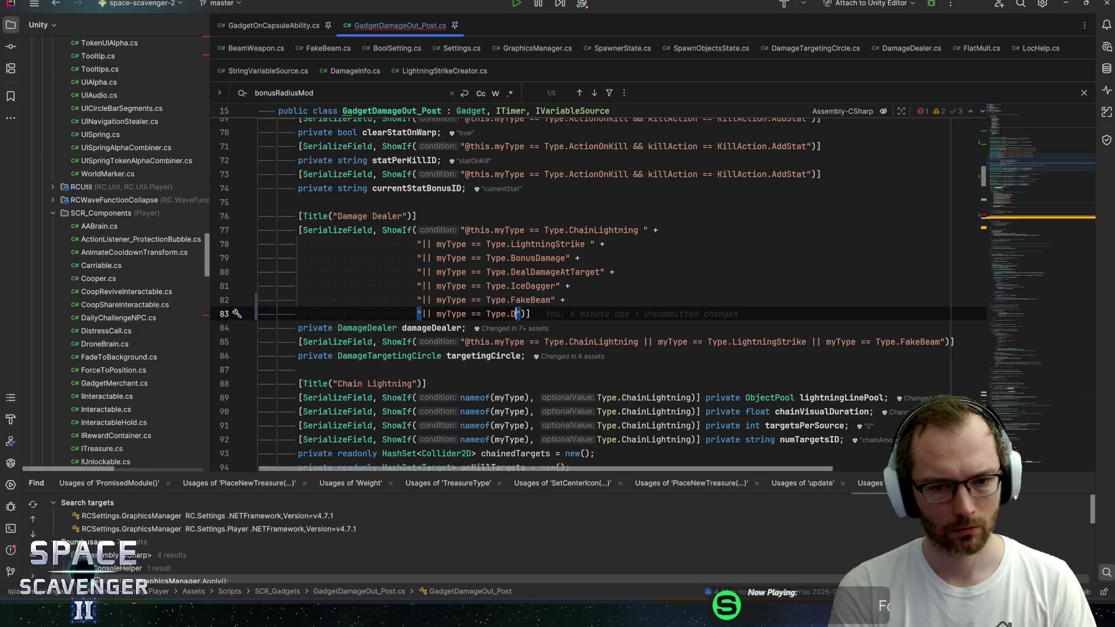
text(RandomTarget)
key(ctrl+w)
scroll(598, 291, down, 15)
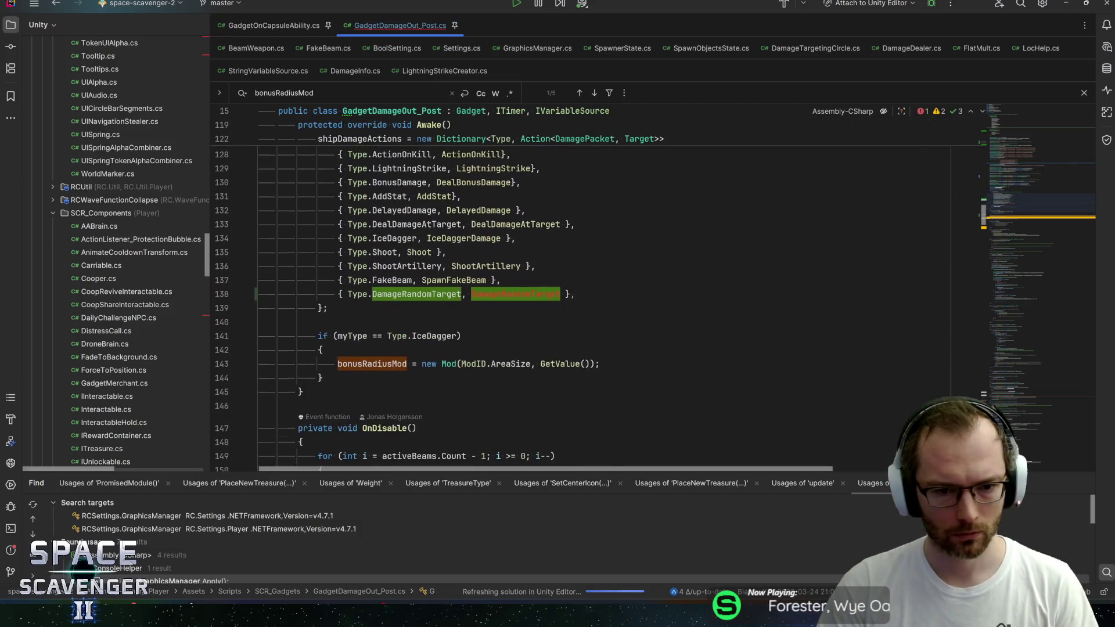
scroll(598, 291, up, 15)
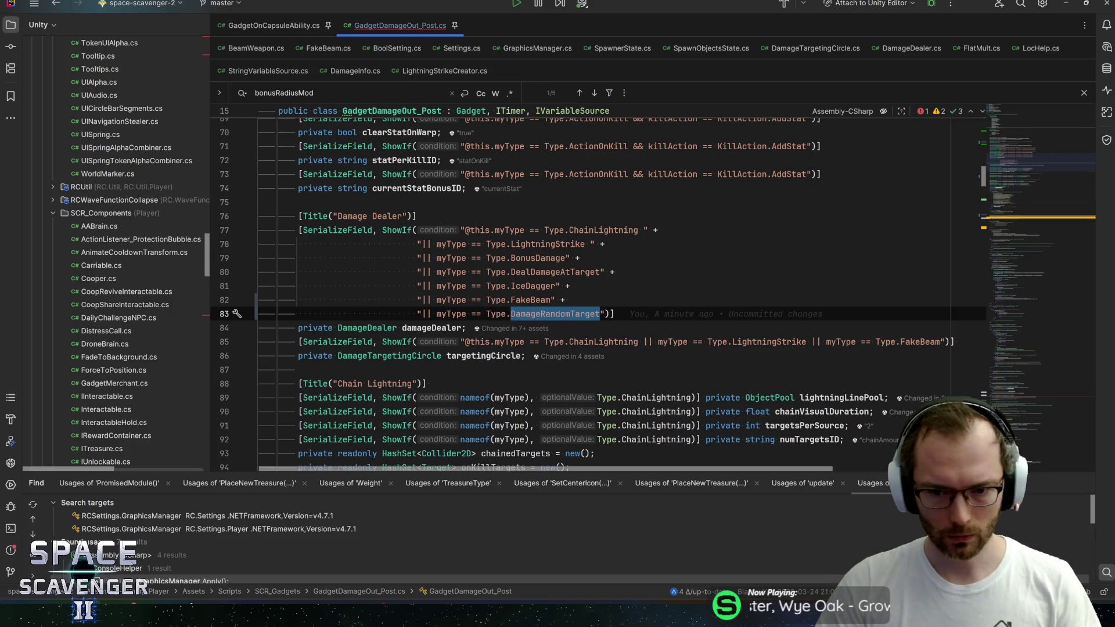
click(485, 355)
Append a '|| myType == Type.DamageRandomTarget' check to the targetingCircle condition
click(951, 341)
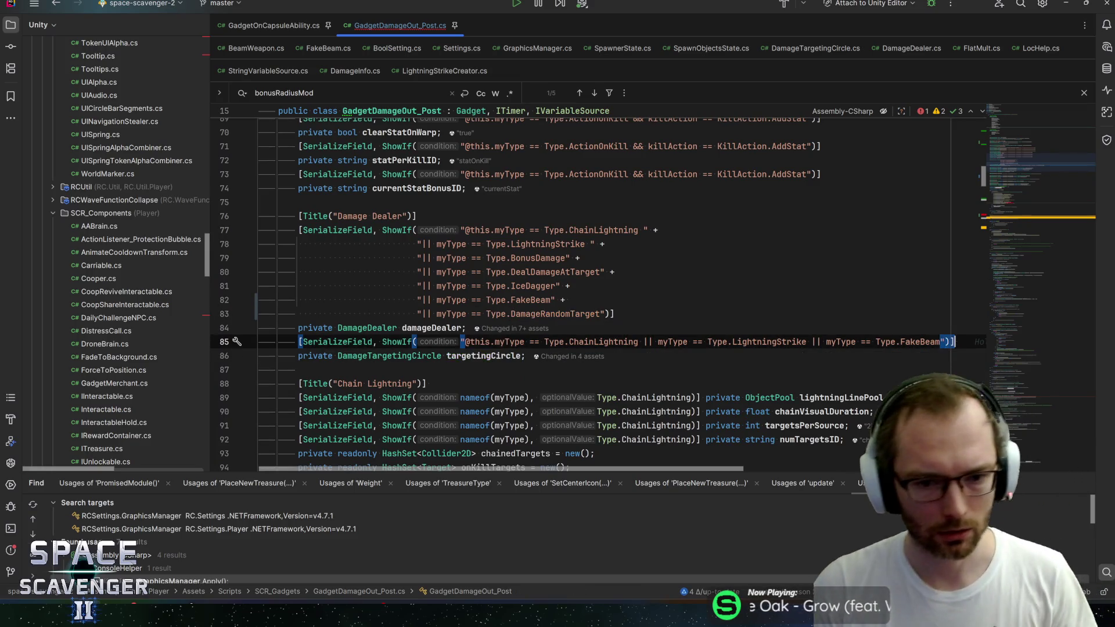
key(Left)
text(|| )
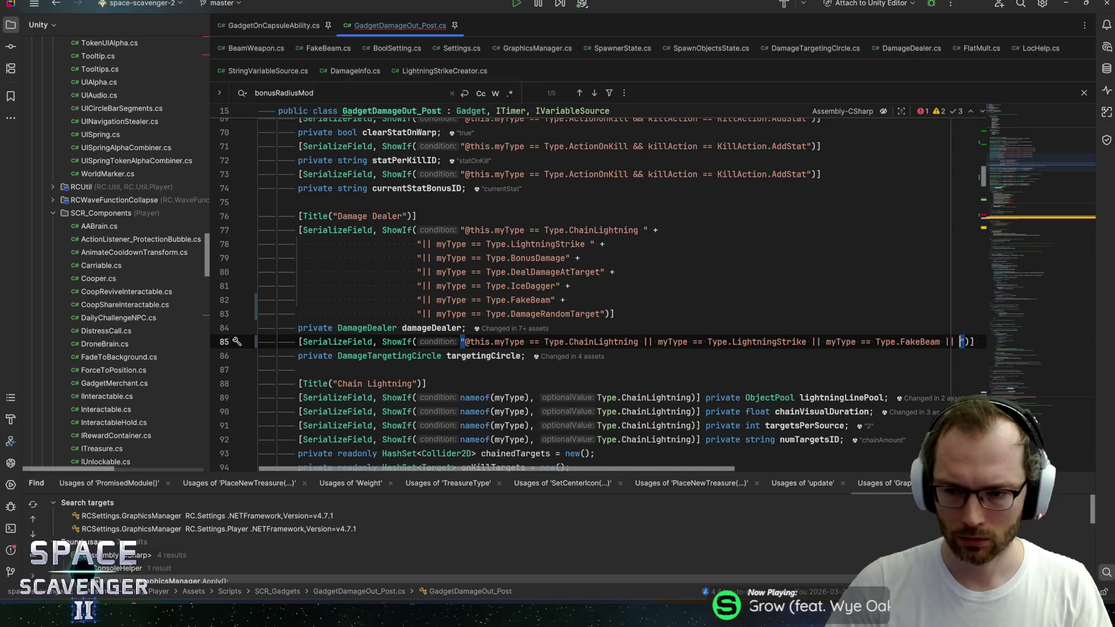
text(myType ==)
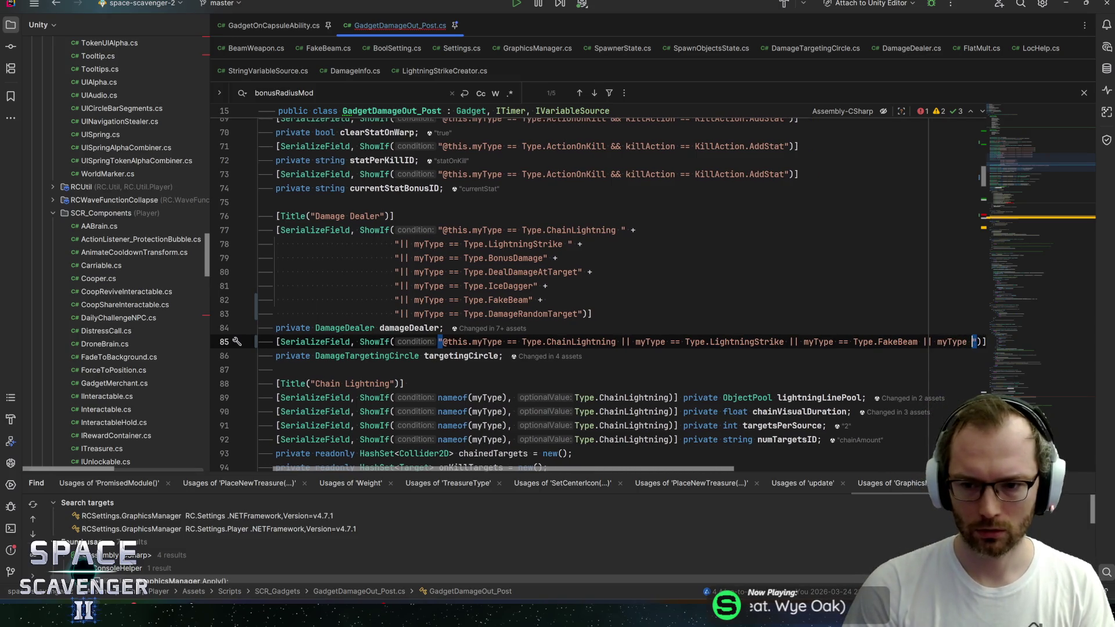
text(DamageRandomTarget)
key(ctrl)
key(ctrl)
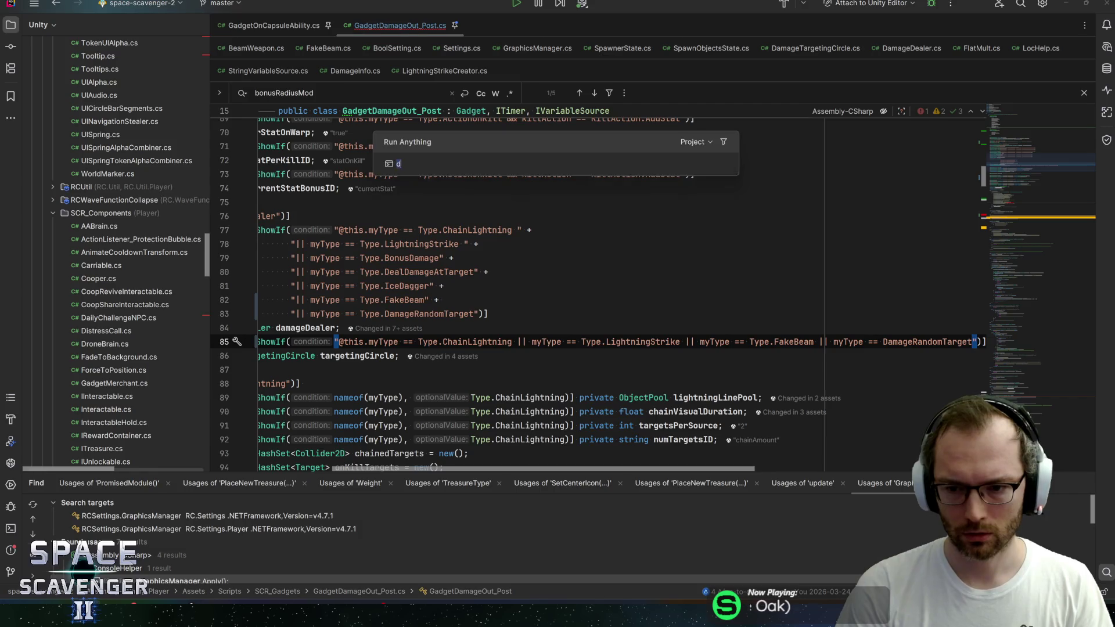
key(Escape)
key(ctrl+z)
text(Type.DamageRandomTarget)
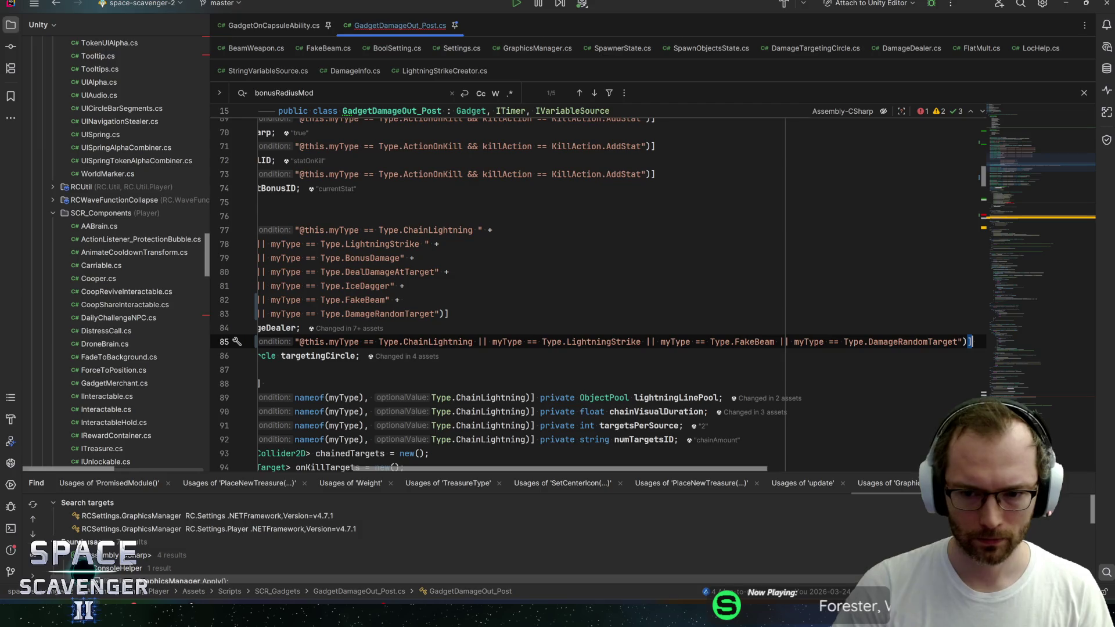
Split the targetingCircle condition so the ChainLightning, FakeBeam and DamageRandomTarget checks sit on separate lines
click(477, 342)
key(Return)
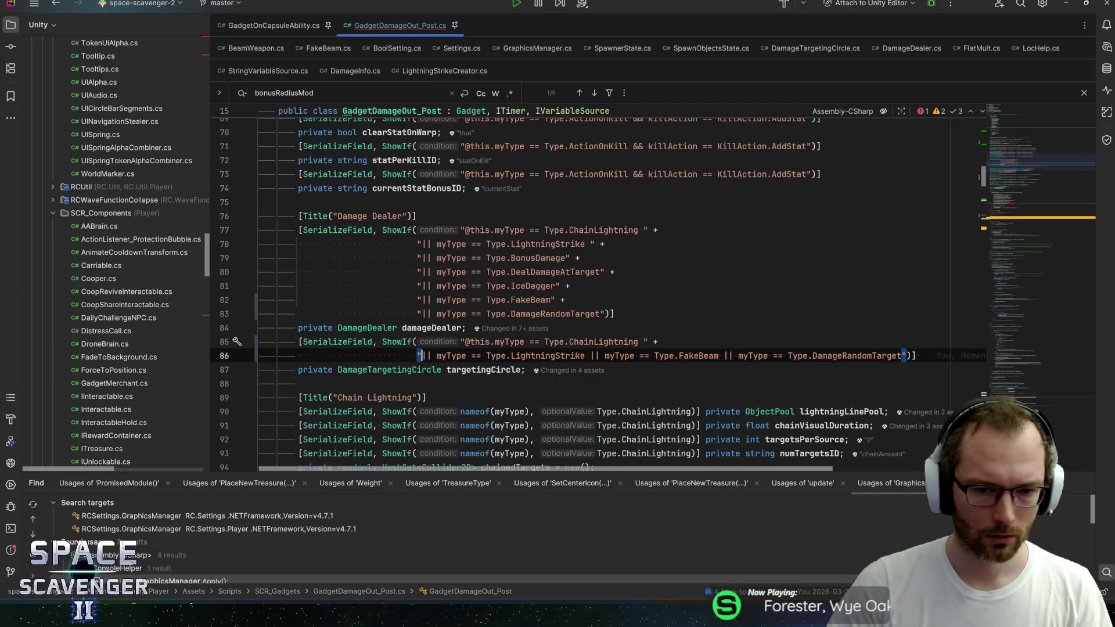
key(Right)
key(Right)
click(591, 355)
key(Return)
key(ctrl+Right)
key(ctrl+Right)
key(ctrl+Right)
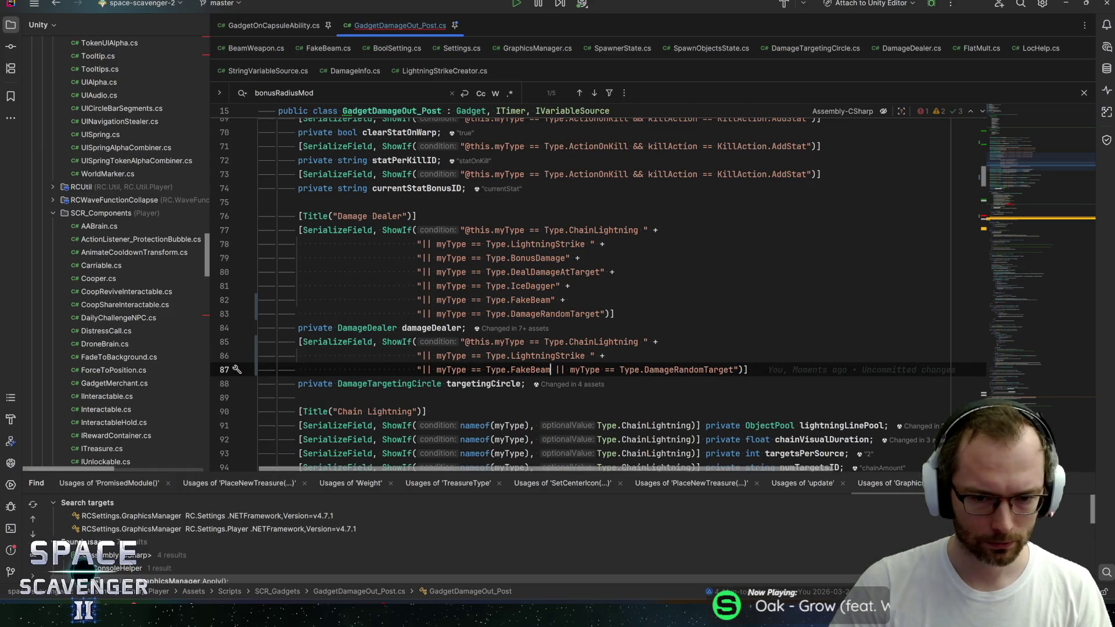
key(Return)
key(End)
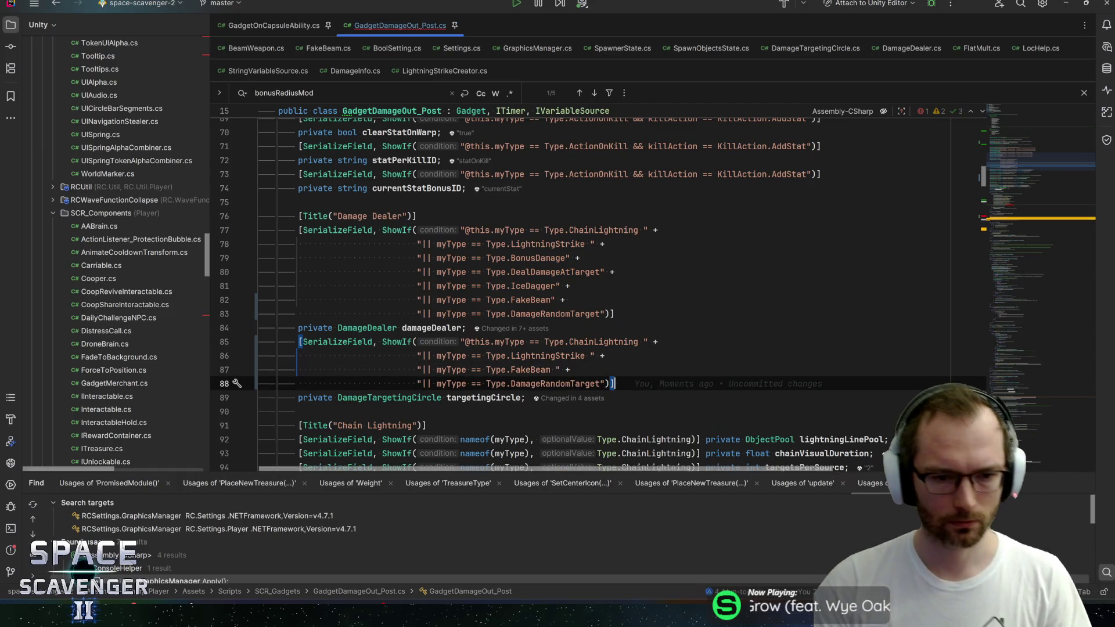
scroll(523, 349, down, 1)
click(475, 314)
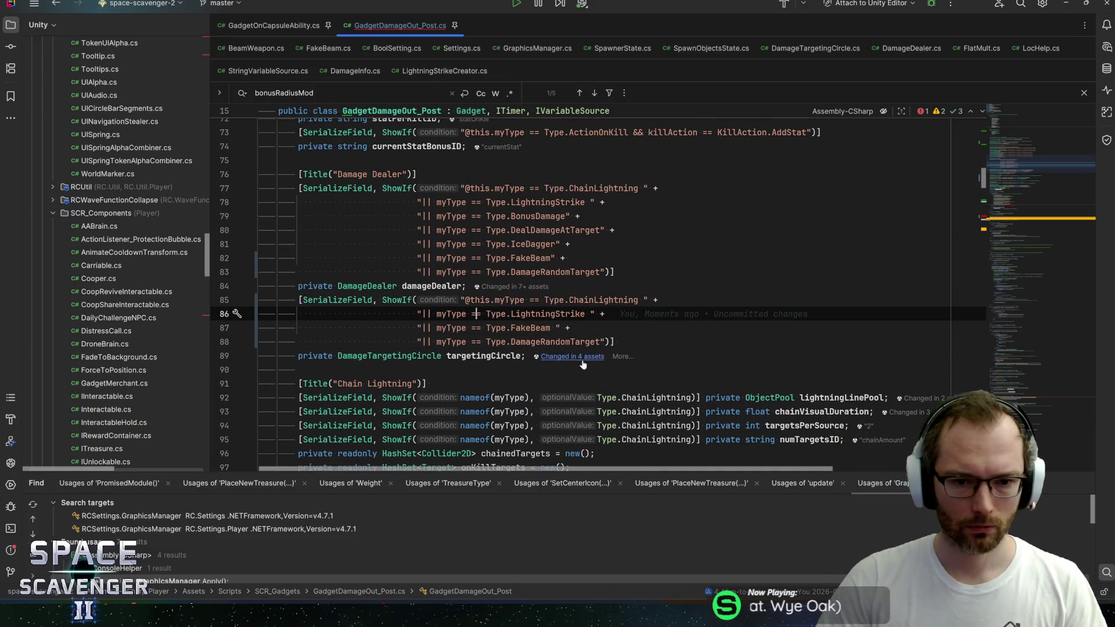
scroll(584, 364, down, 15)
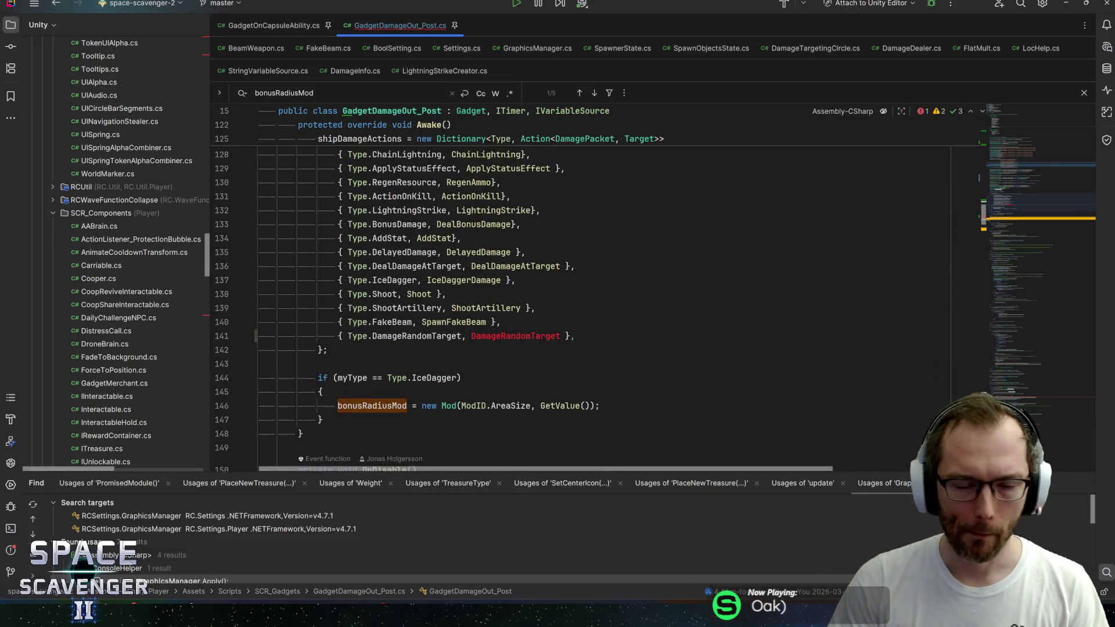
Replace the blank lines after SpawnFakeBeam with a 'private void DamageRandomTarget(){' declaration
double_click(501, 337)
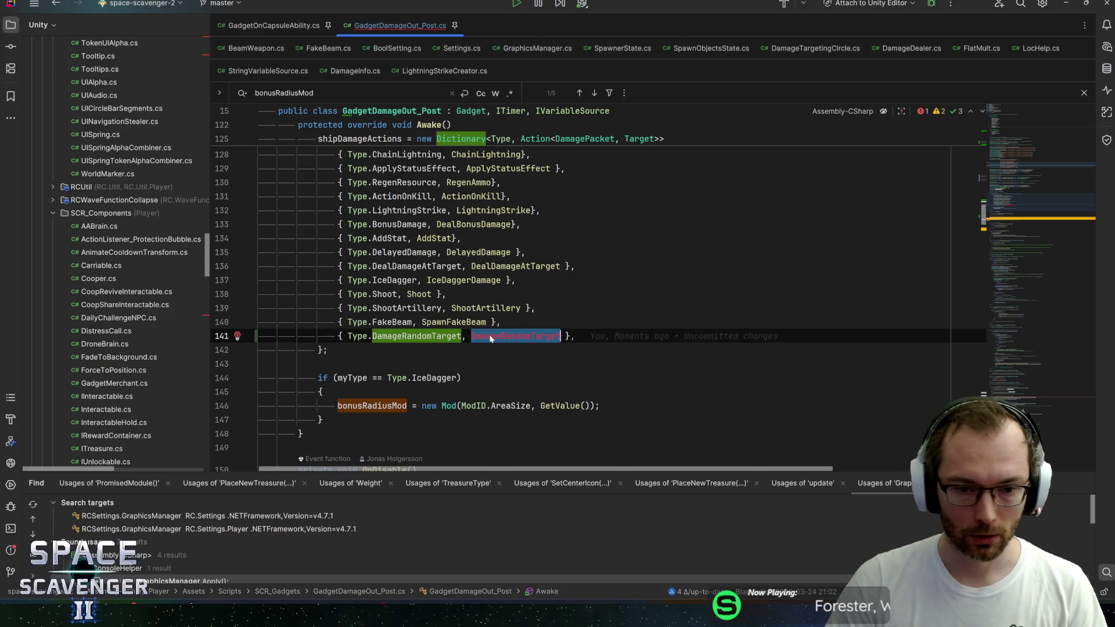
ctrl+click(453, 321)
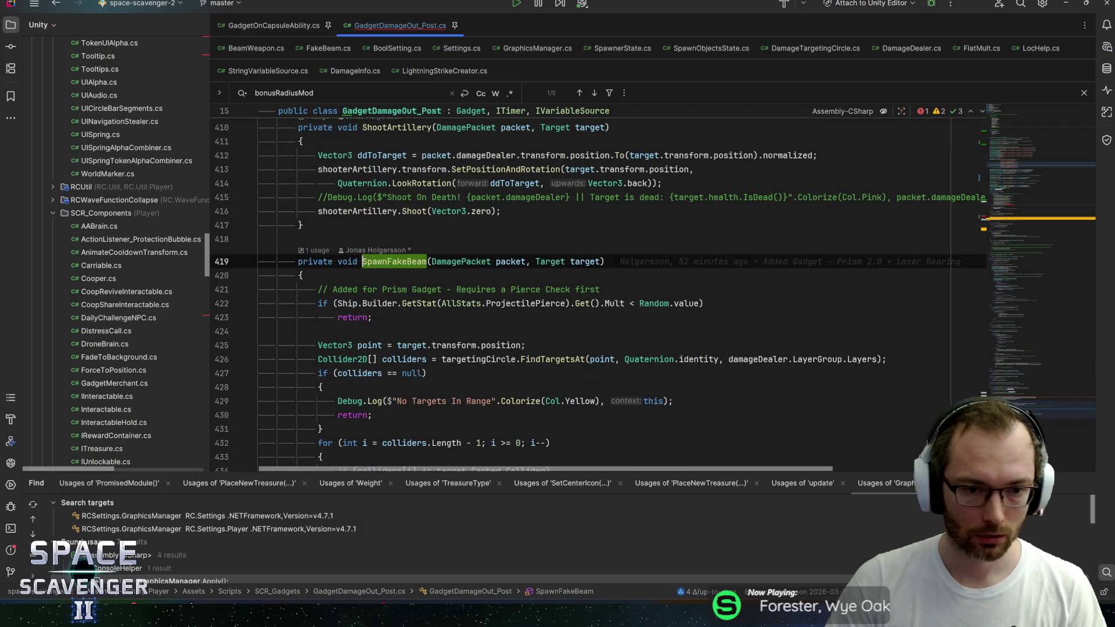
scroll(599, 290, down, 5)
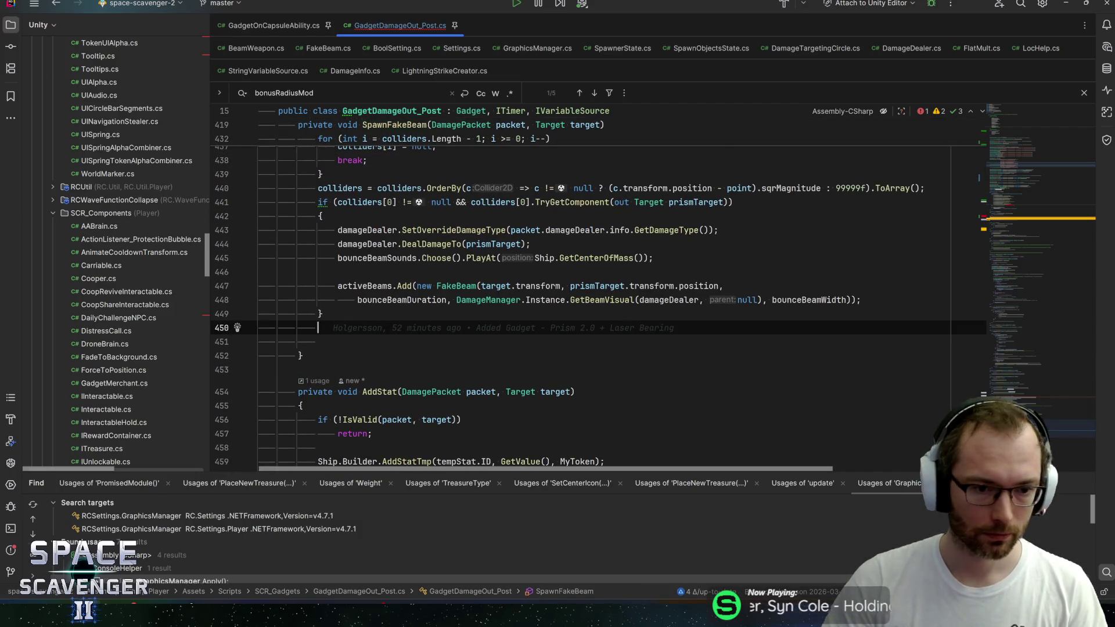
click(237, 328)
key(BackSpace)
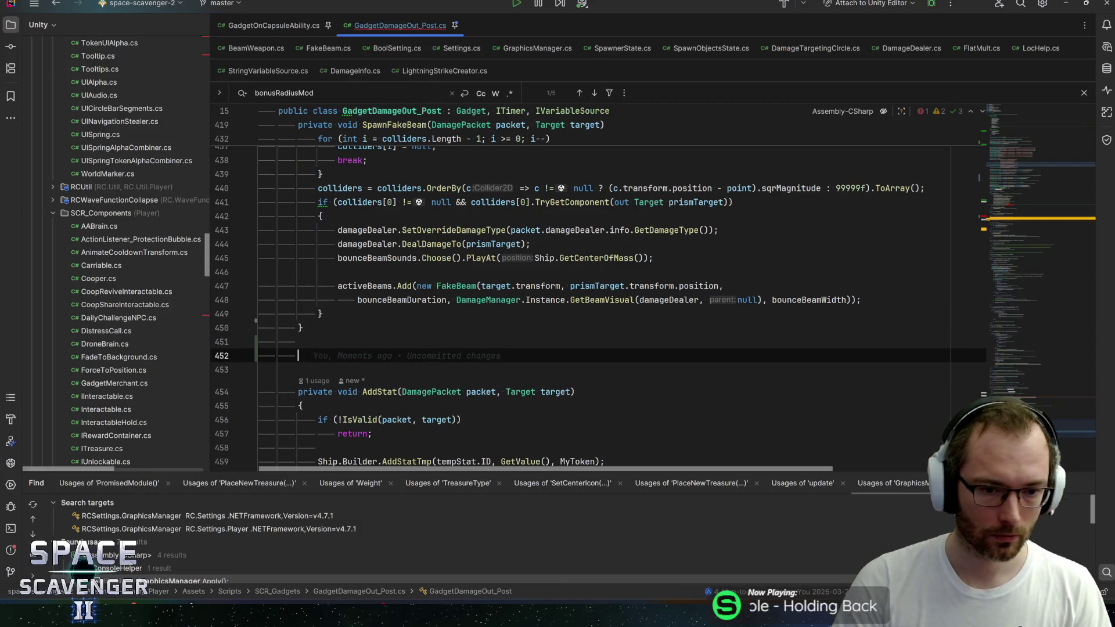
text(private v)
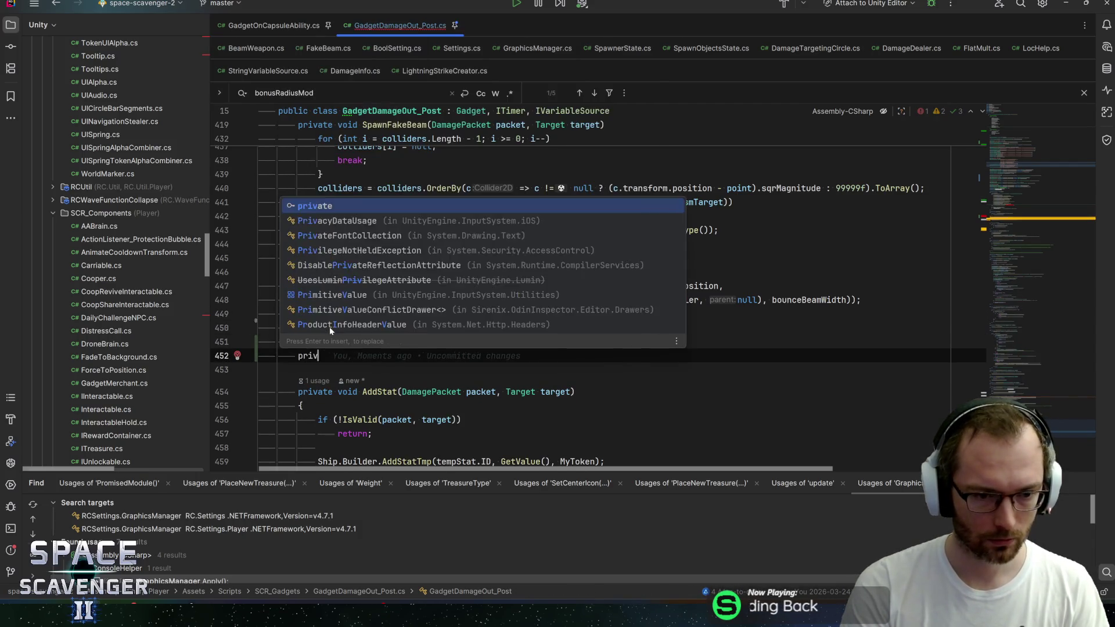
text(oid DamageRandomTarget(){)
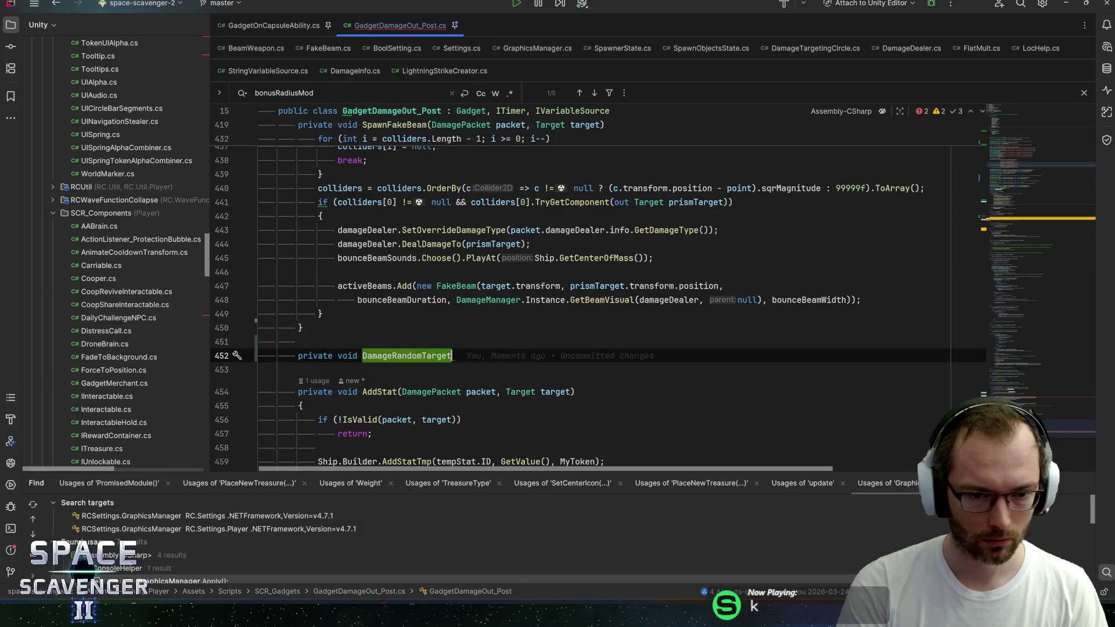
Give DamageRandomTarget SpawnFakeBeam's (DamagePacket packet, Target target) parameters and an empty body
scroll(546, 290, up, 8)
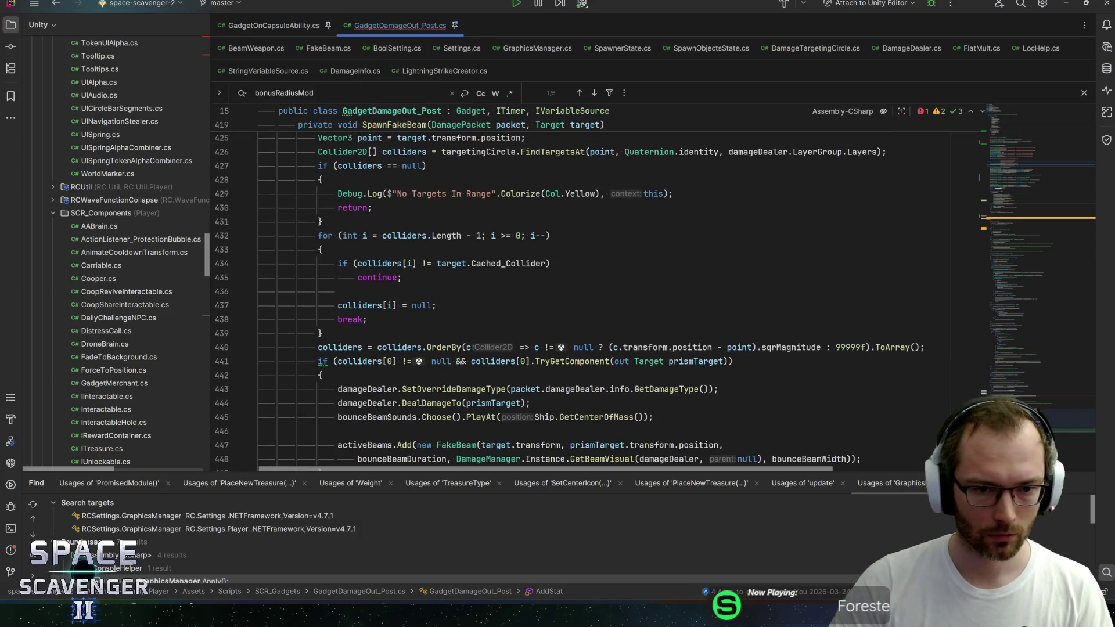
click(428, 221)
shift+click(605, 221)
scroll(546, 291, down, 8)
scroll(546, 290, down, 4)
click(456, 188)
text(DamagePacket packet, Target target)
click(302, 230)
click(318, 217)
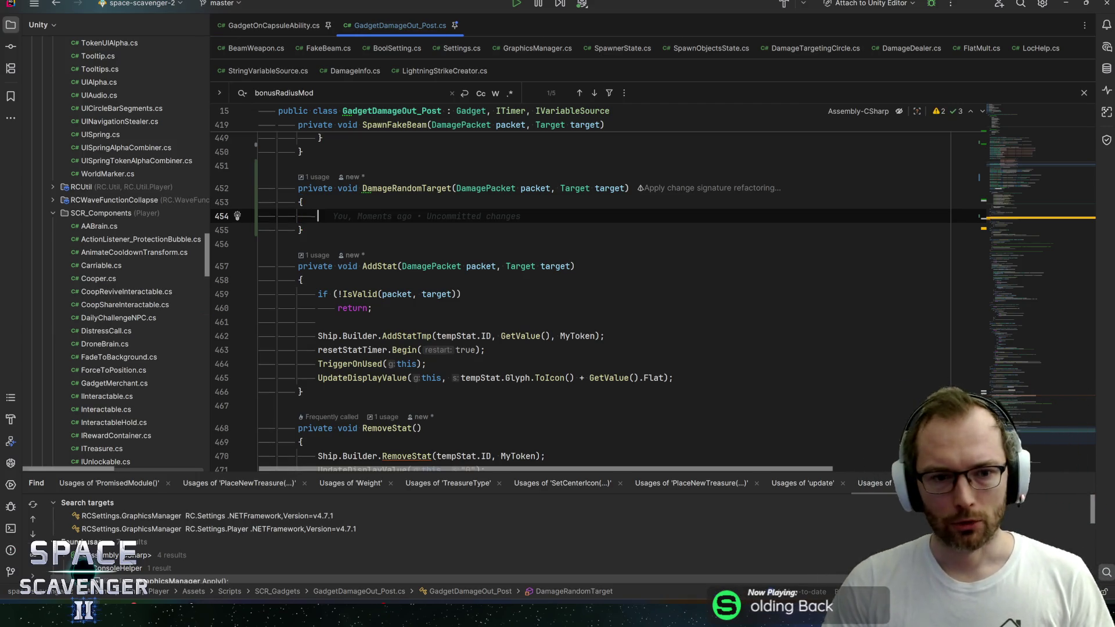
scroll(546, 291, up, 10)
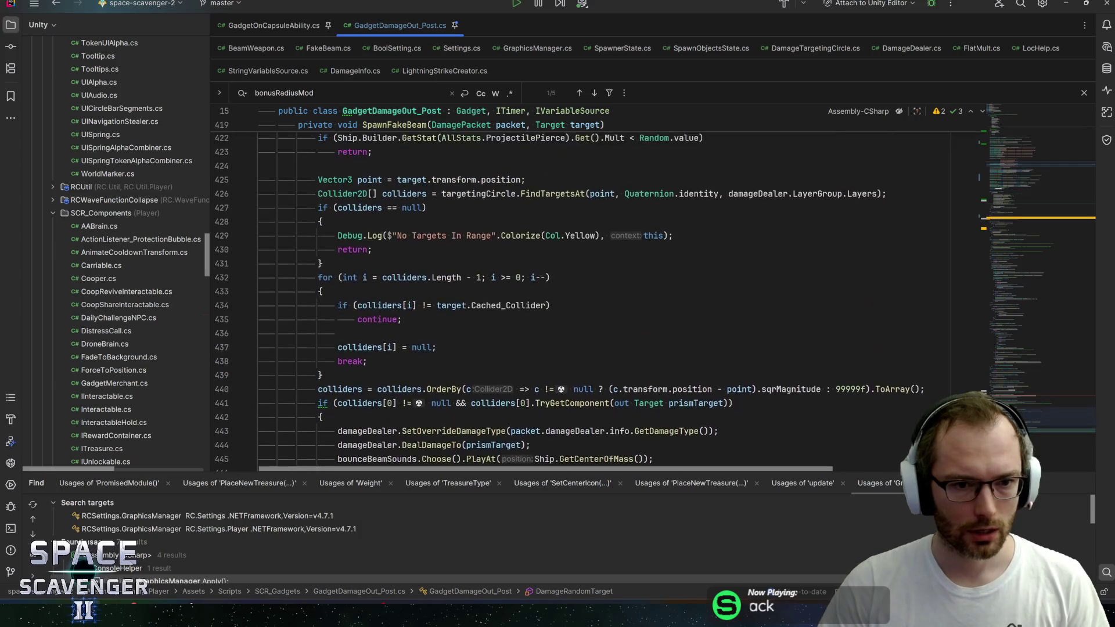
Copy SpawnFakeBeam's lines 425–449, from the Vector3 point line onward, into DamageRandomTarget's body
scroll(600, 301, up, 1)
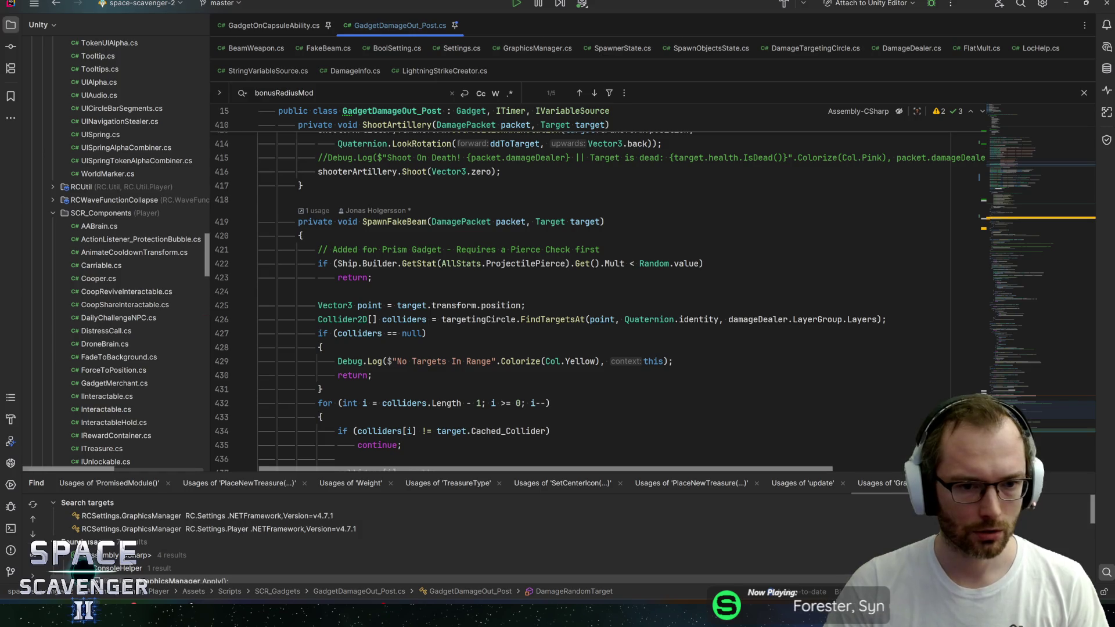
scroll(581, 302, down, 1)
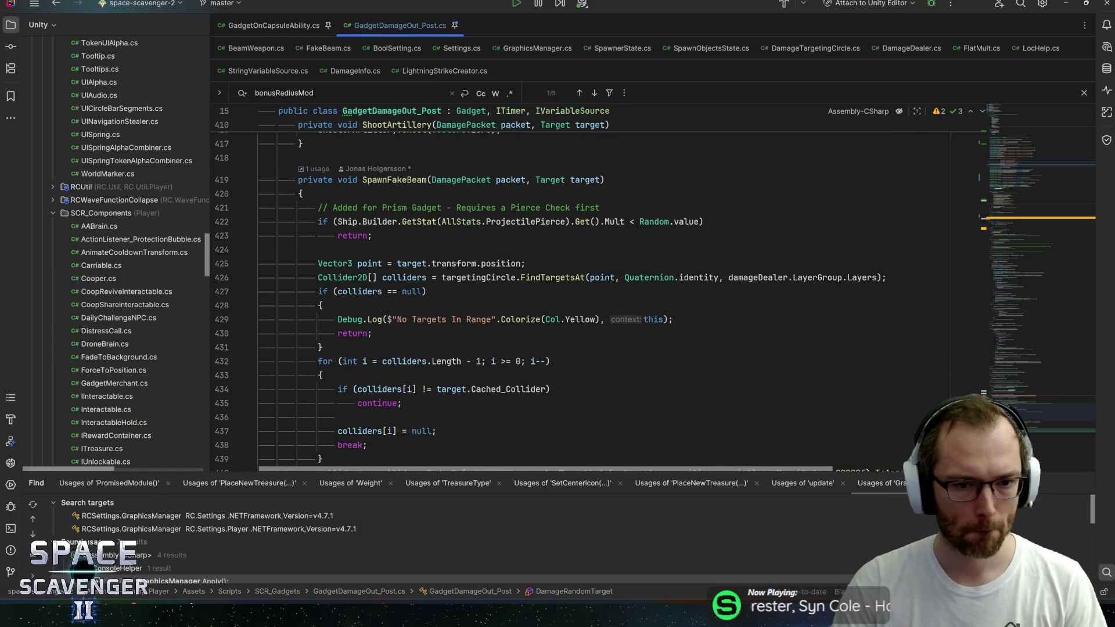
mouse_move(335, 264)
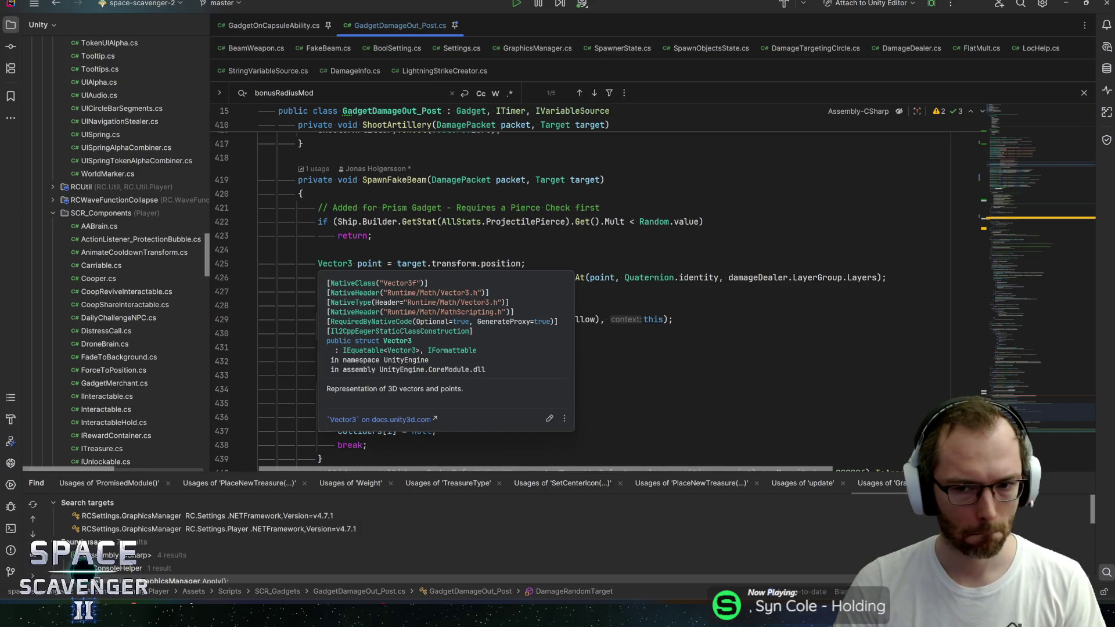
click(334, 264)
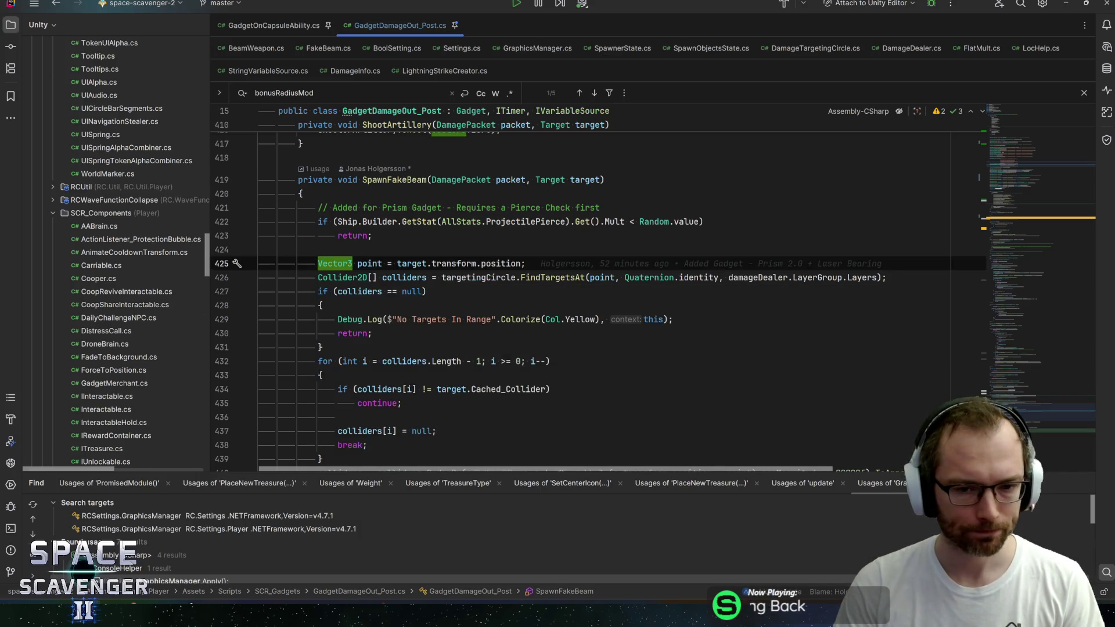
click(567, 222)
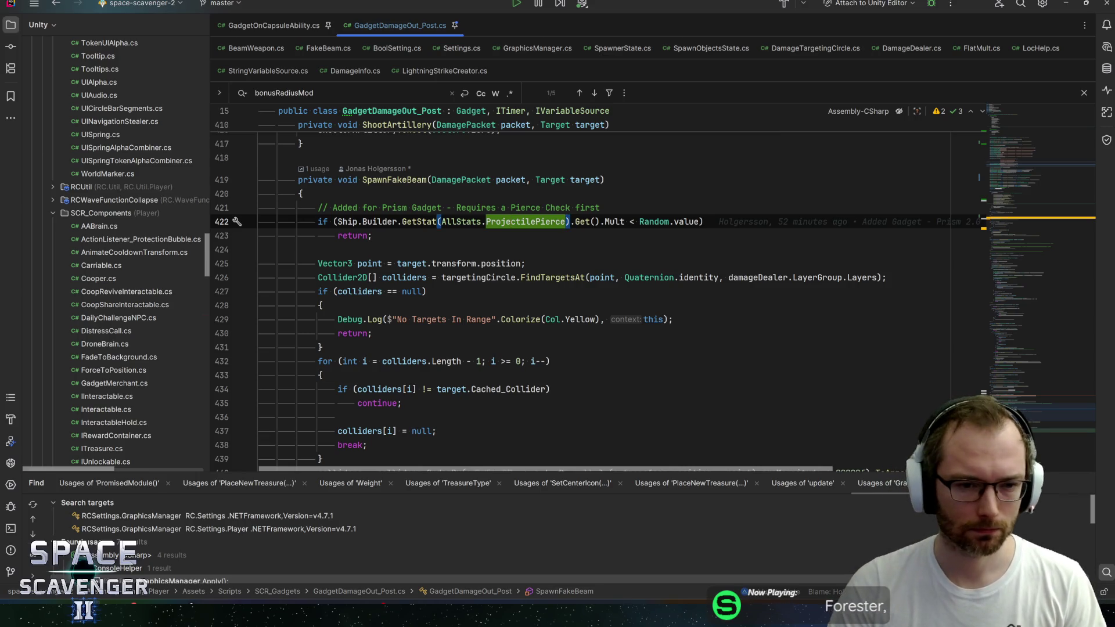
click(318, 264)
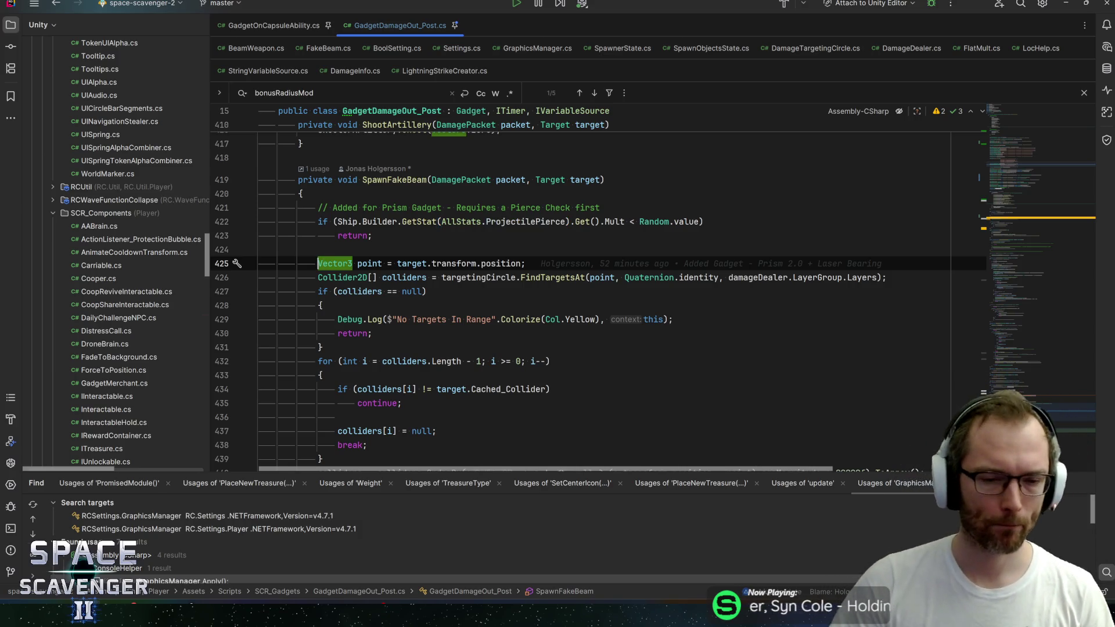
scroll(599, 294, down, 2)
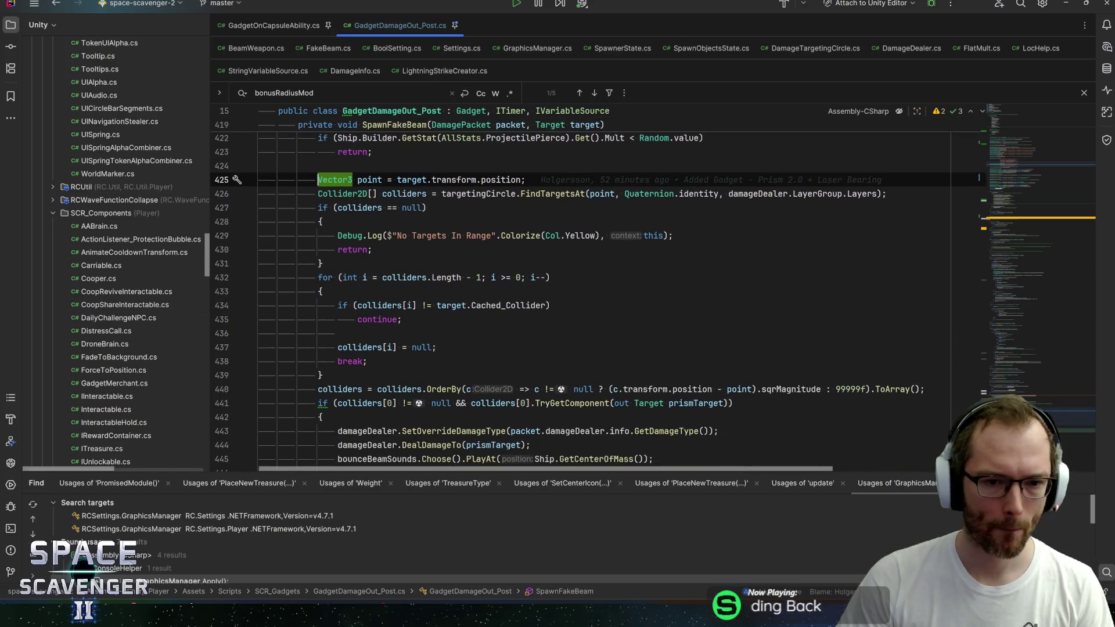
key(shift+Down)
key(shift+Down)
key(shift+Down)
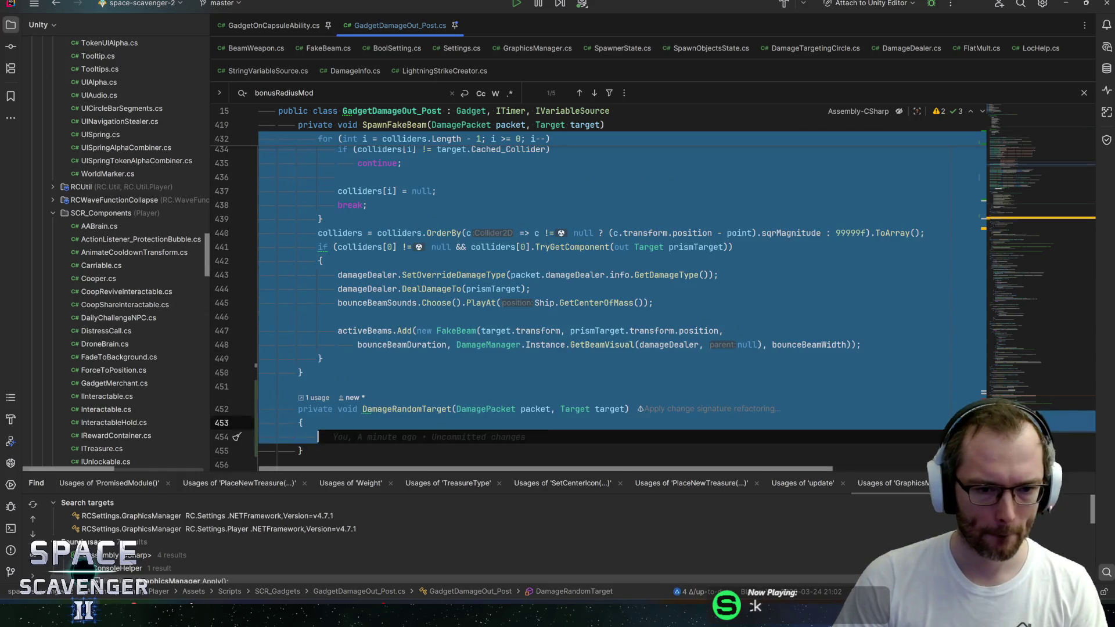
key(shift+Up)
key(shift+Up)
key(shift+Up)
scroll(684, 295, down, 2)
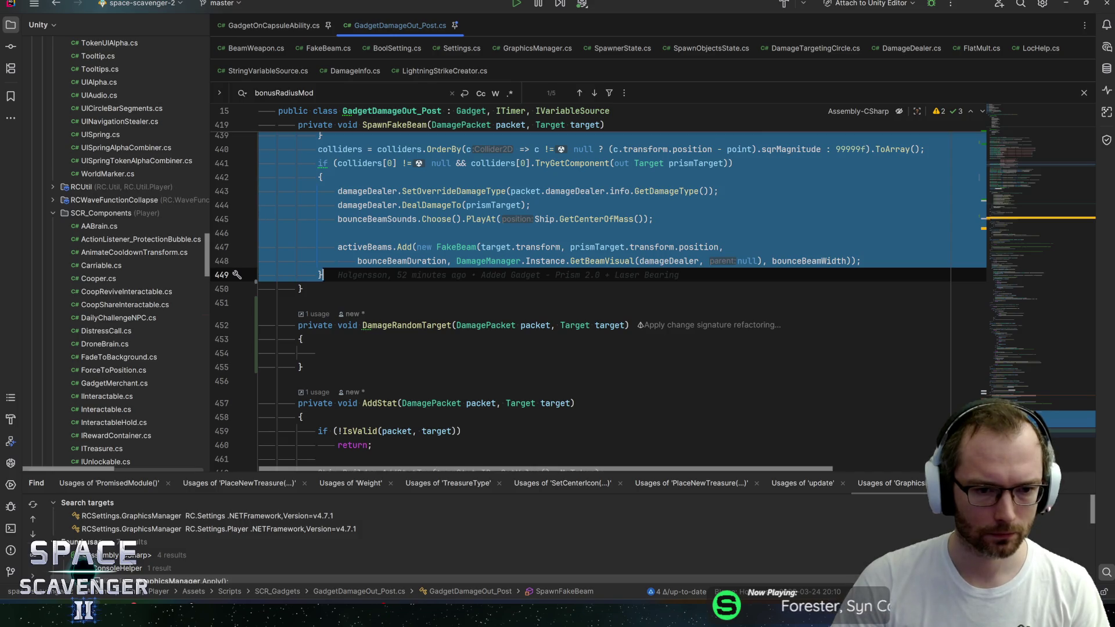
click(317, 353)
key(ctrl+v)
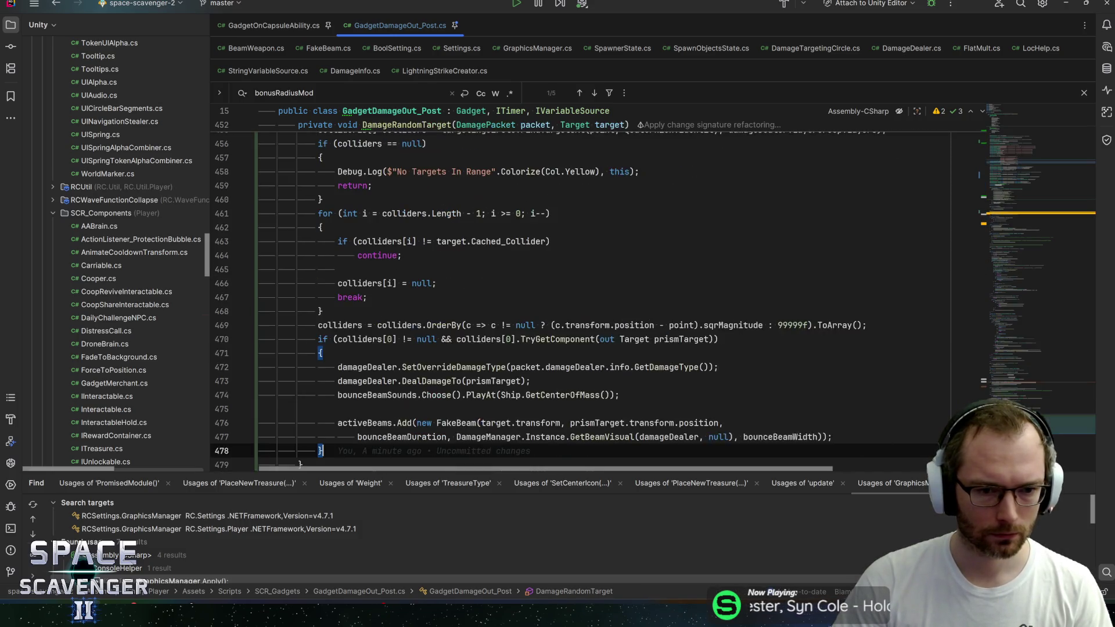
scroll(581, 291, up, 10)
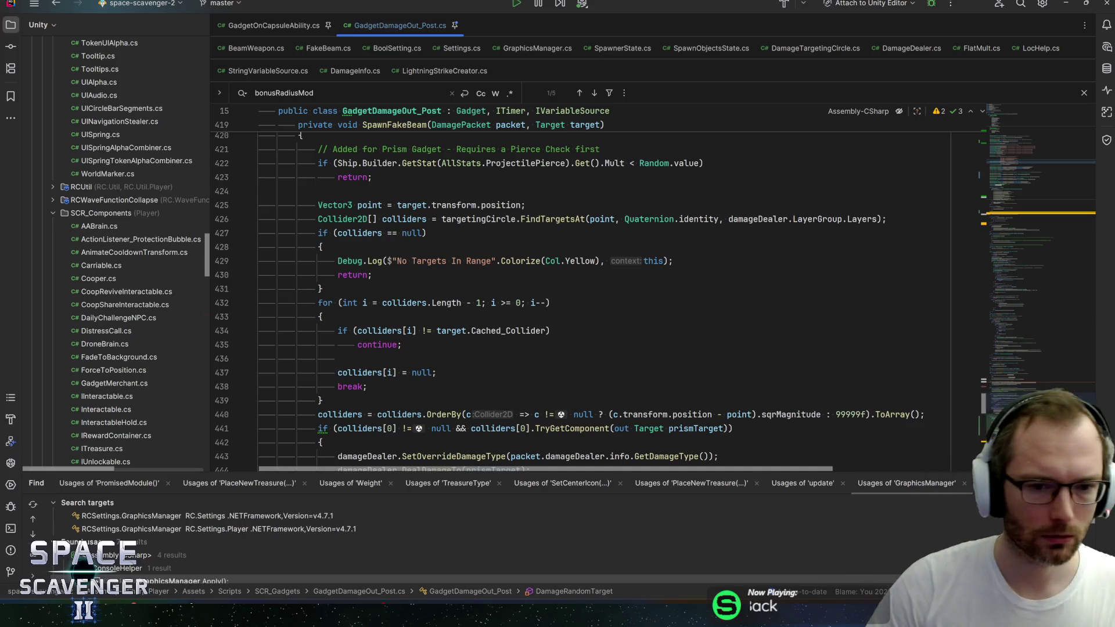
click(348, 386)
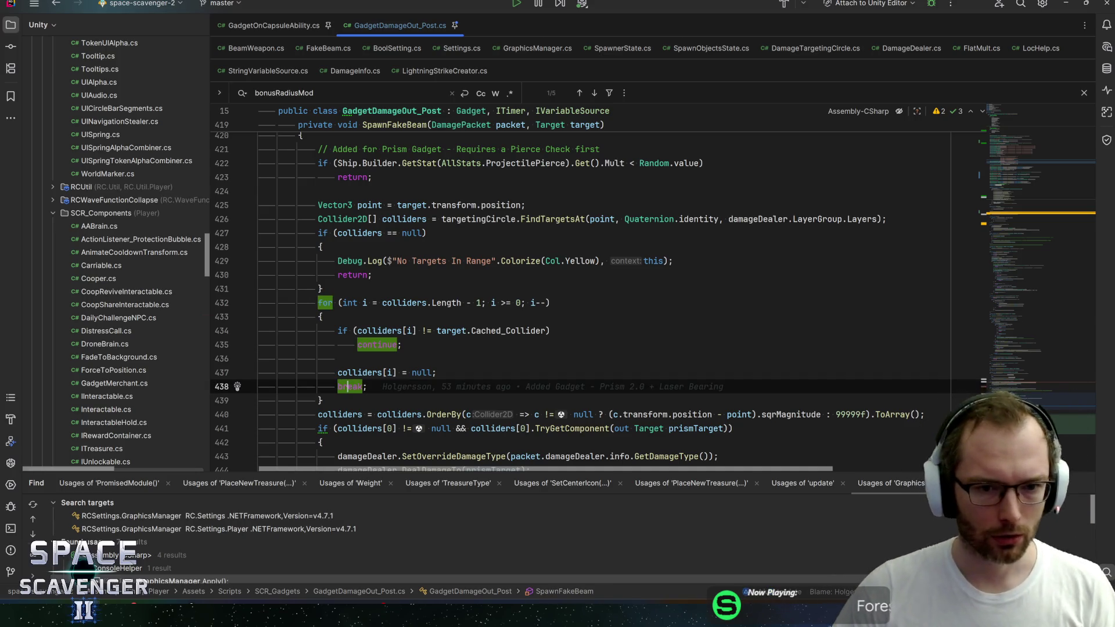
mouse_move(348, 387)
mouse_down()
mouse_move(328, 270)
mouse_move(333, 289)
mouse_move(317, 289)
mouse_up()
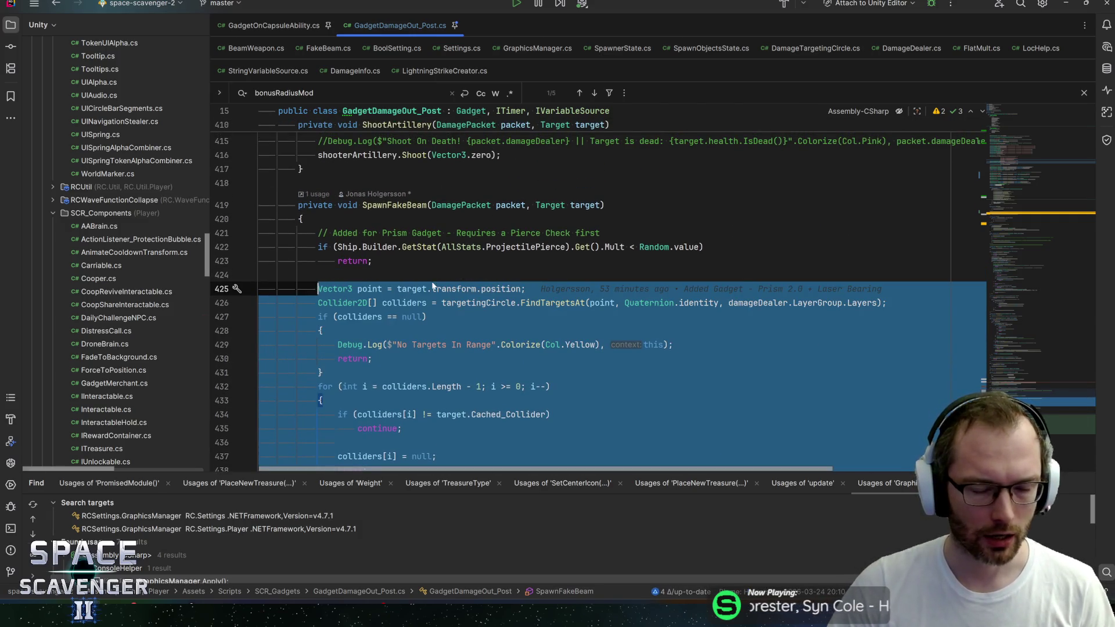
scroll(433, 284, down, 4)
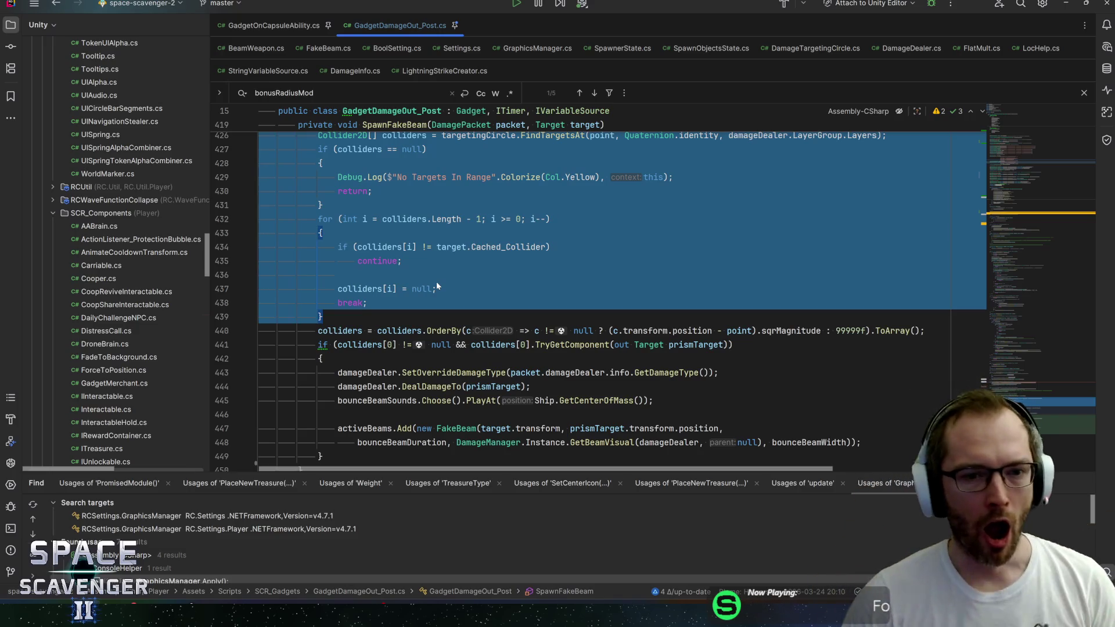
scroll(436, 284, up, 1)
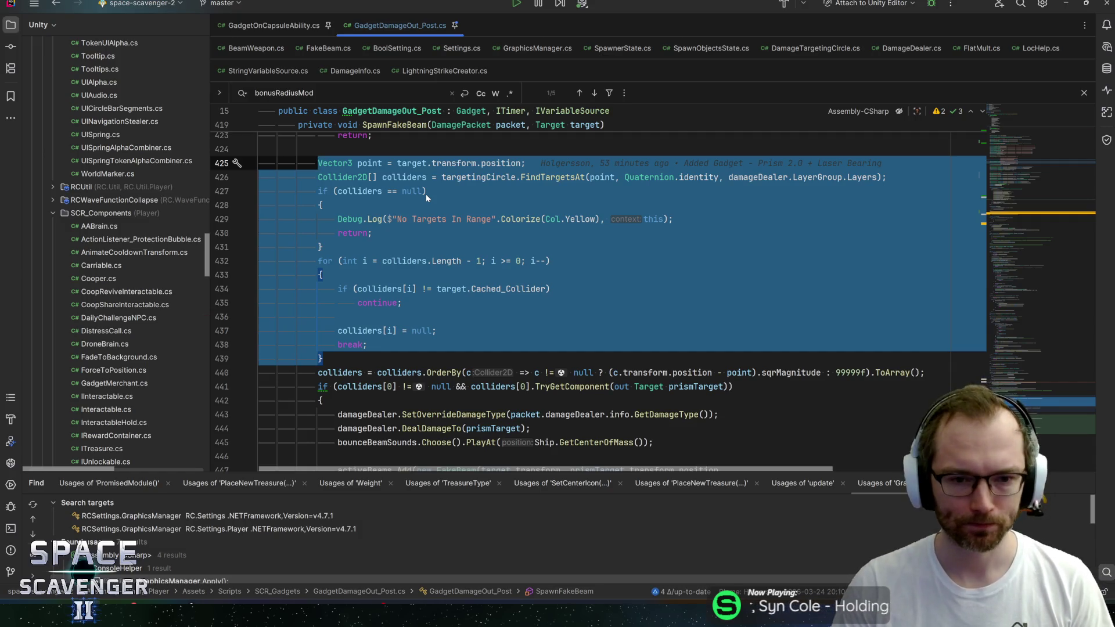
scroll(366, 407, down, 1)
mouse_move(366, 386)
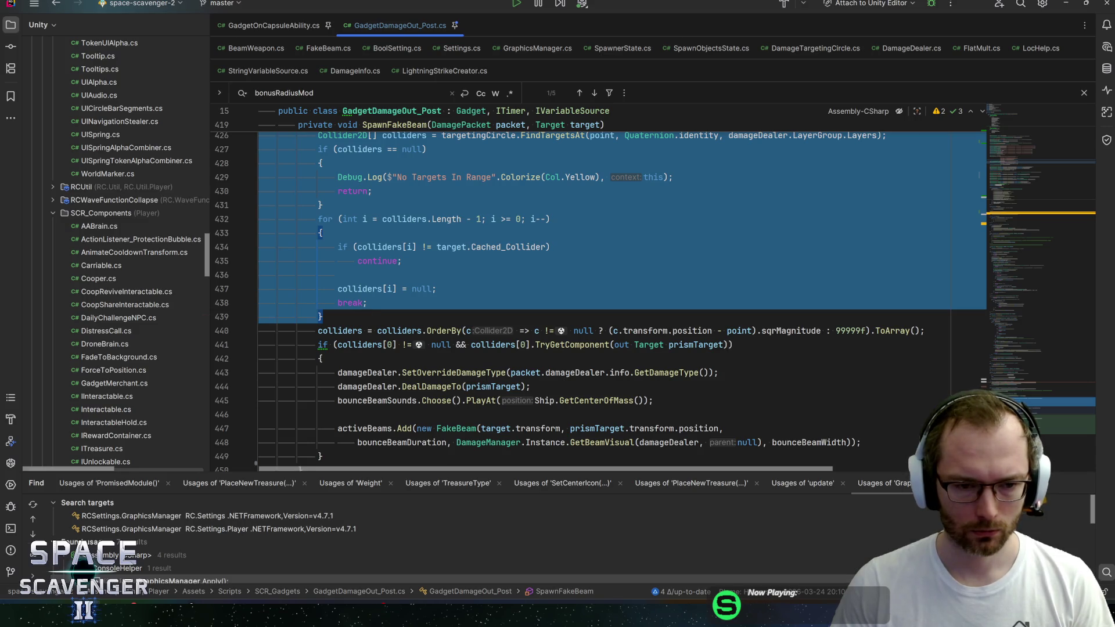
scroll(477, 300, up, 1)
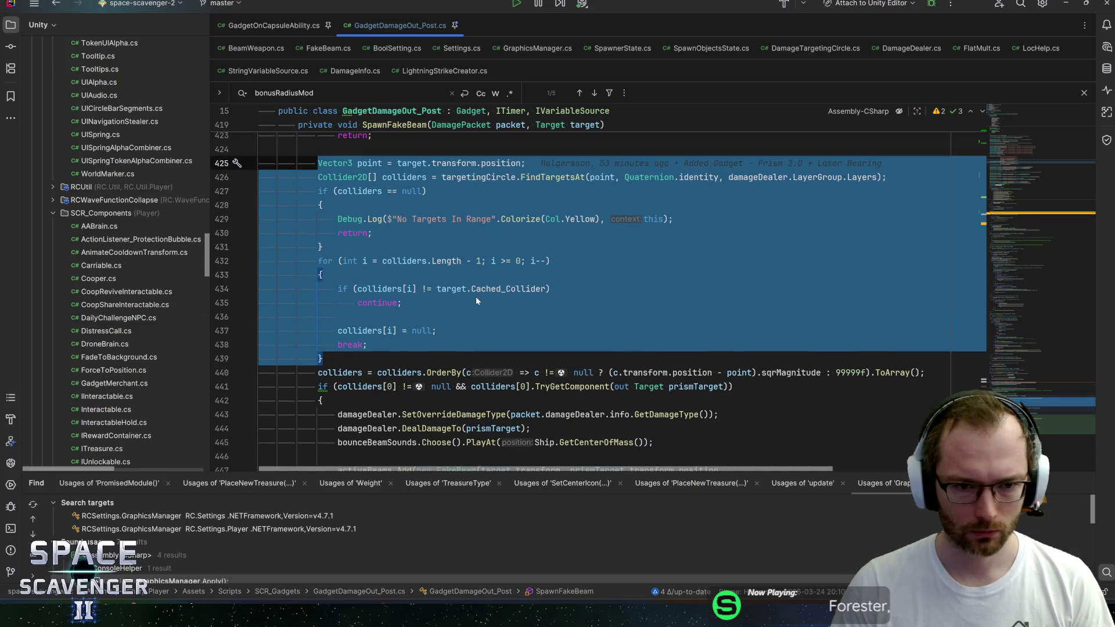
key(ctrl+f)
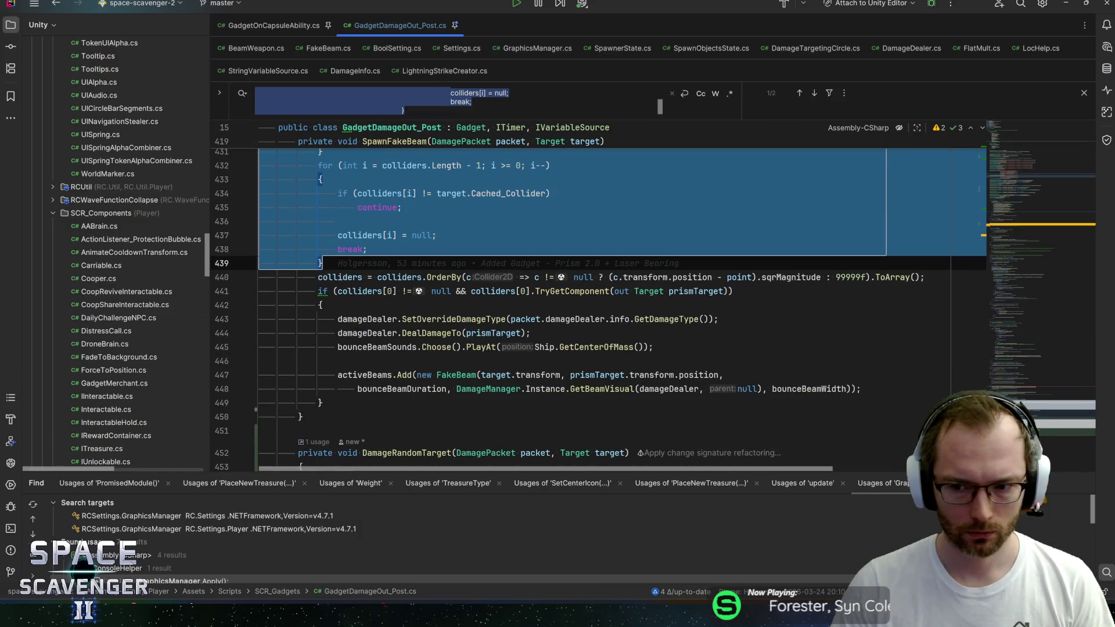
click(323, 263)
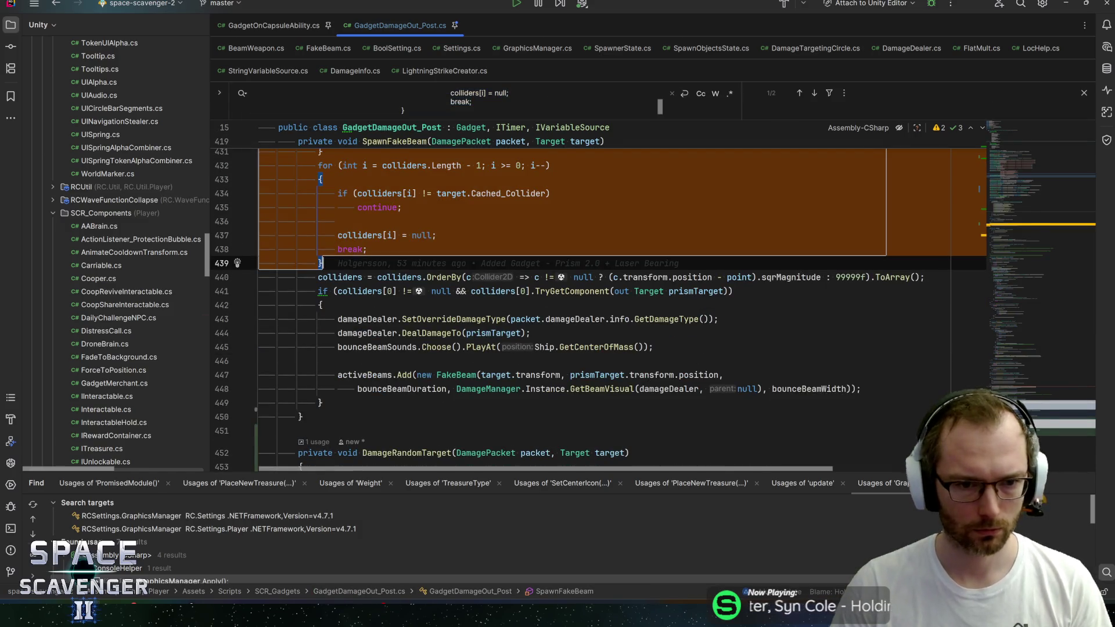
key(Escape)
scroll(598, 290, up, 1)
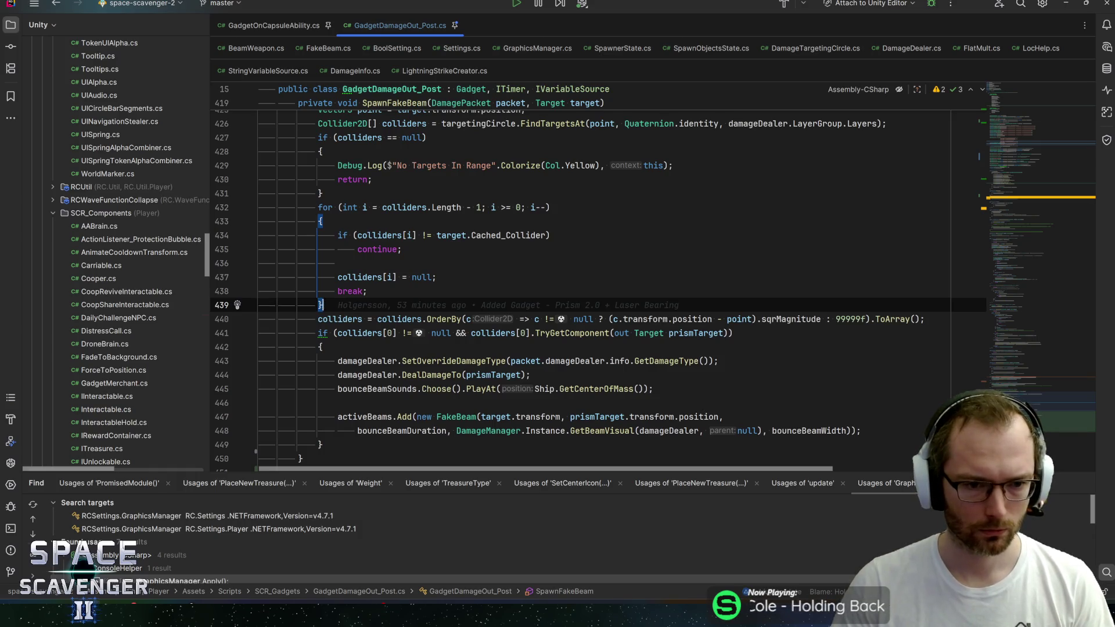
key(ctrl+w)
key(ctrl+w)
key(ctrl+w)
Extract selected lines 425–439 of SpawnFakeBeam into a method named FindTargetsArountPoint
key(ctrl+shift+r)
text(ext)
key(Return)
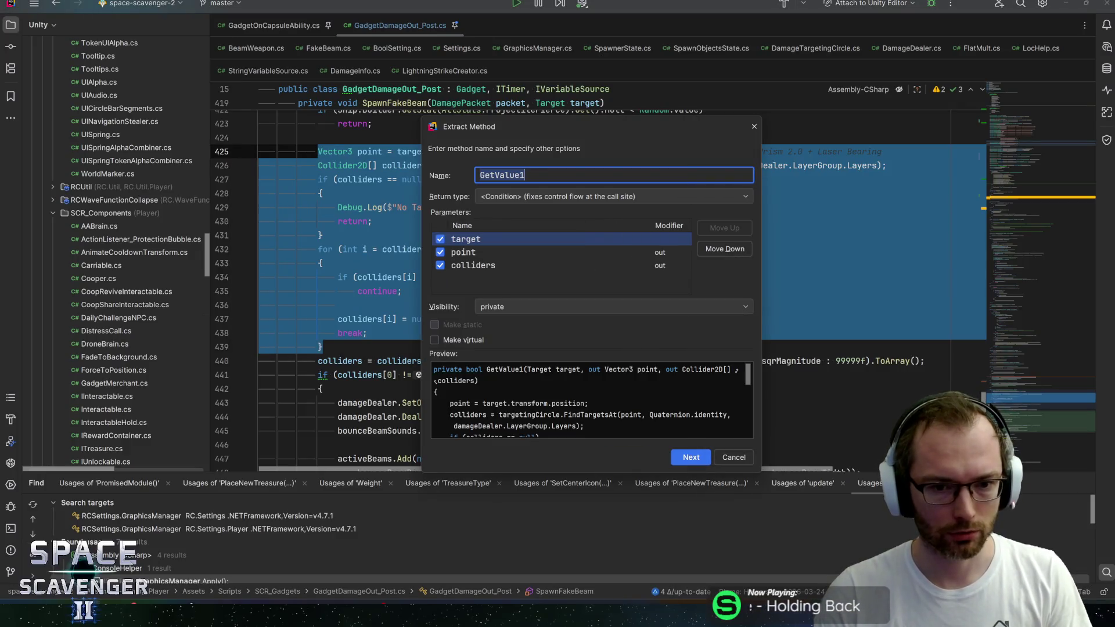
text(FindTa)
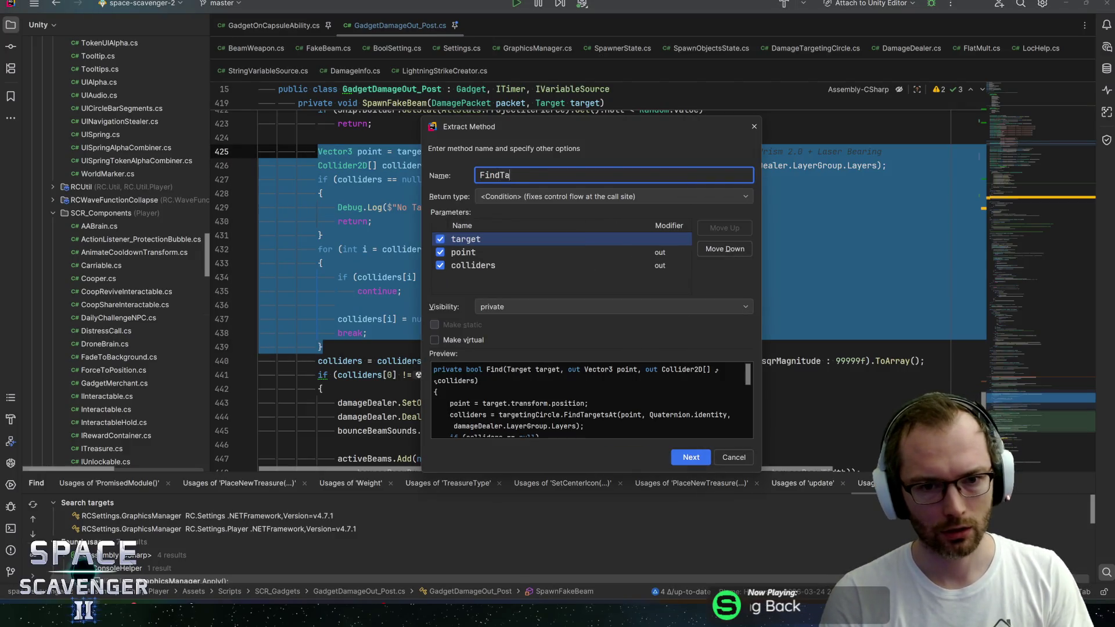
text(rgetAround)
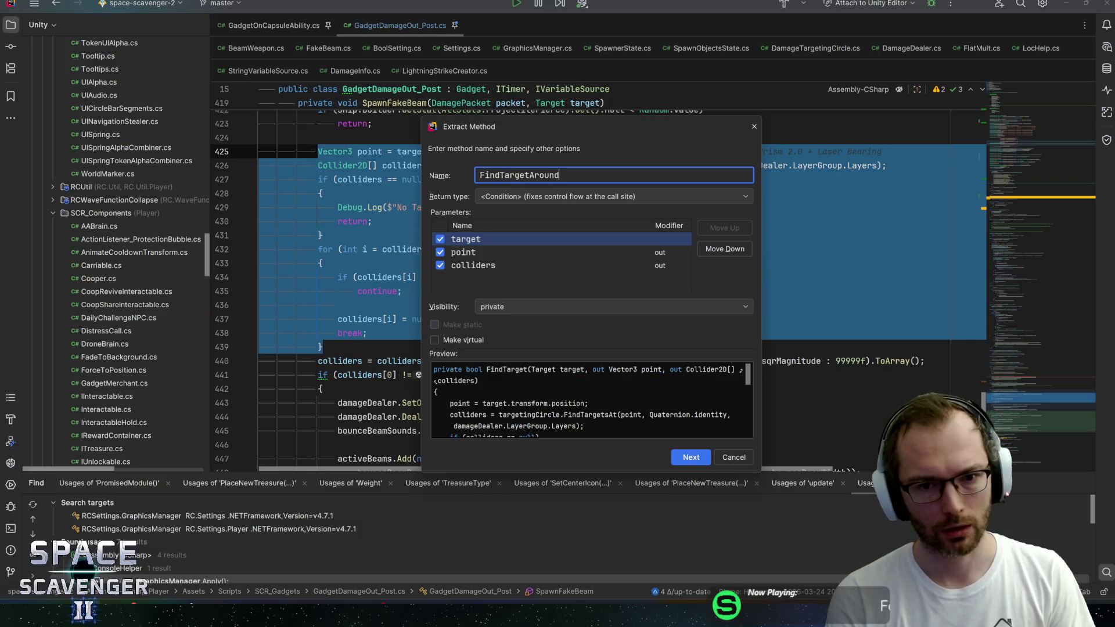
key(BackSpace)
key(BackSpace)
key(BackSpace)
text(sArountPoint)
key(Return)
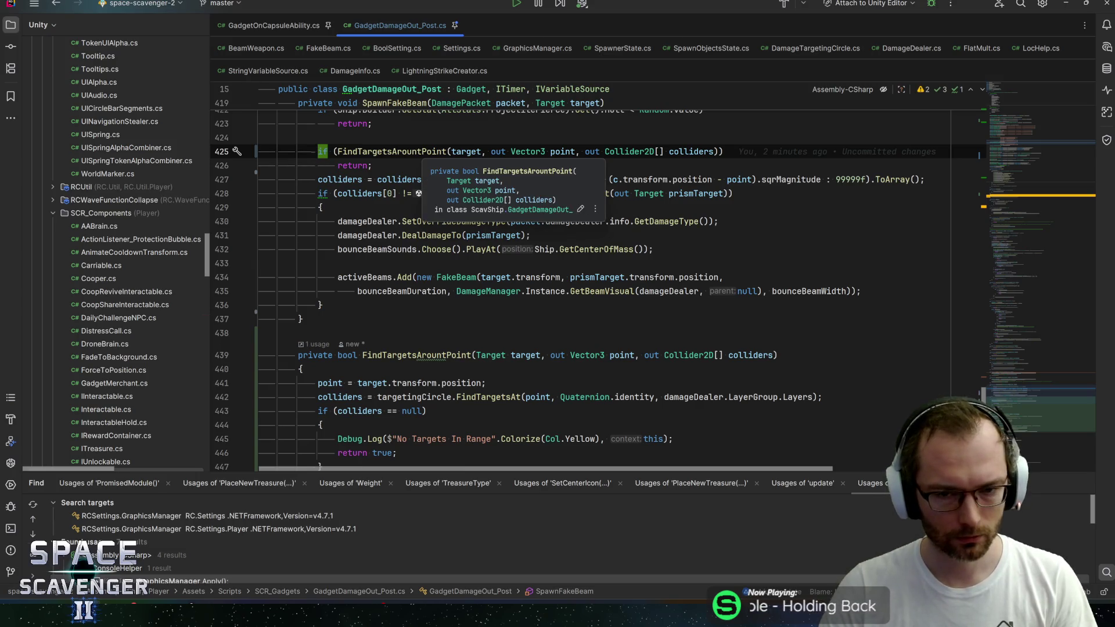
click(422, 151)
Cut the 'point = target.transform.position;' line from FindTargetsArountPoint and drop 'out' from its point parameter
scroll(422, 151, up, 3)
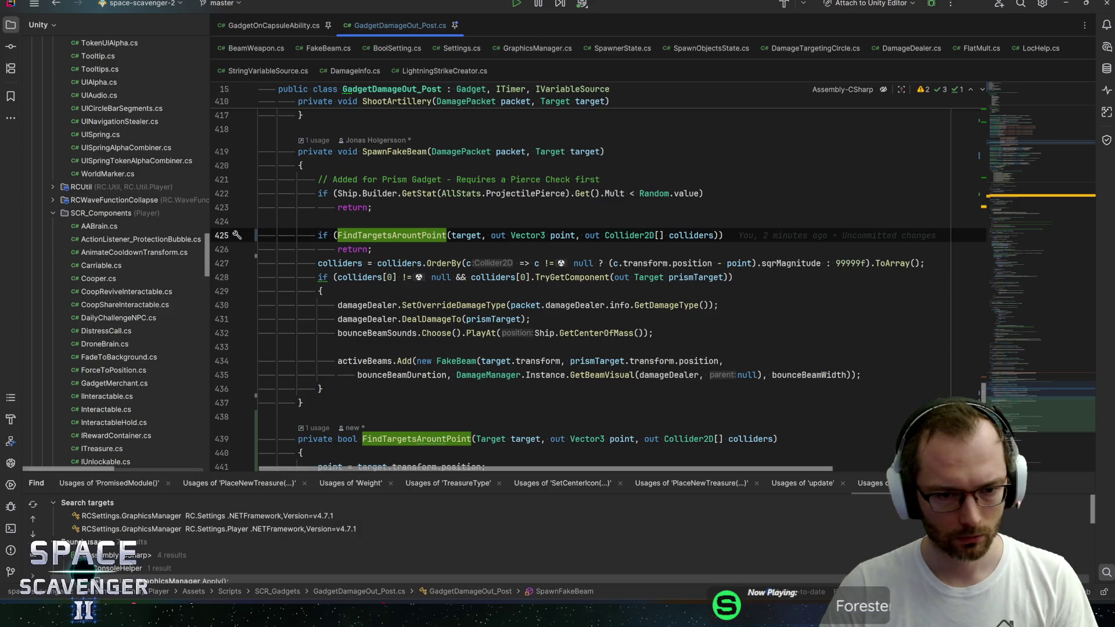
click(373, 249)
key(Return)
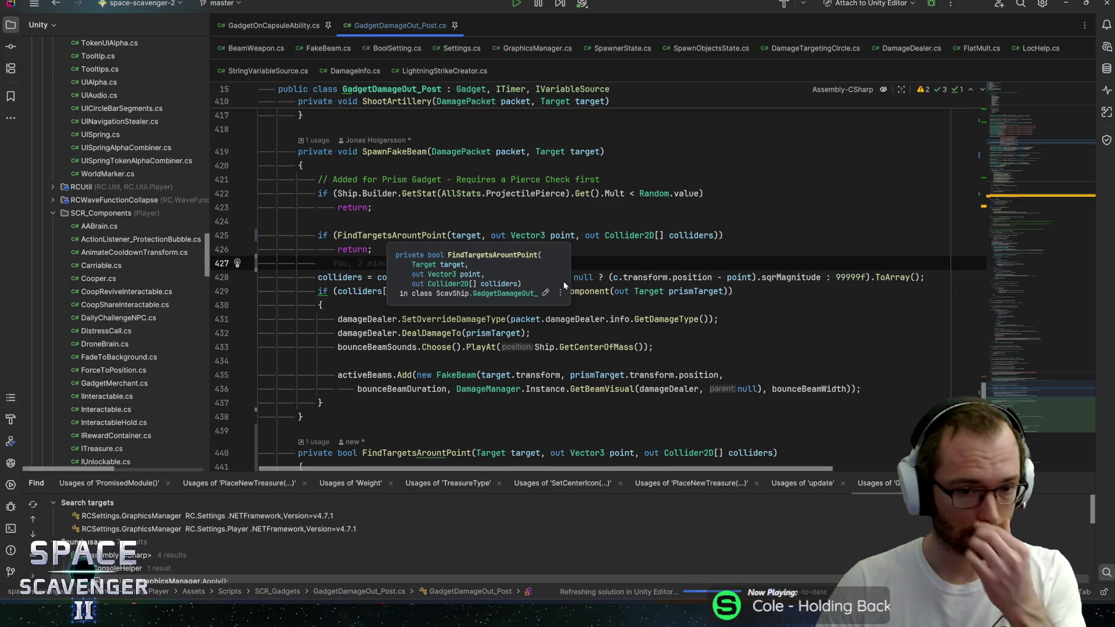
click(562, 235)
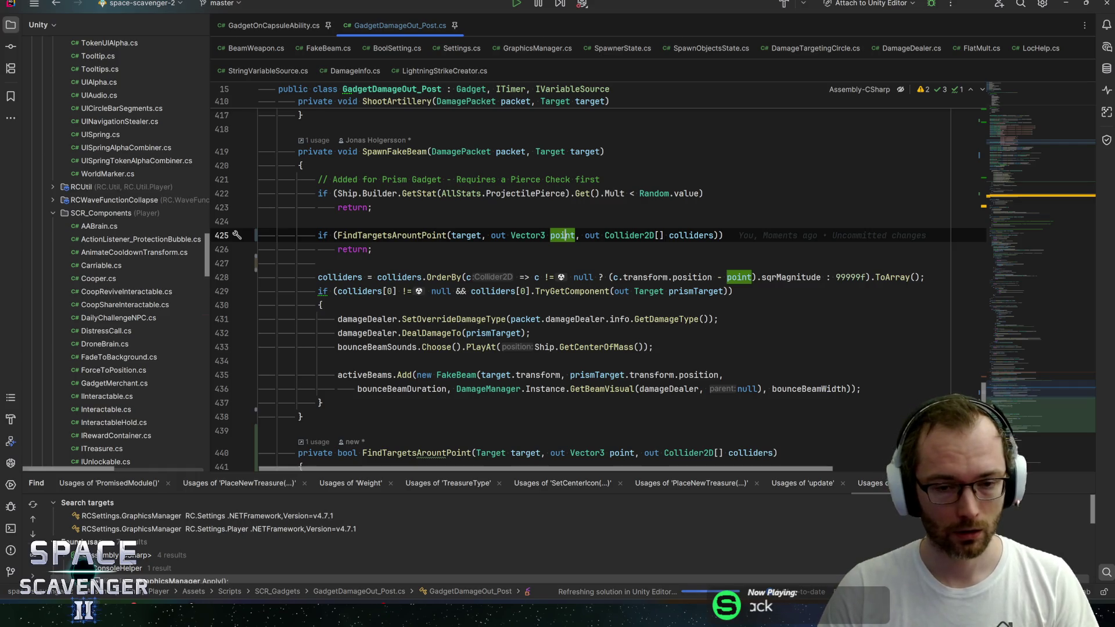
ctrl+click(407, 236)
scroll(523, 290, down, 3)
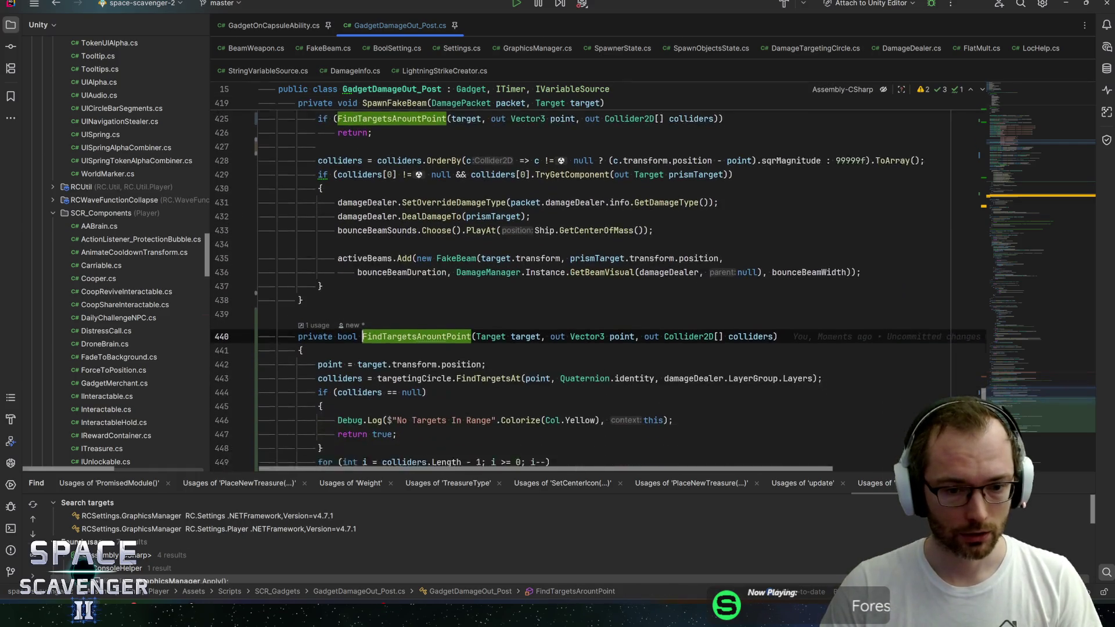
key(Down)
key(Down)
key(Home)
key(shift+End)
key(ctrl+c)
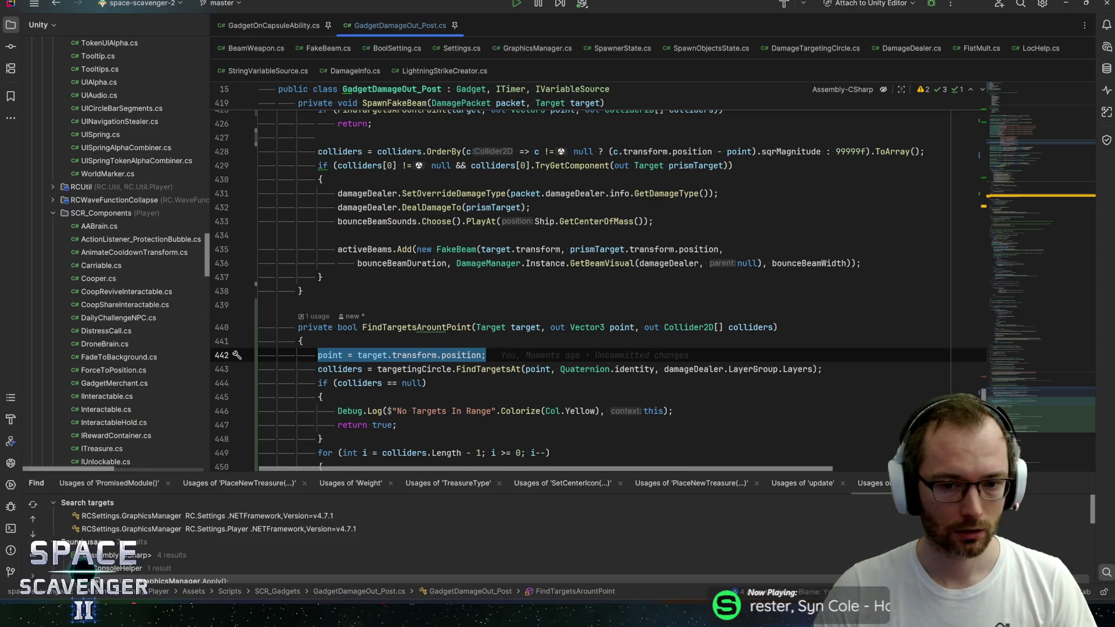
key(BackSpace)
click(570, 327)
key(BackSpace)
key(BackSpace)
key(BackSpace)
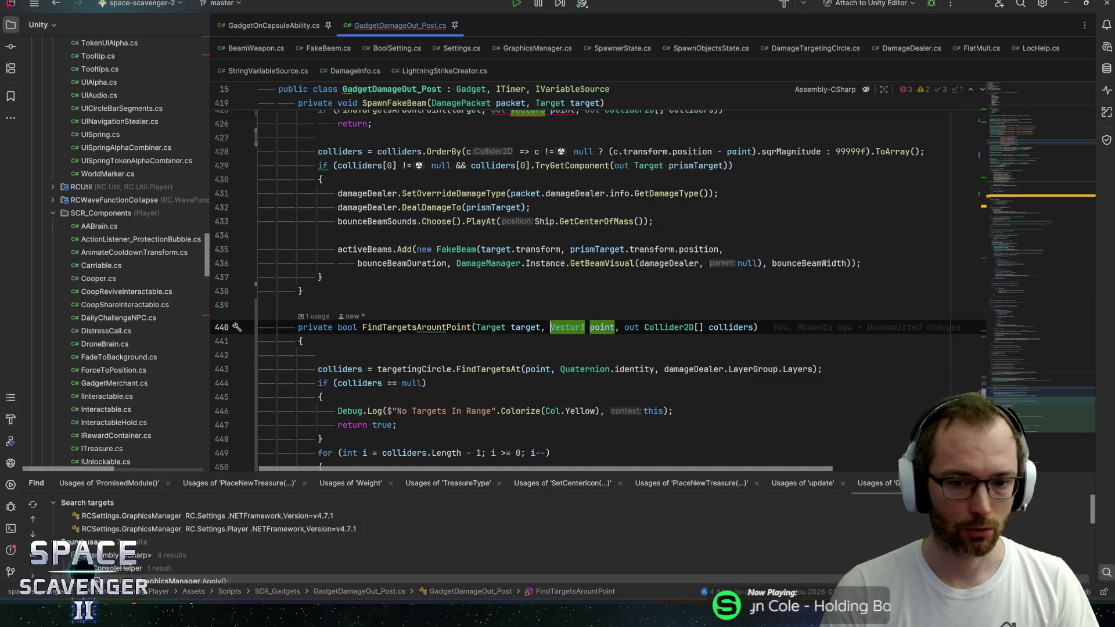
scroll(581, 291, up, 3)
Declare 'Vector3 point = target.transform.position;' above the FindTargetsArountPoint call
click(318, 222)
key(Return)
text(Vector3 pio)
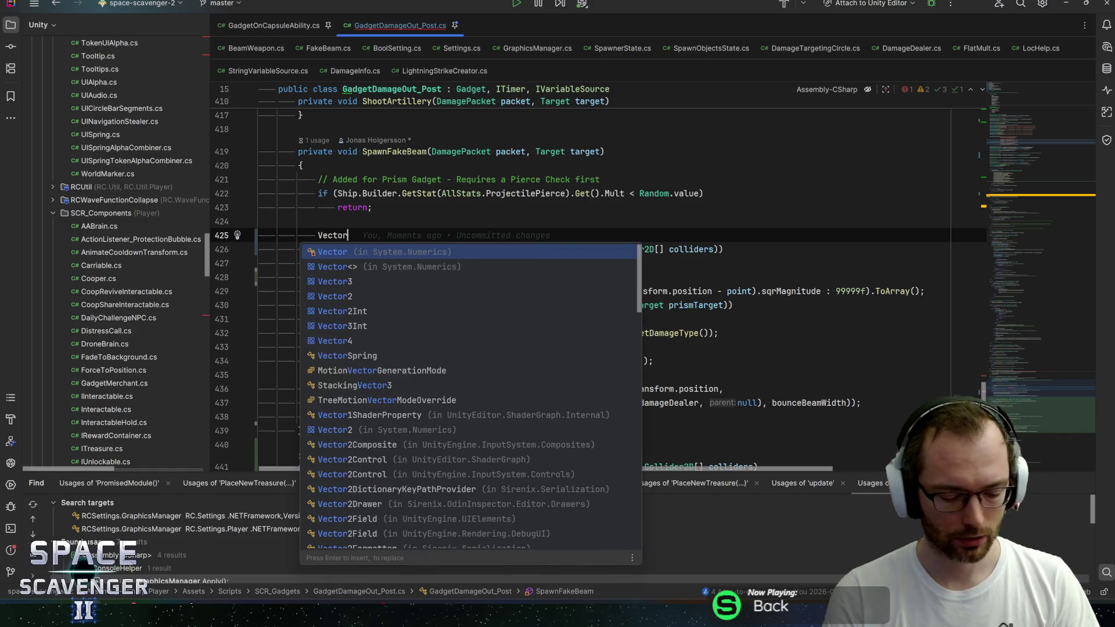
key(BackSpace)
key(BackSpace)
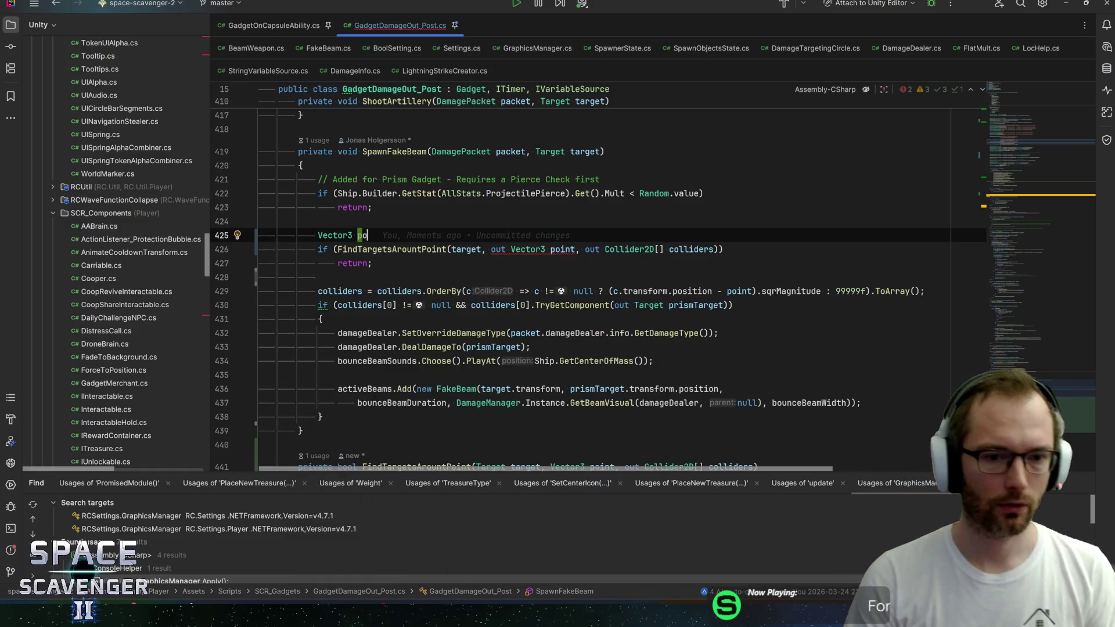
text(oint =)
key(ctrl+v)
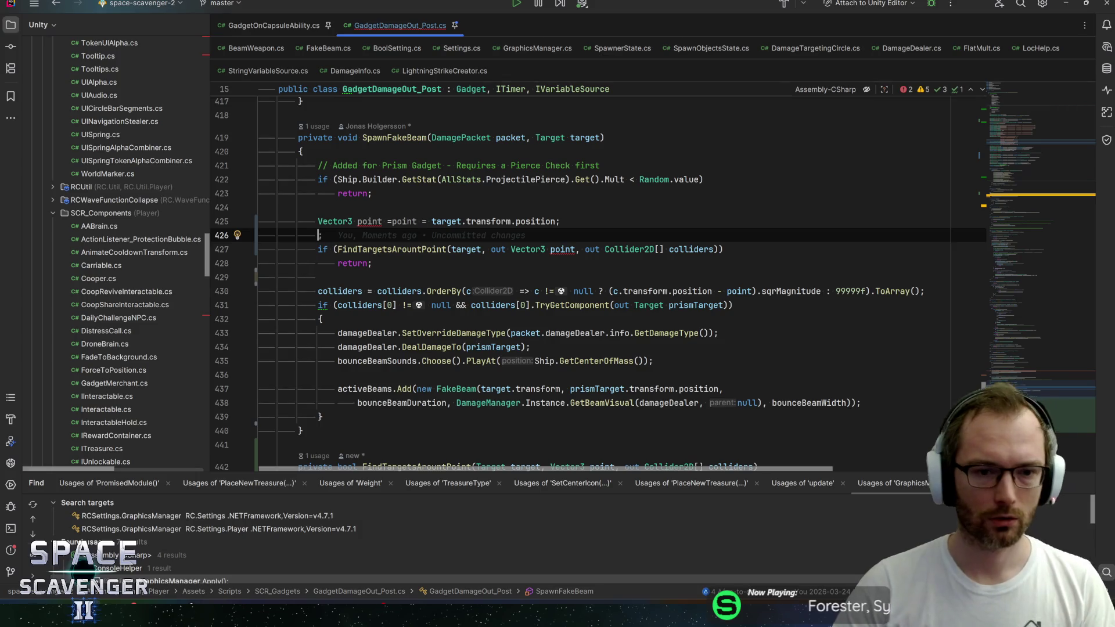
key(Return)
text(;)
key(ctrl+z)
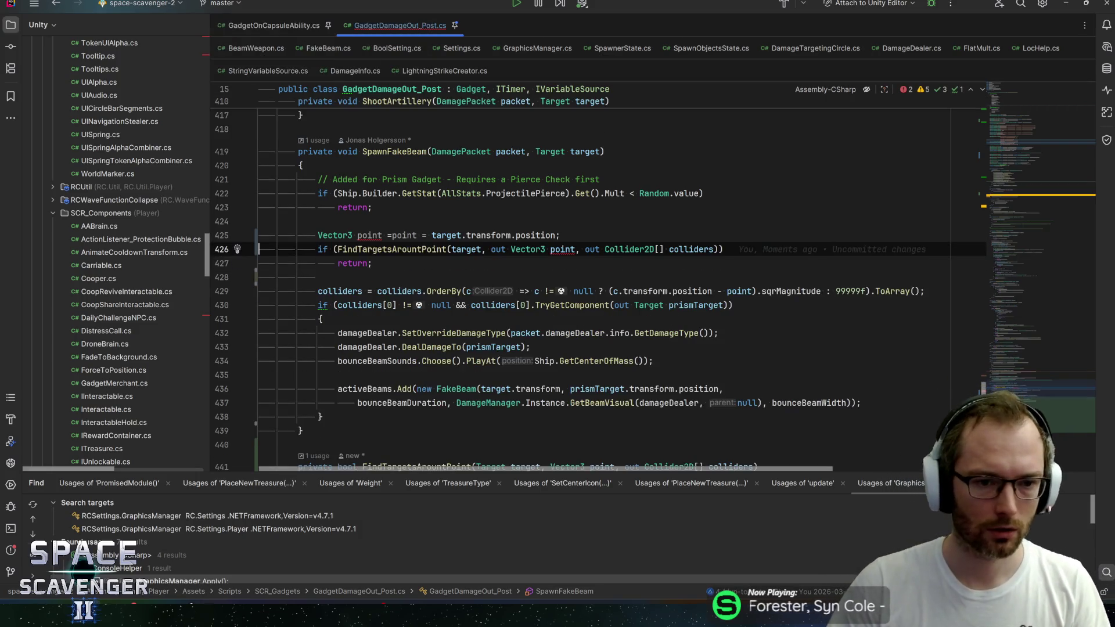
key(ctrl+z)
key(Delete)
key(Delete)
key(Delete)
key(End)
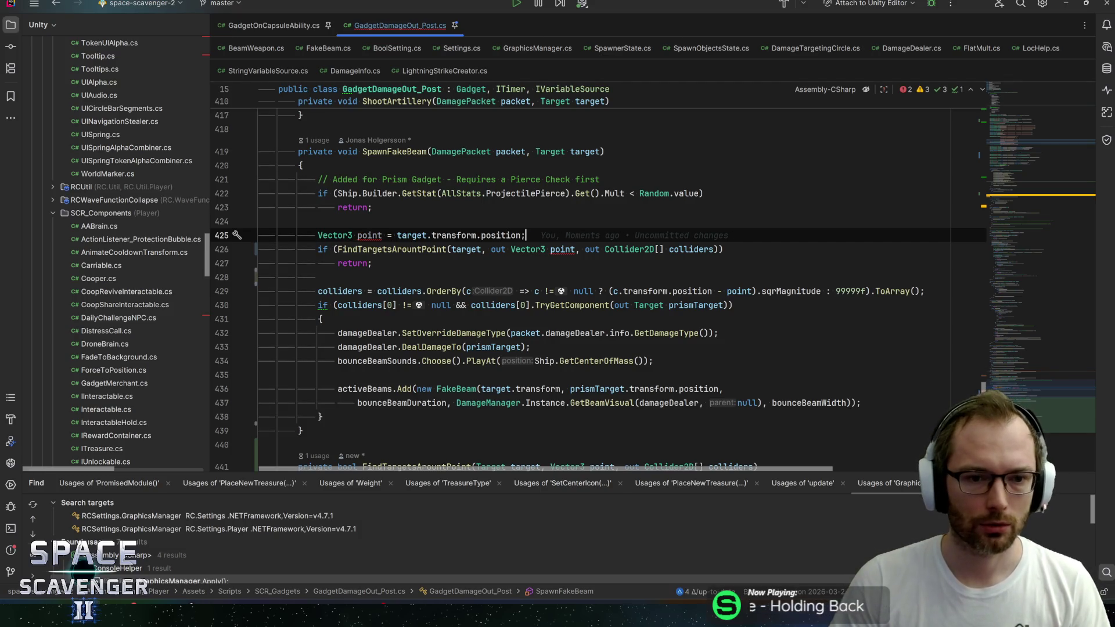
Remove 'out Vector3' from the point argument in the FindTargetsArountPoint call
key(Down)
key(Left)
key(Left)
key(Left)
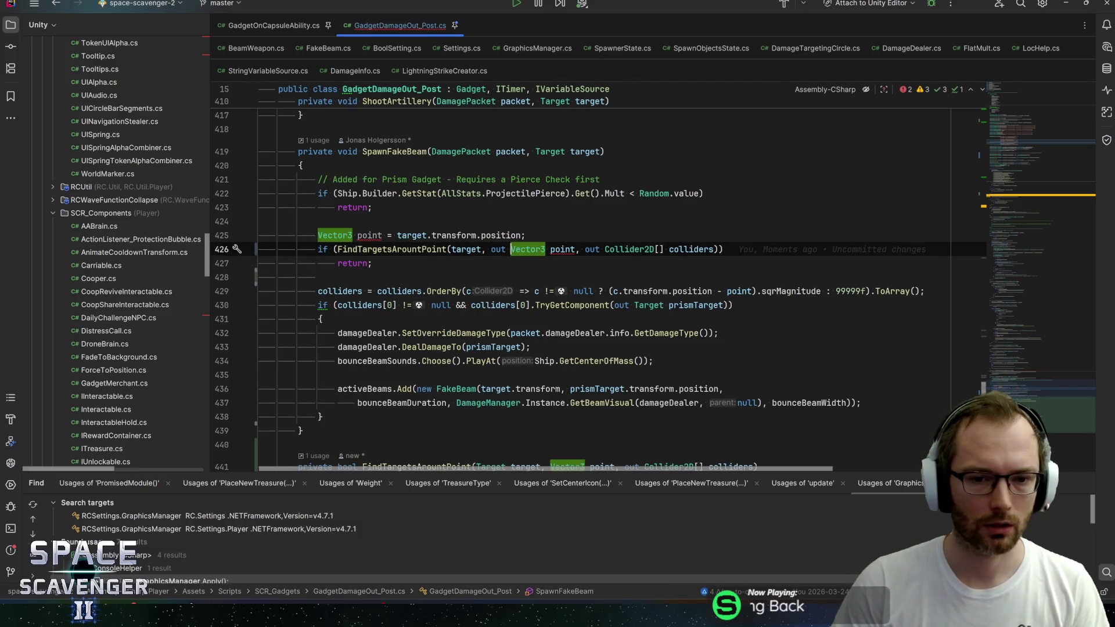
key(ctrl+Right)
key(ctrl+shift+Left)
key(ctrl+shift+Left)
key(BackSpace)
key(Delete)
key(End)
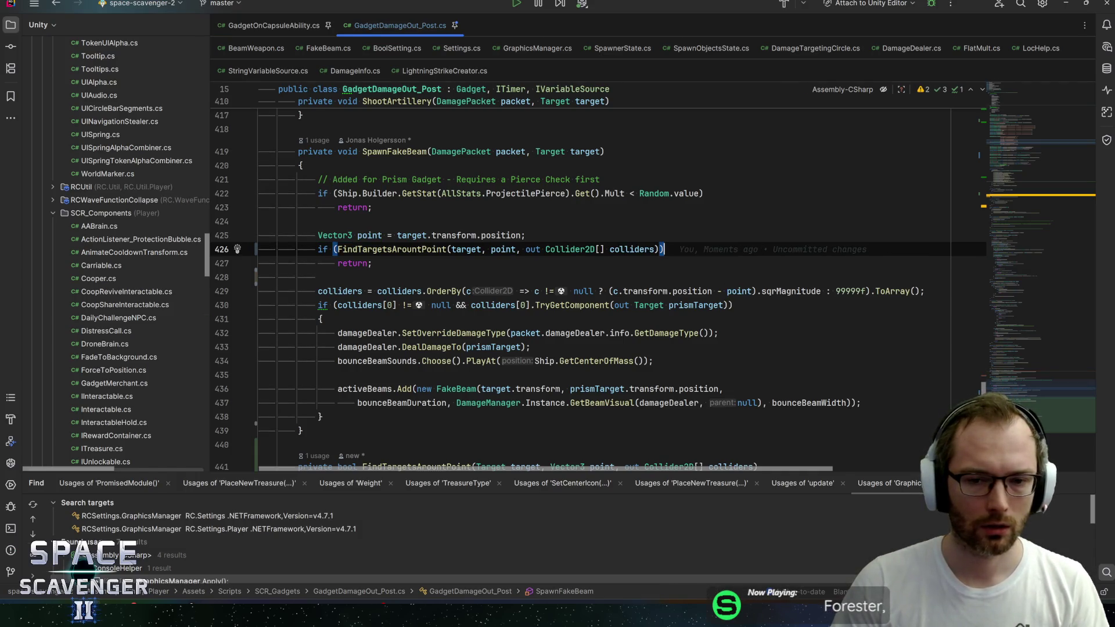
Delete the empty first line inside the FindTargetsArountPoint method
key(ctrl+Left)
key(ctrl+Left)
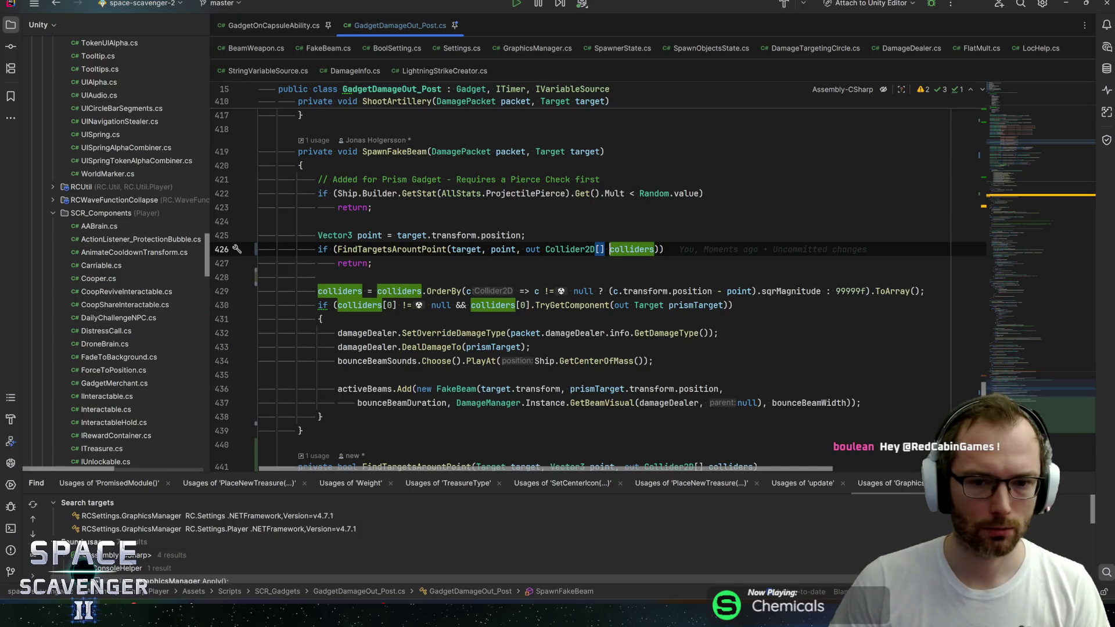
key(Down)
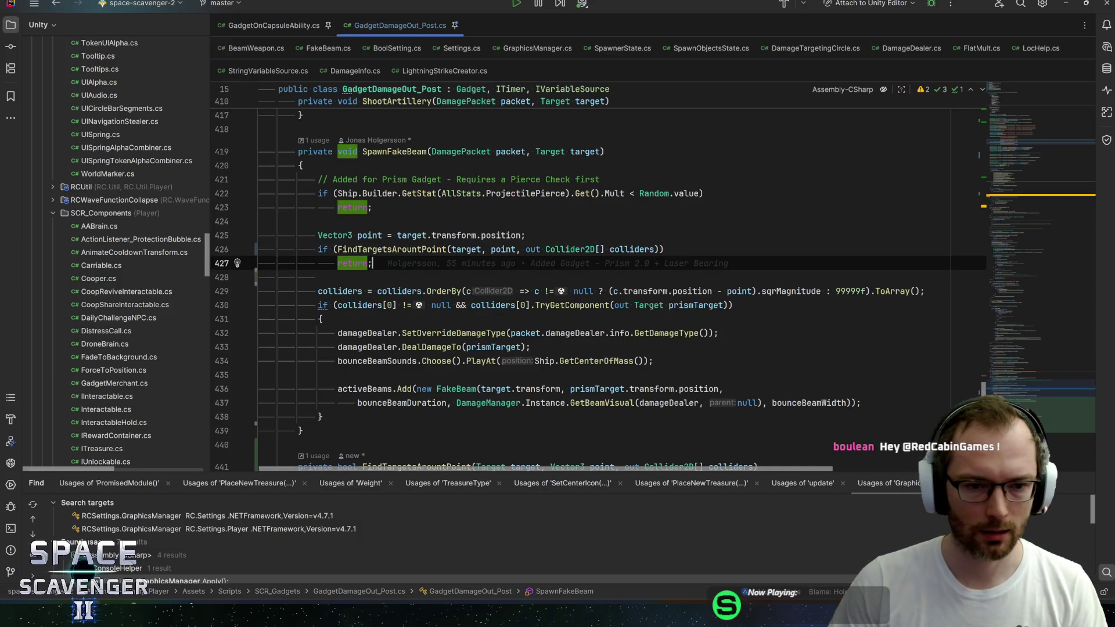
key(Up)
key(ctrl+b)
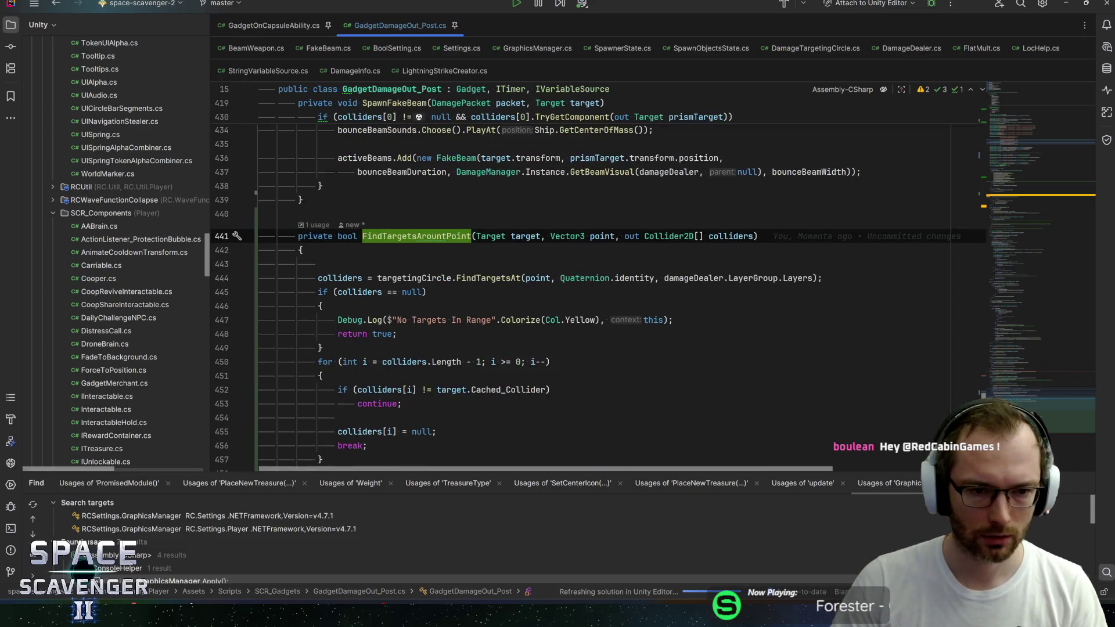
key(Down)
key(Down)
key(BackSpace)
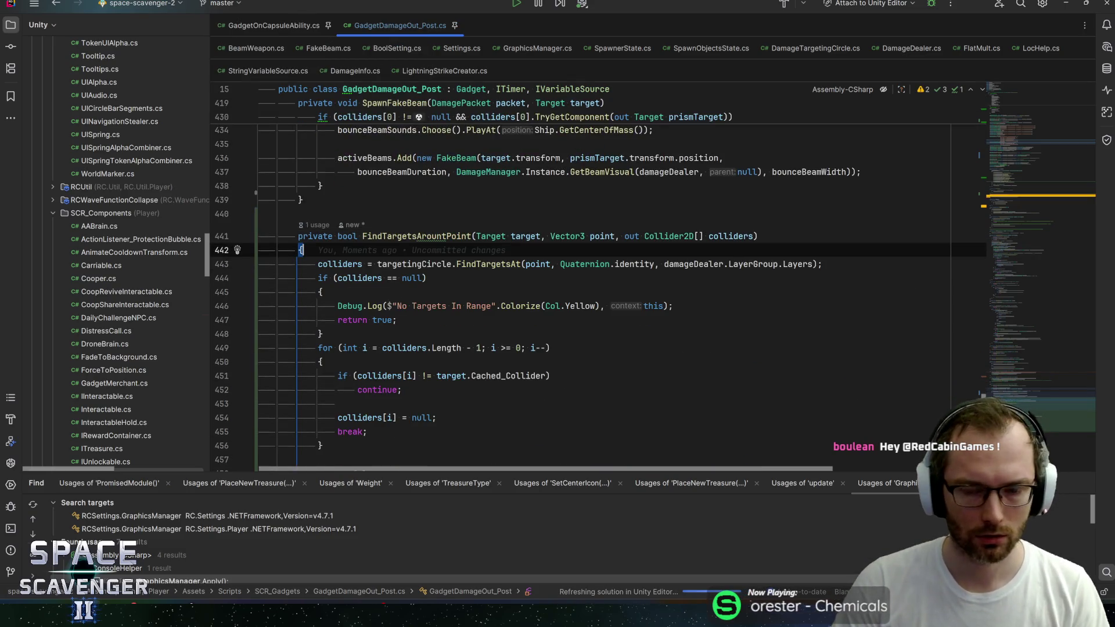
Check usages of the colliders and point parameters and restore the helper version of the code
click(733, 236)
click(615, 235)
scroll(615, 236, up, 4)
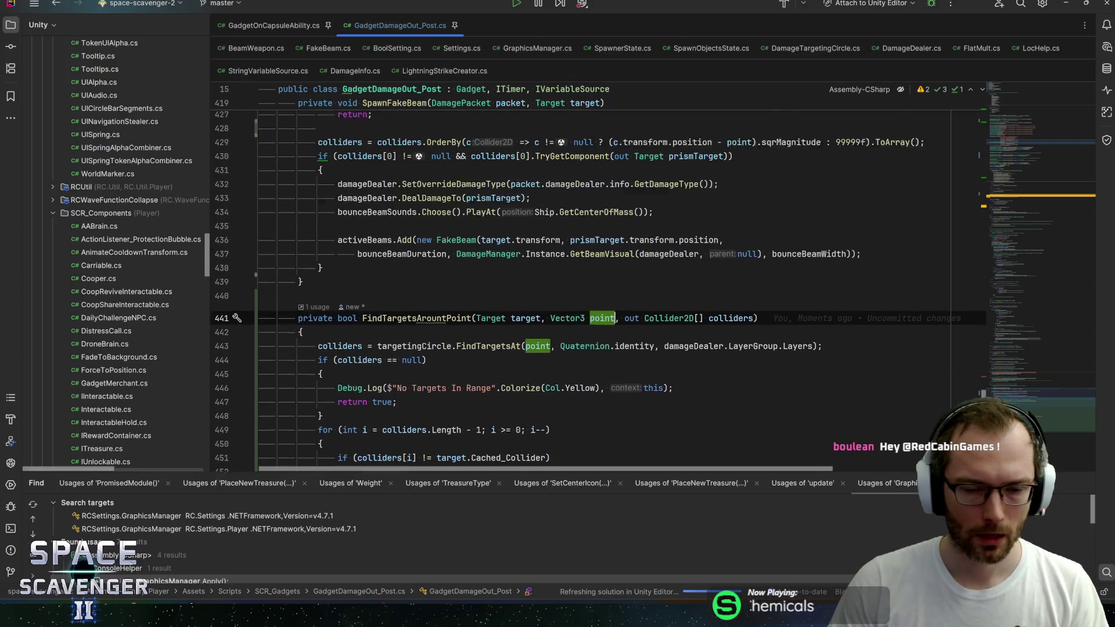
scroll(615, 320, down, 2)
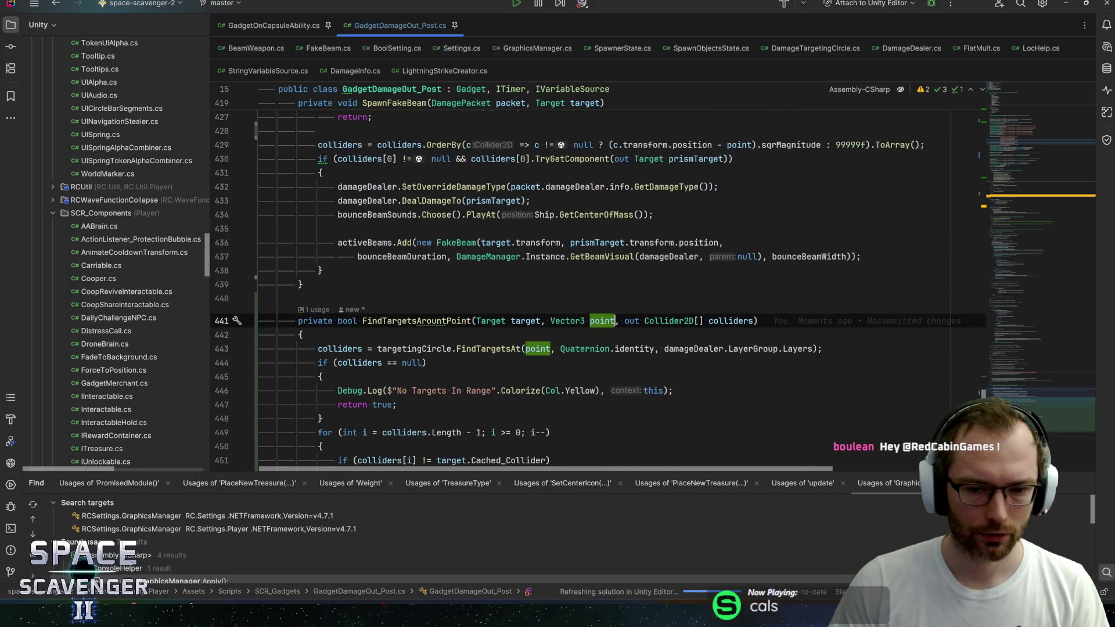
click(443, 320)
key(ctrl+z)
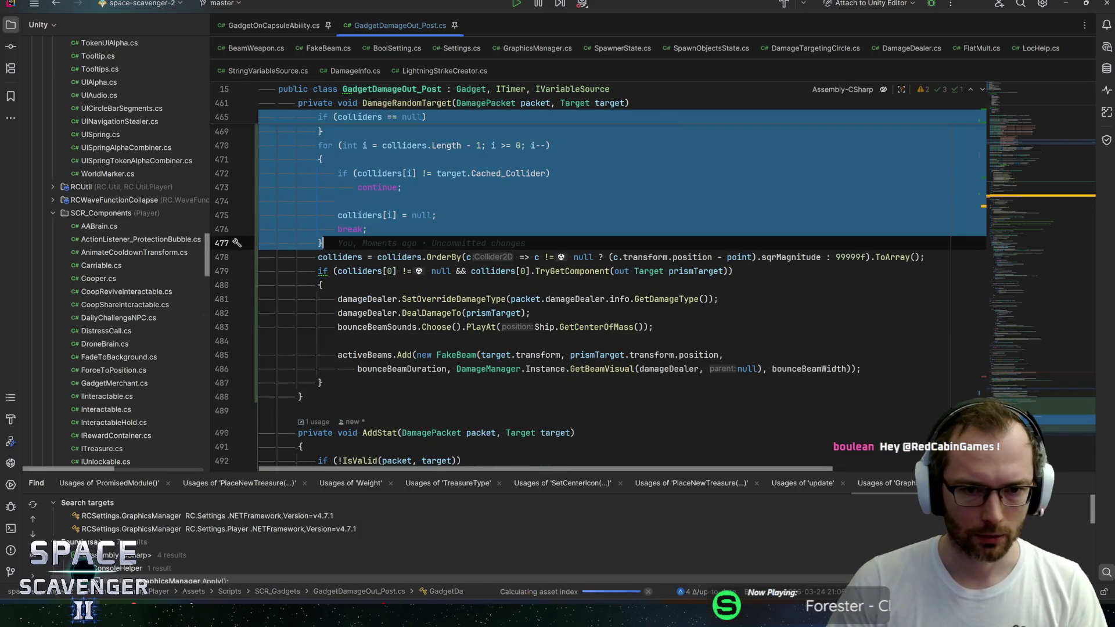
key(ctrl+z)
key(ctrl+z)
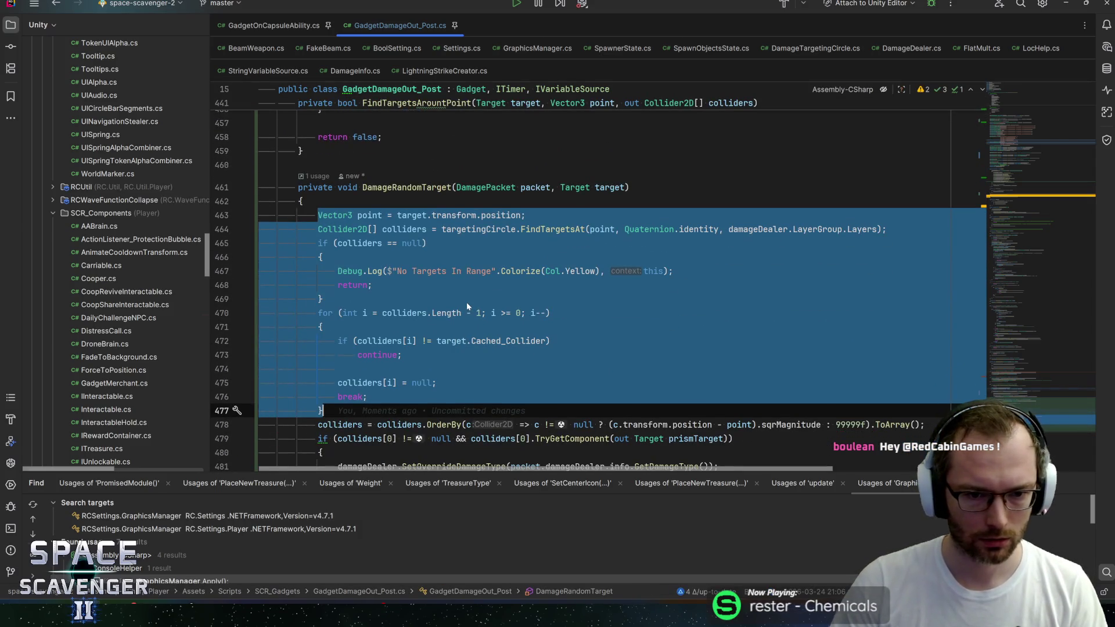
key(ctrl+shift+z)
key(ctrl+shift+z)
key(ctrl+shift+z)
Rename the helper method from FindTargetsArountPoint to FindTargetsAroundPoint
key(ctrl+r)
key(ctrl+r)
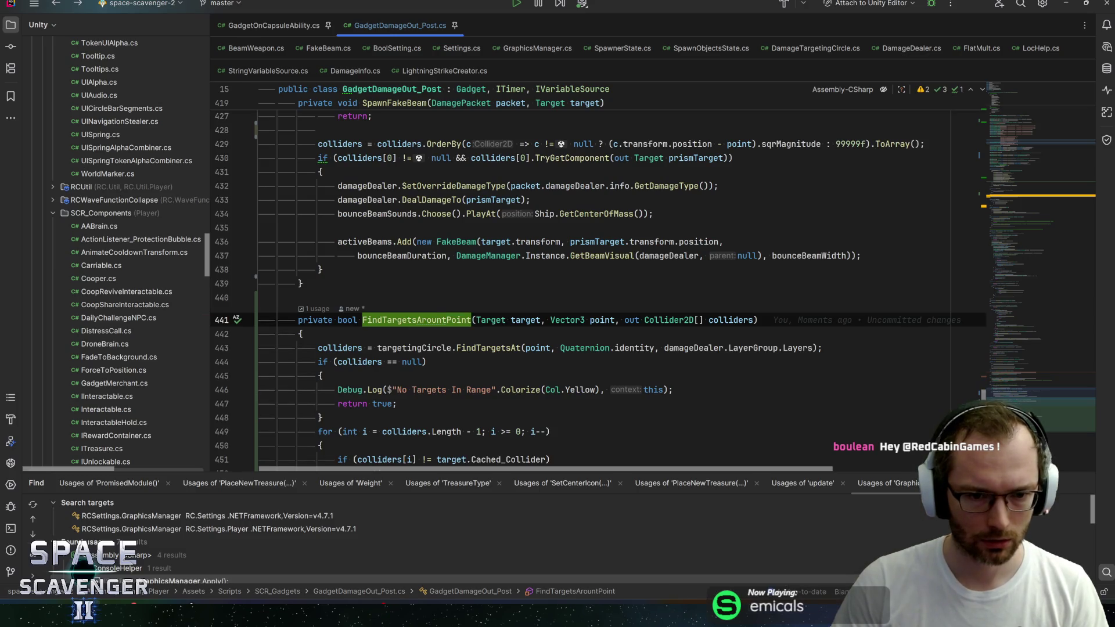
key(ctrl+r)
key(ctrl+r)
key(BackSpace)
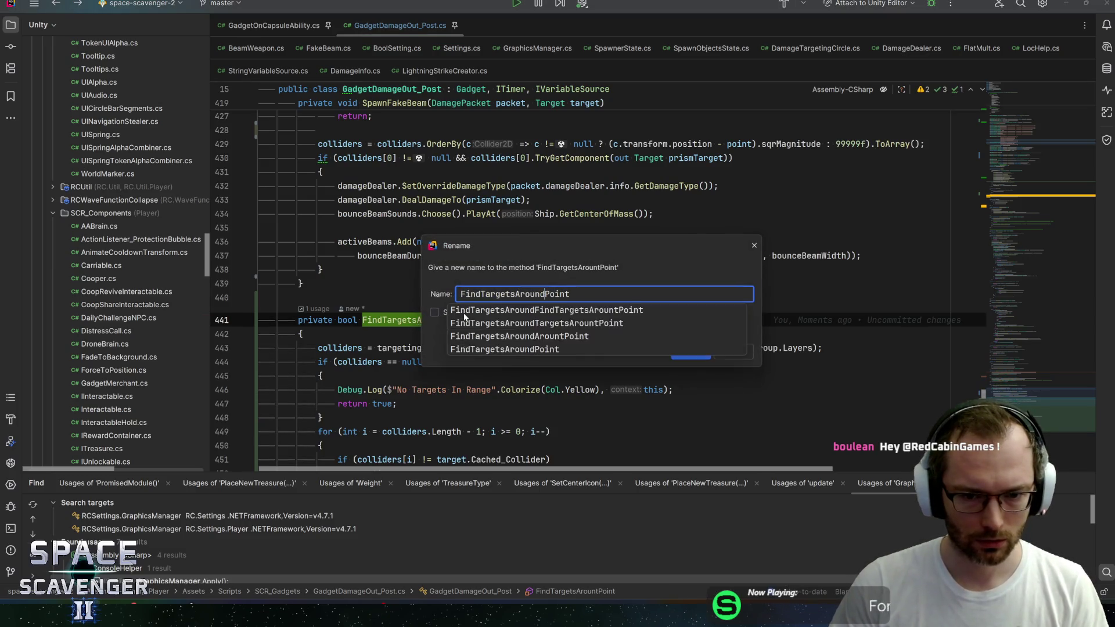
text(d)
key(Return)
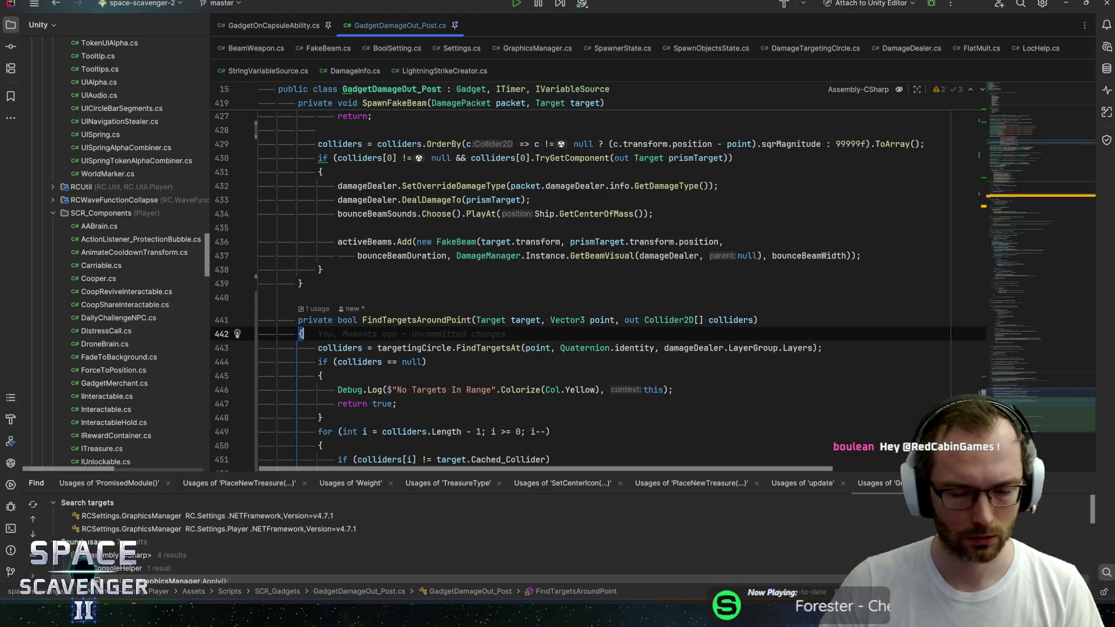
Review the null-check block, then show space-scavenger-2's commit history in GitHub Desktop
click(427, 362)
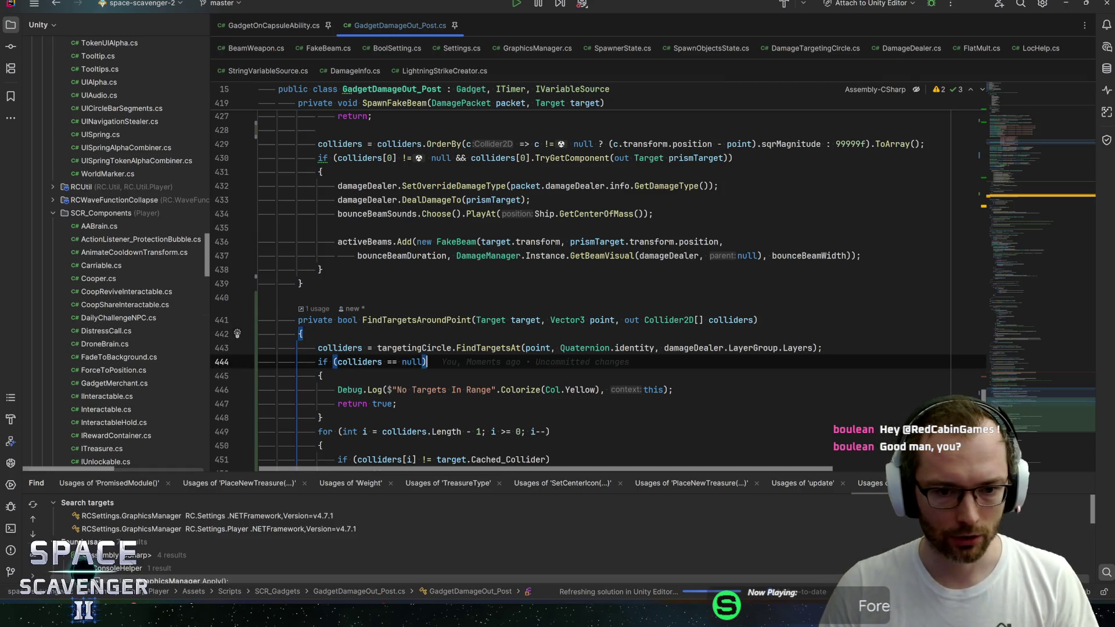
click(320, 375)
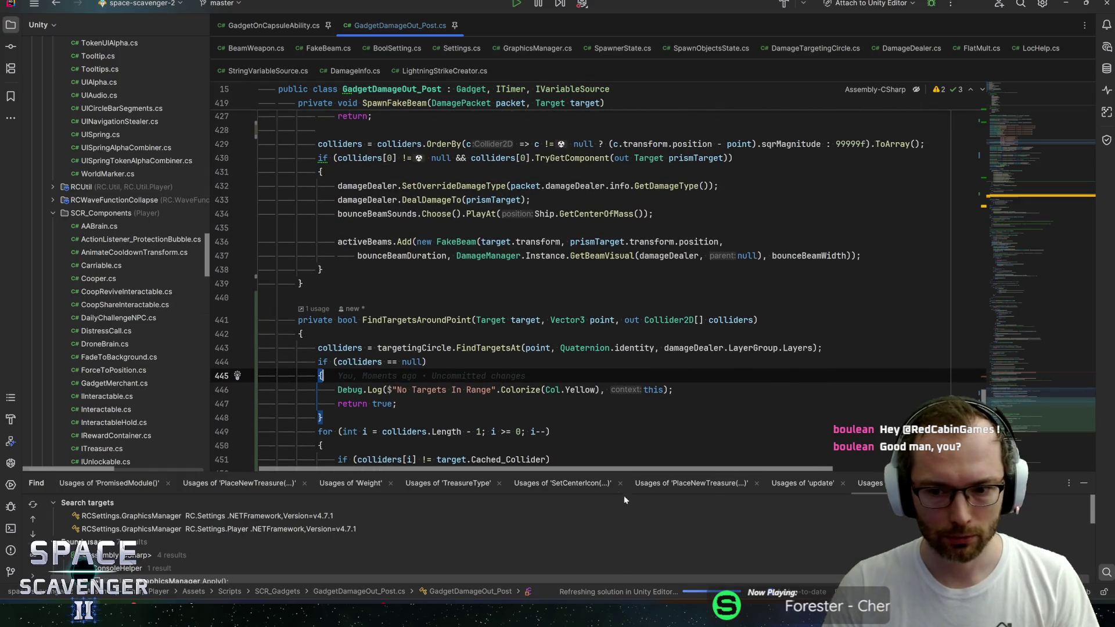
drag(610, 472, 610, 456)
scroll(598, 276, down, 3)
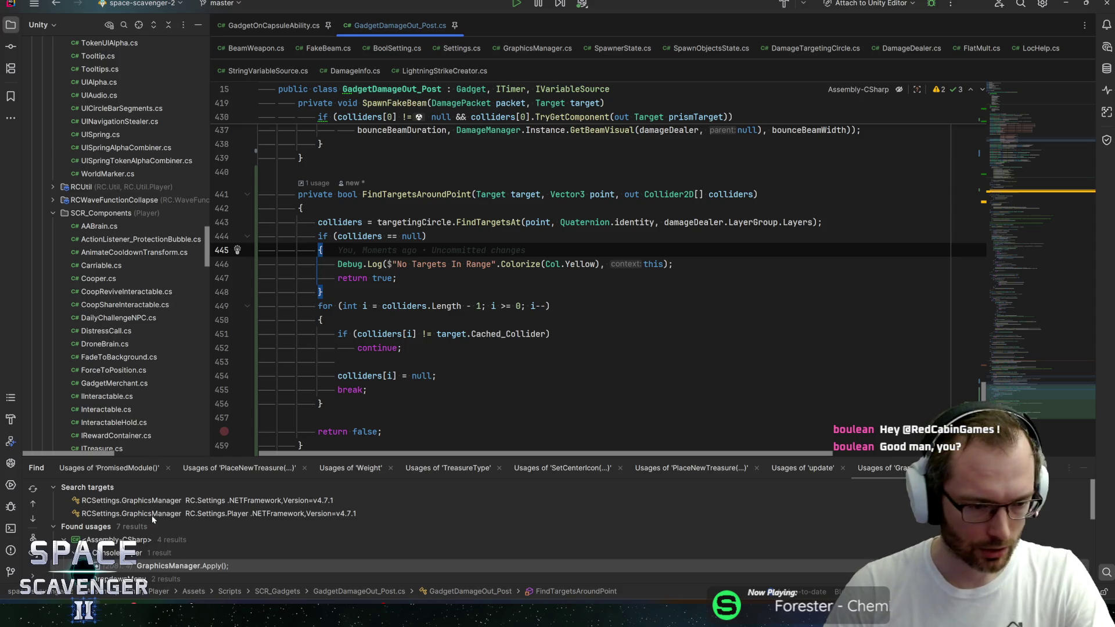
key(alt+Tab)
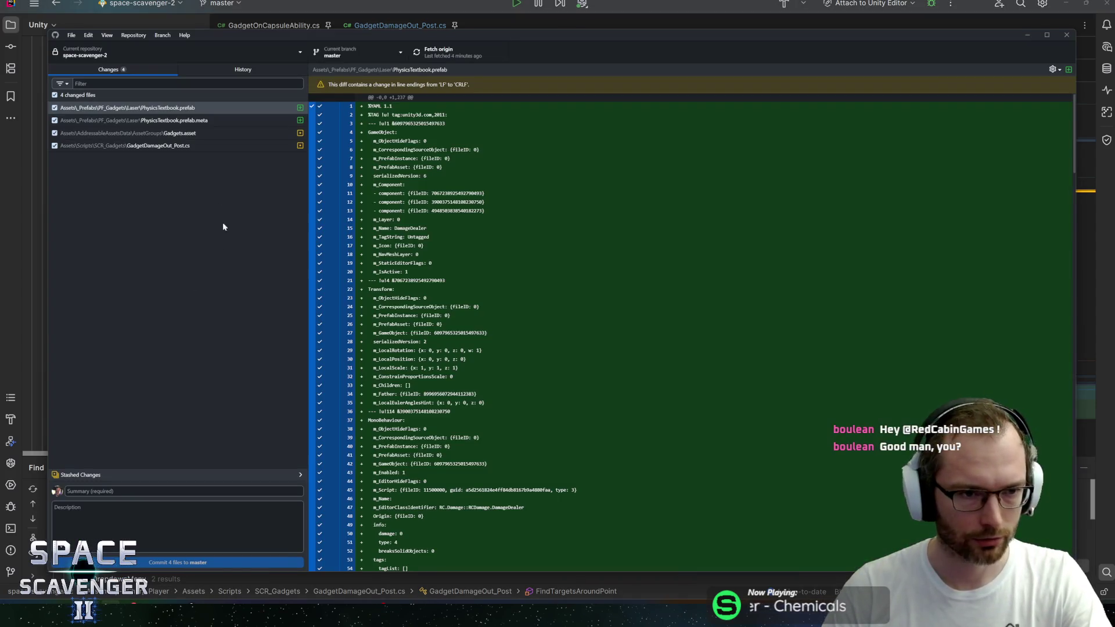
click(254, 70)
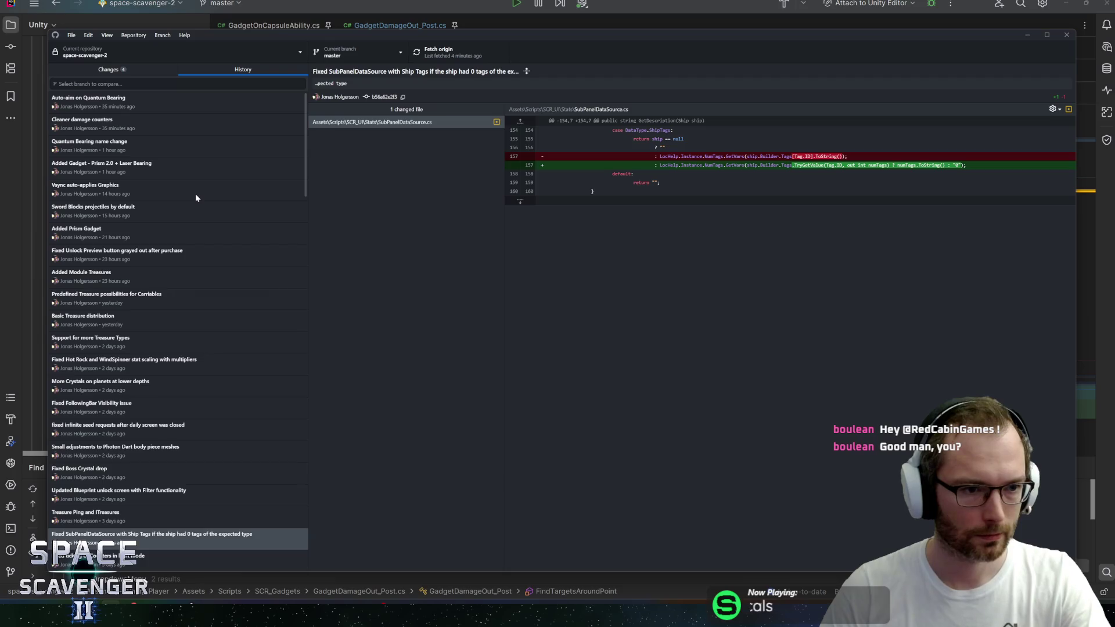
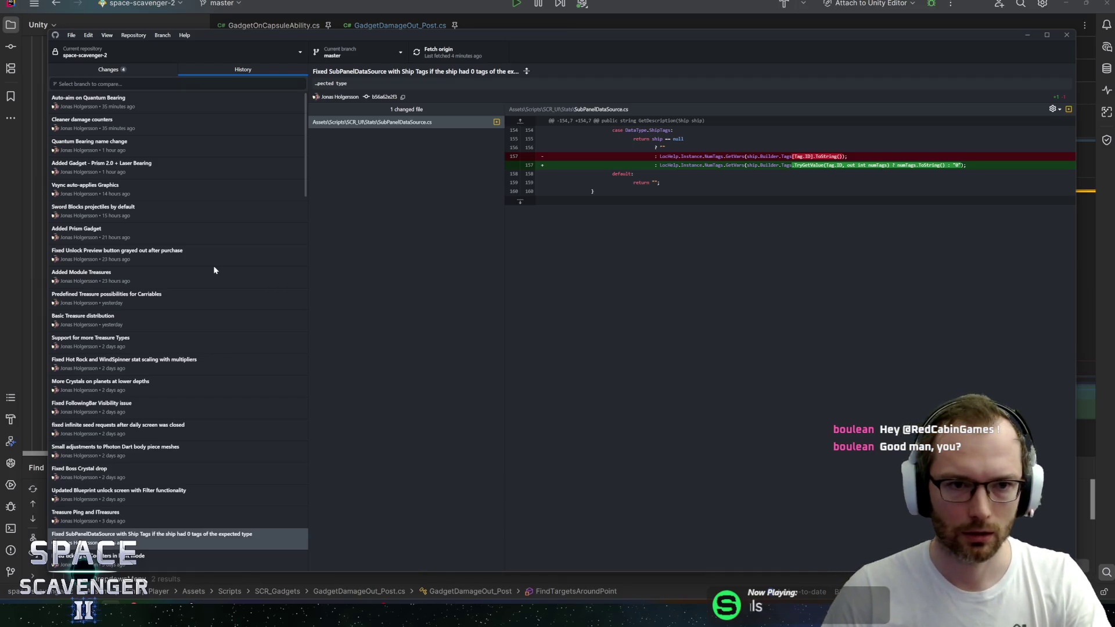
Reposition and narrow GitHub Desktop to review the SubPanelDataSource ship-tags commit, then return to Rider
drag(341, 37, 329, 29)
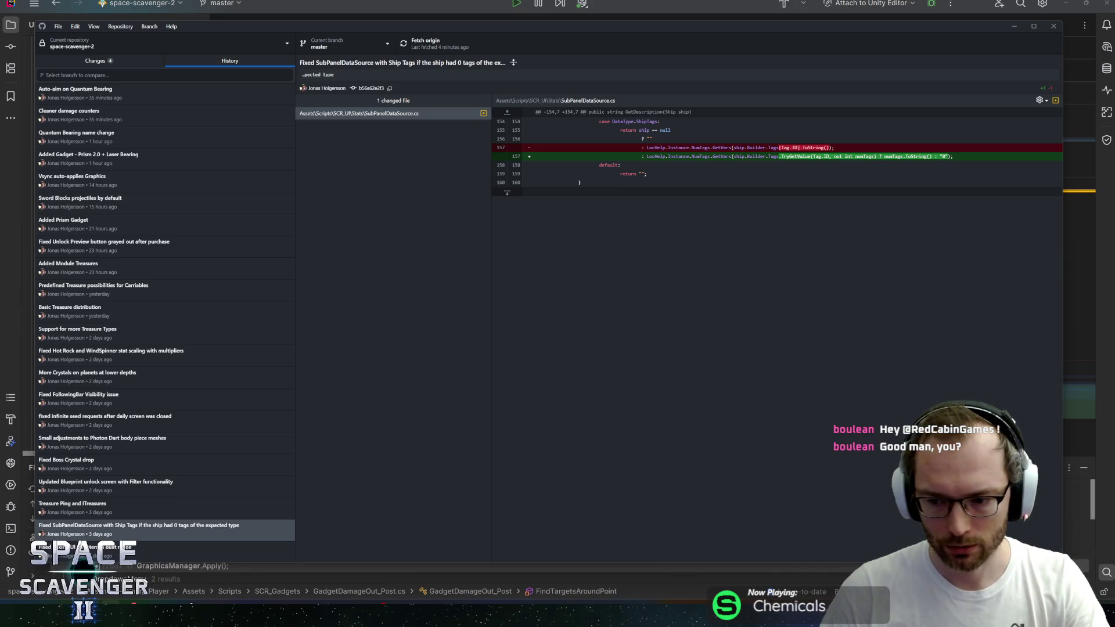
drag(1064, 291, 930, 291)
drag(323, 25, 427, 16)
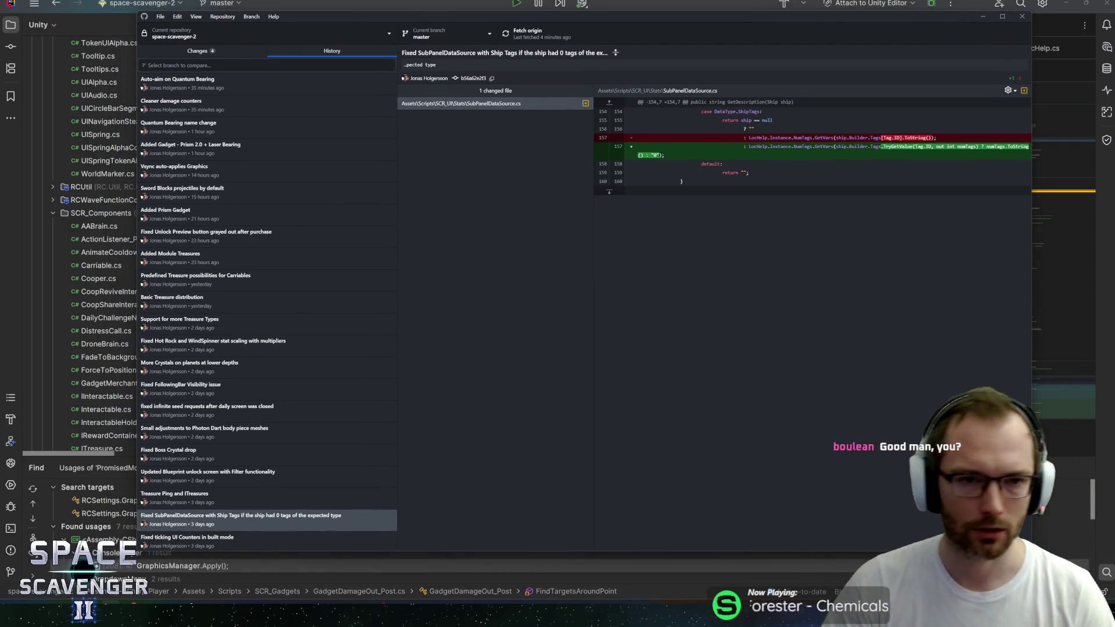
key(alt+Tab)
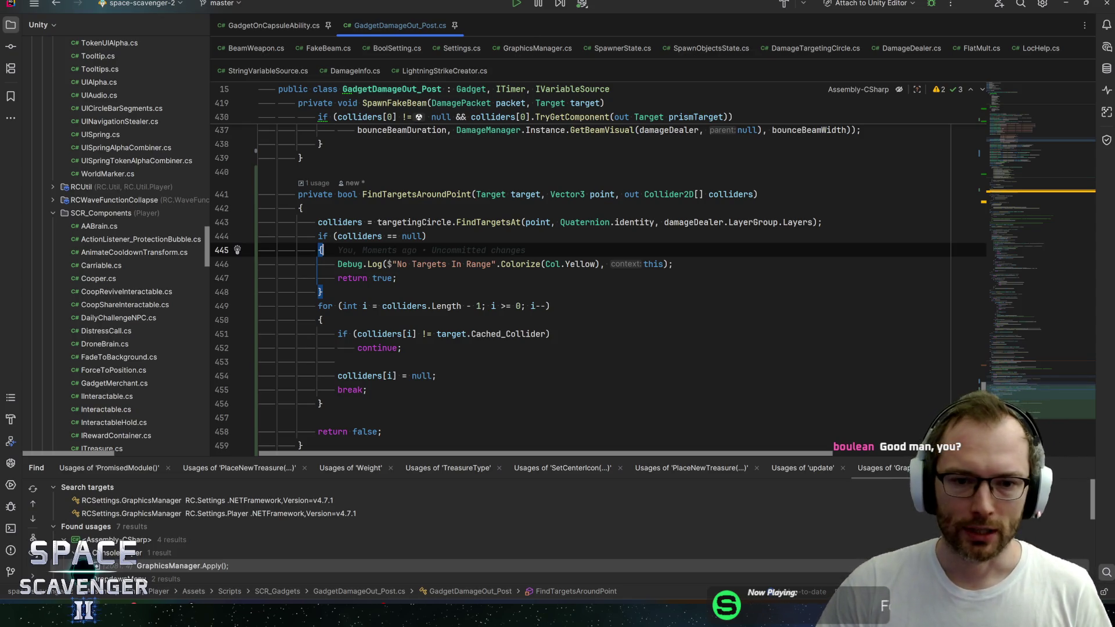
Review the colliders null check and return statements in FindTargetsAroundPoint
click(428, 236)
key(Down)
key(Down)
key(Down)
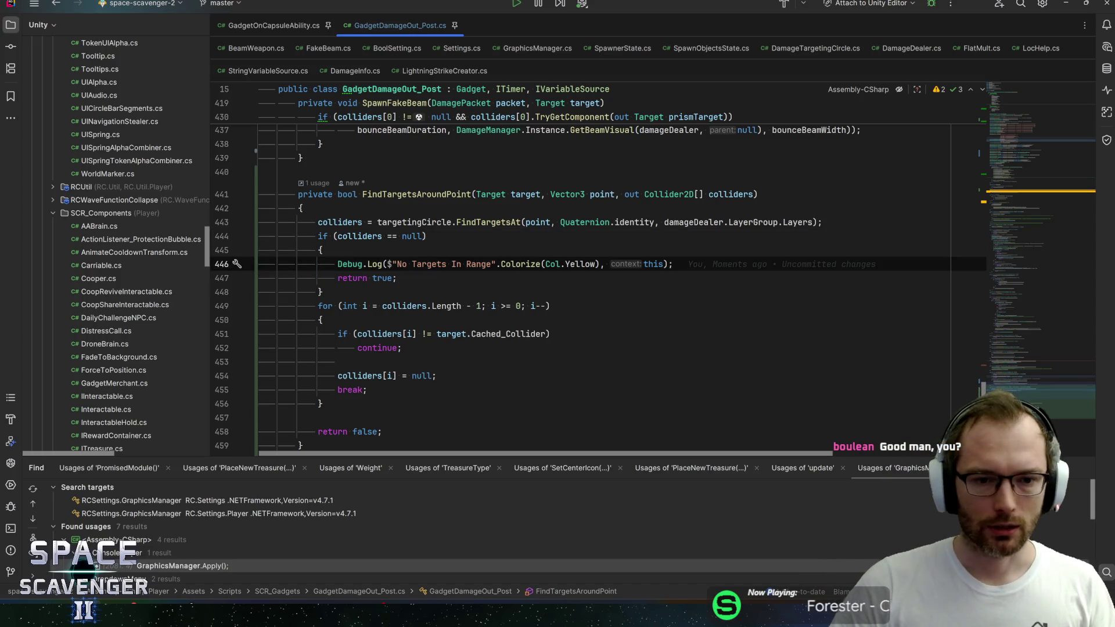
key(Up)
key(Down)
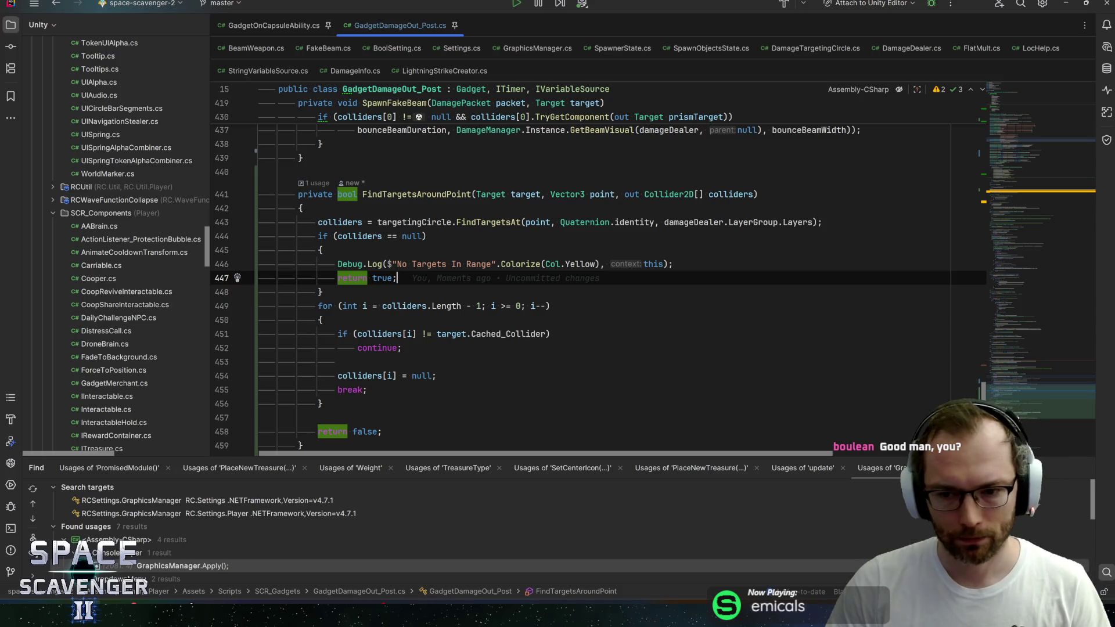
key(Down)
key(Up)
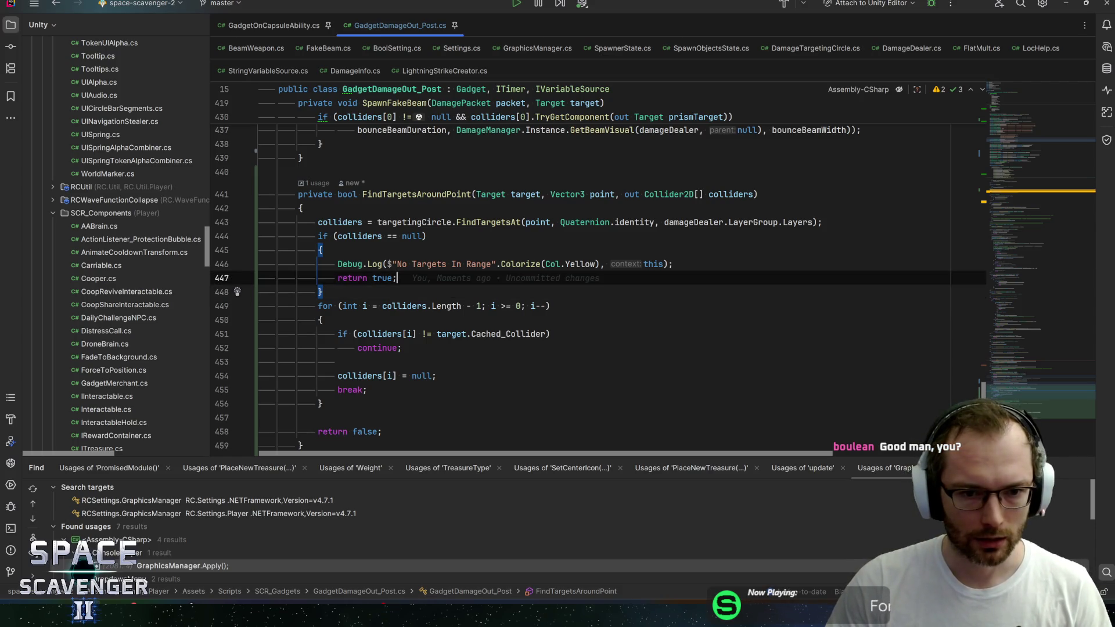
key(Up)
key(End)
key(Up)
key(Up)
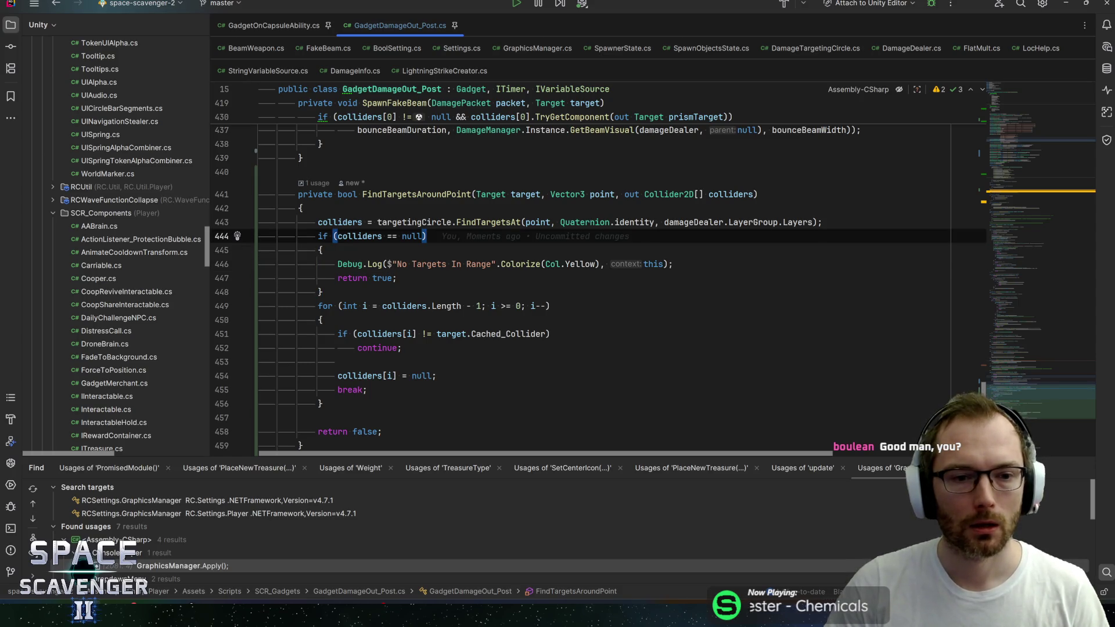
key(Up)
key(Up)
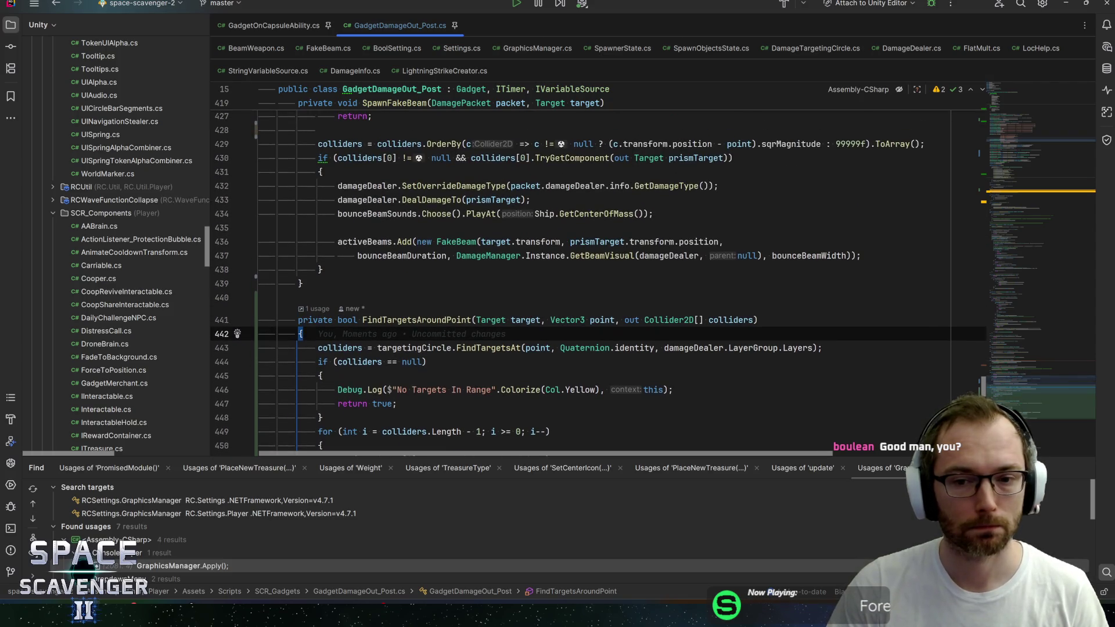
scroll(598, 276, down, 5)
scroll(598, 276, up, 1)
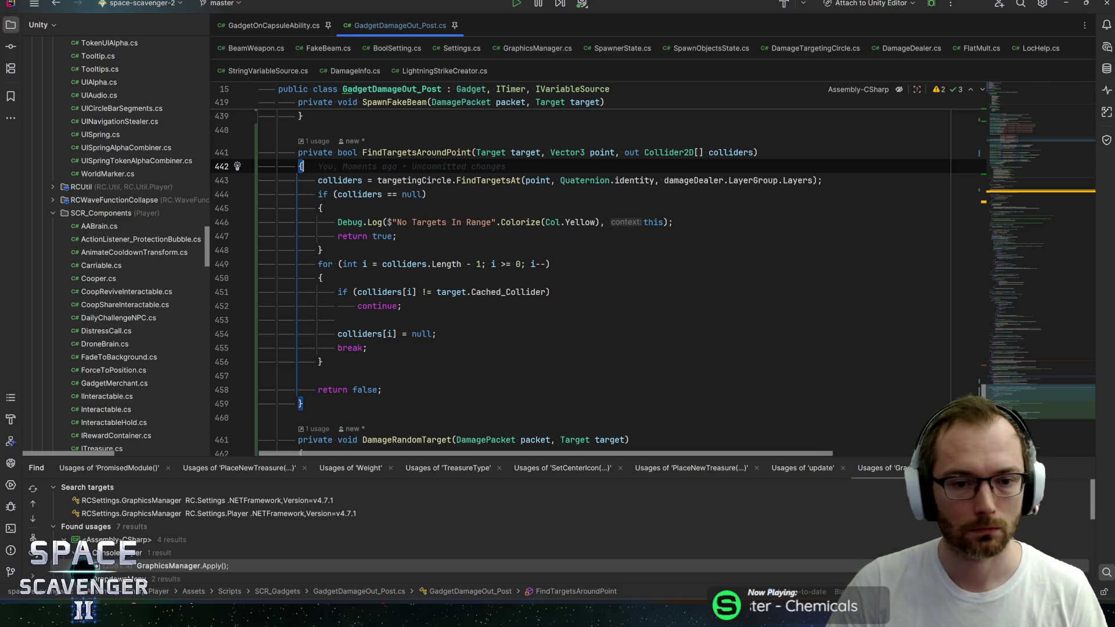
click(397, 236)
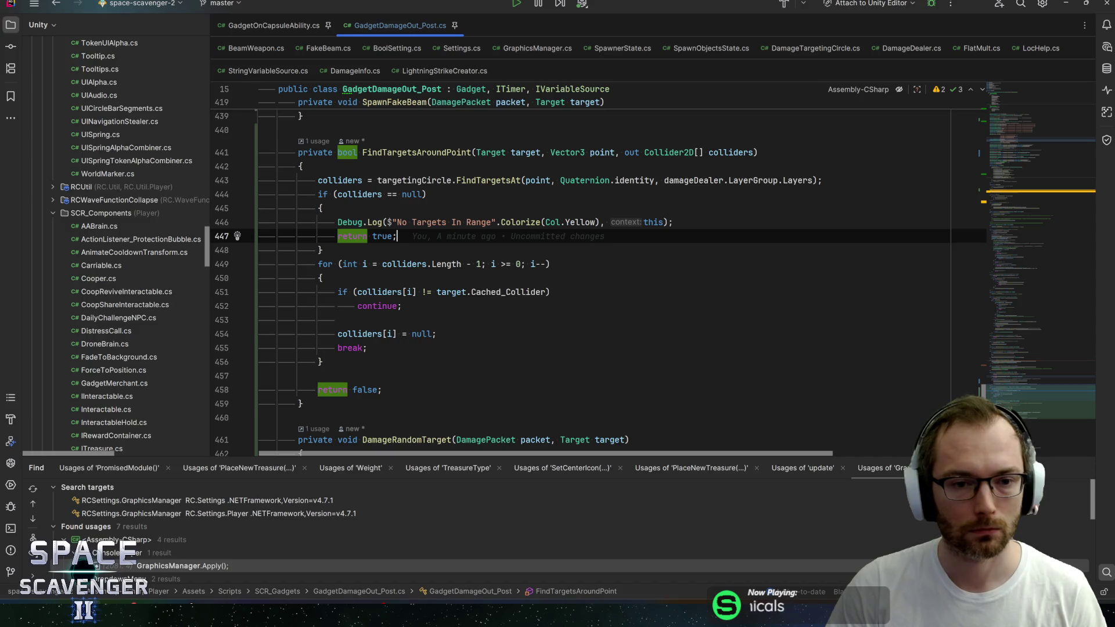
click(322, 250)
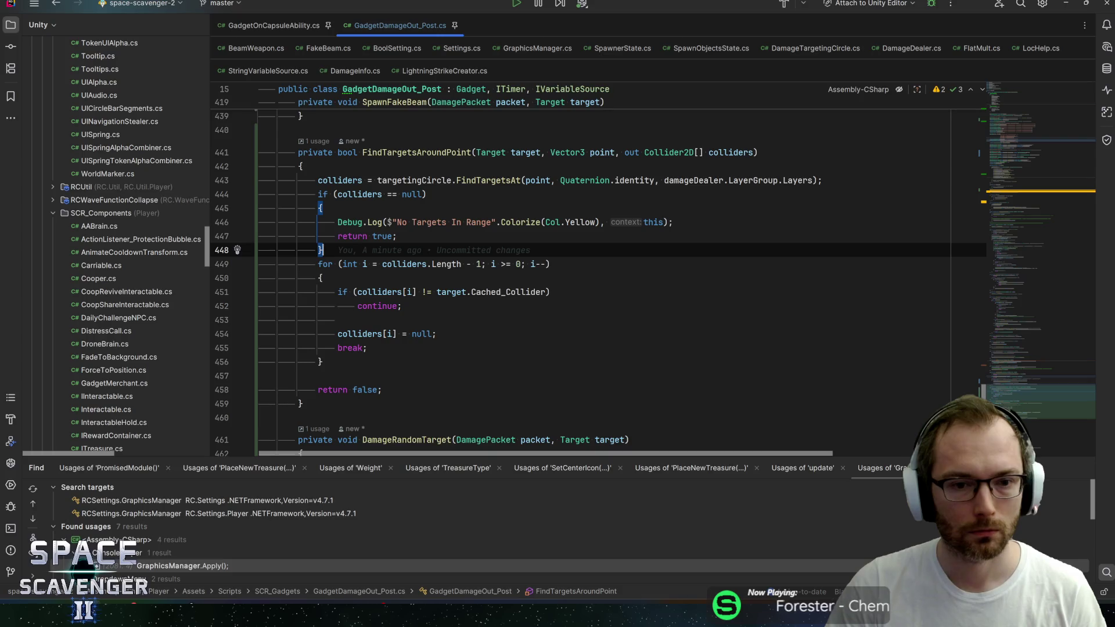
Change line 447's return to false and line 458's final return to true
double_click(382, 235)
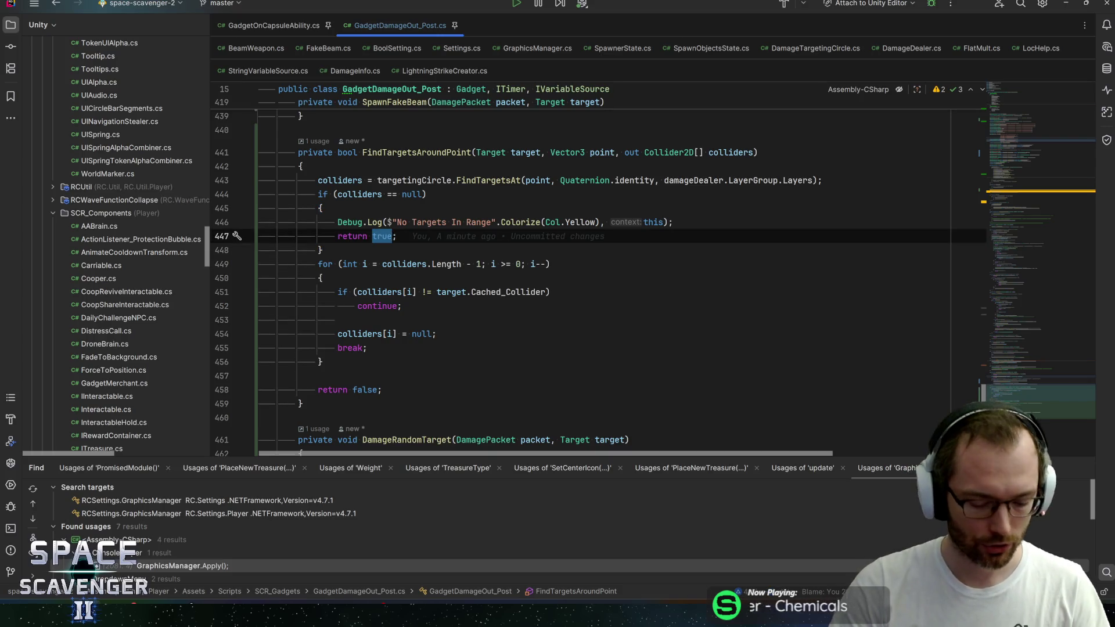
text(fals)
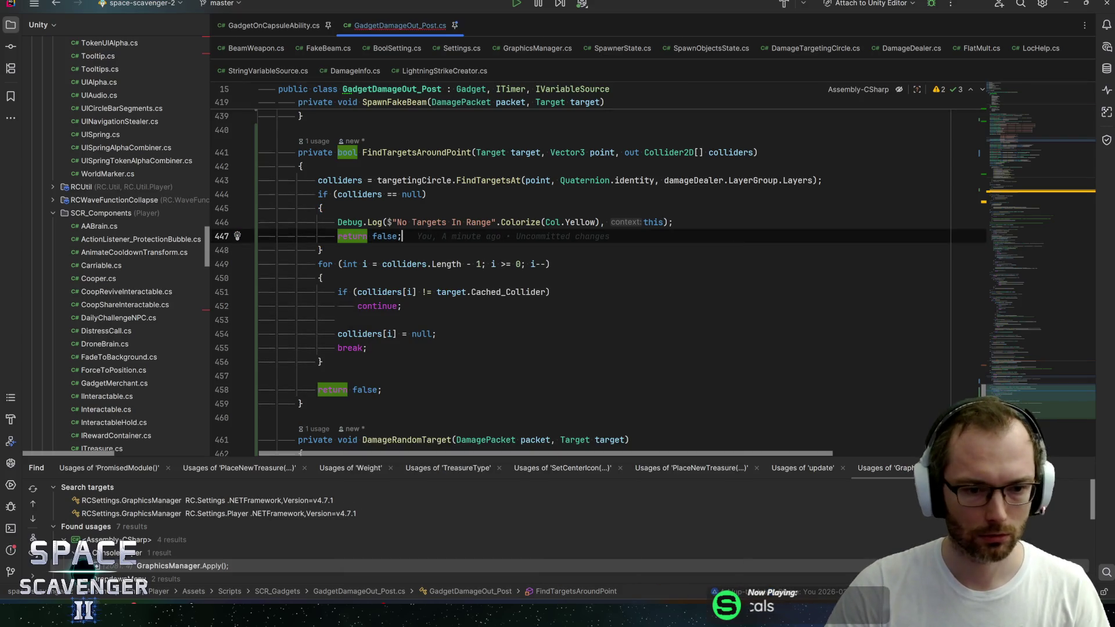
double_click(367, 390)
text(true)
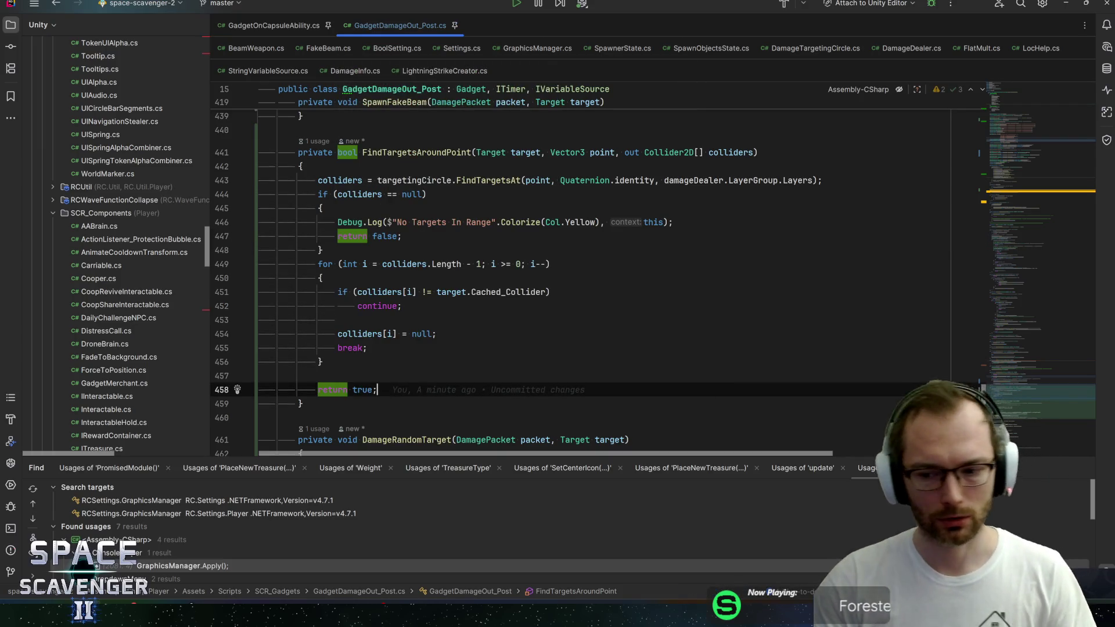
click(341, 180)
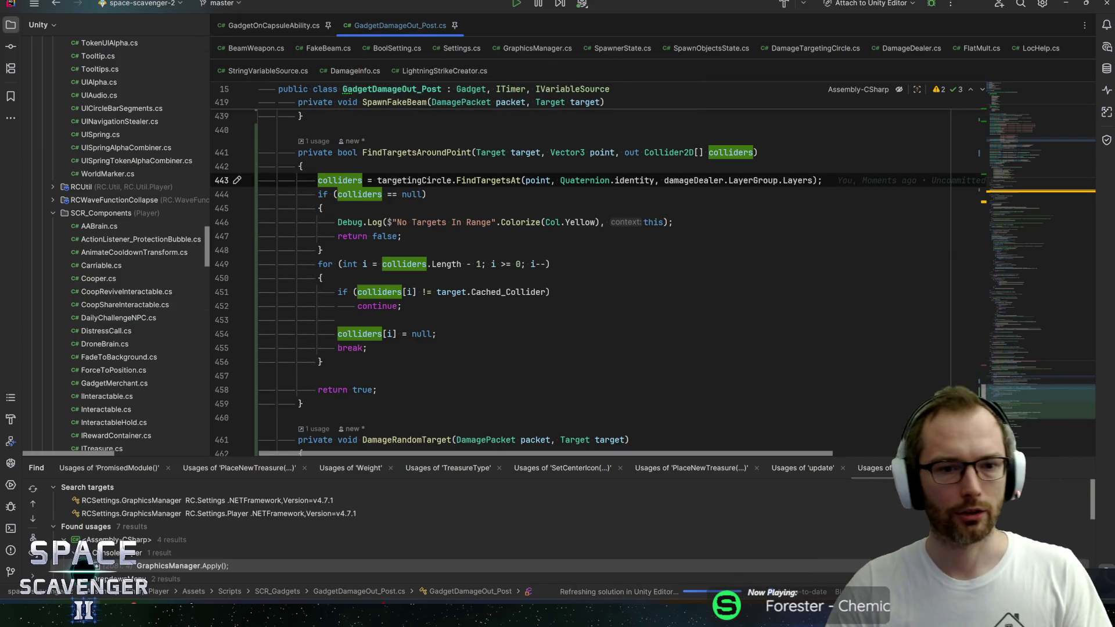
click(342, 194)
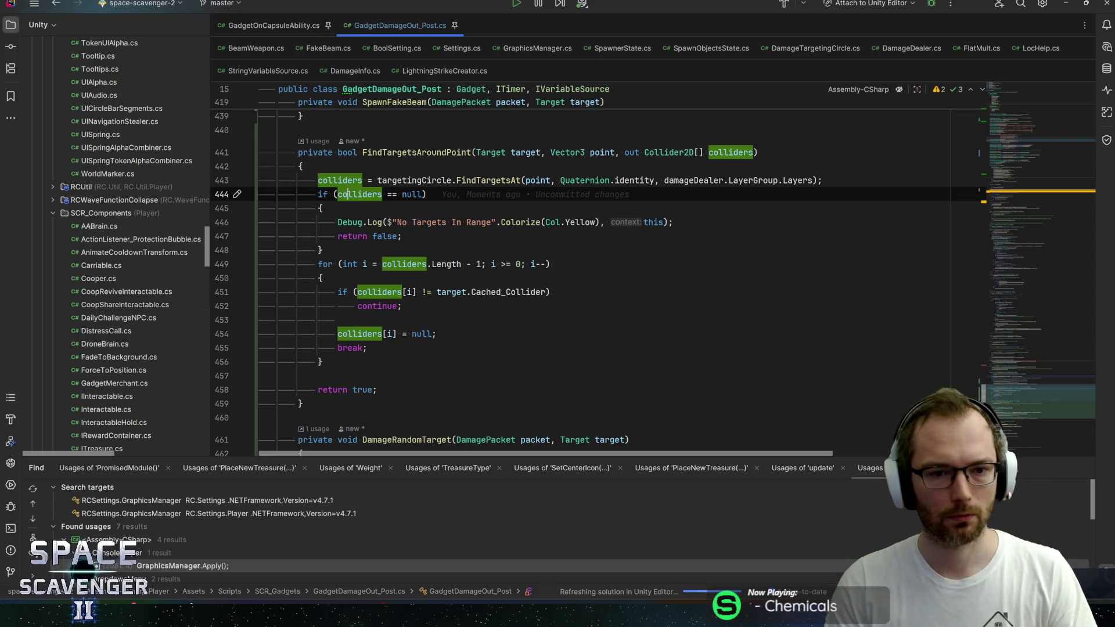
double_click(347, 194)
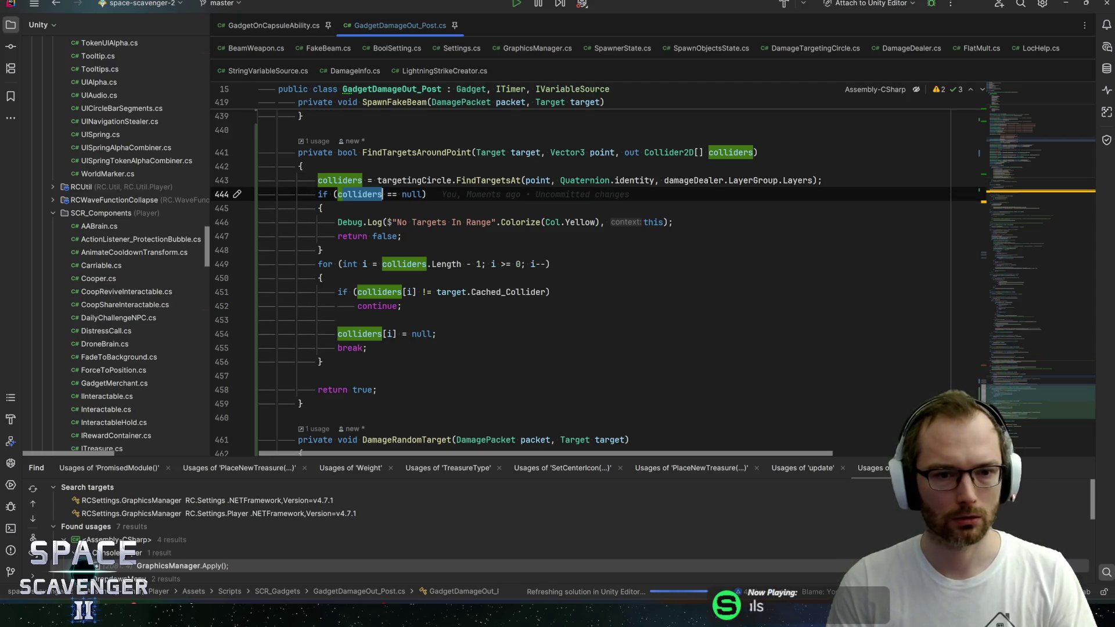
click(419, 194)
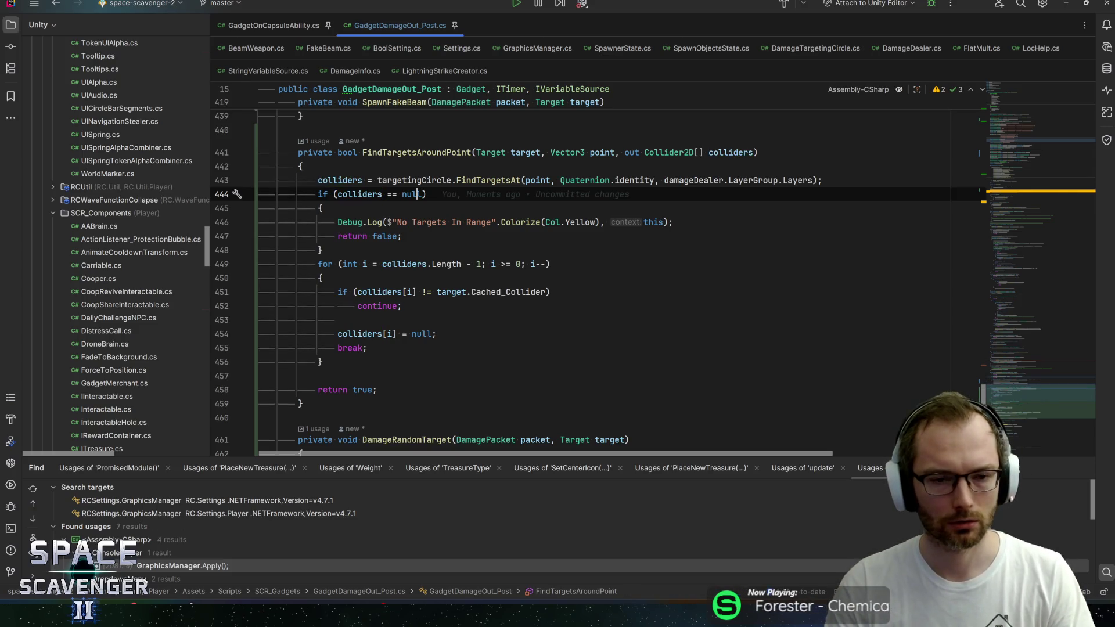
mouse_move(523, 223)
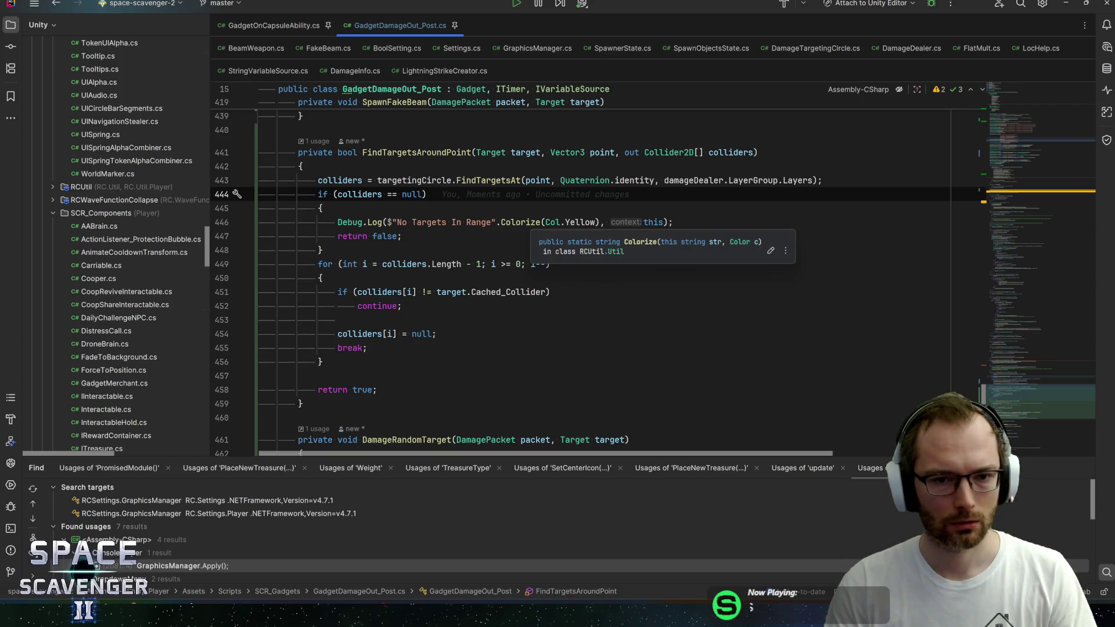
ctrl+click(487, 181)
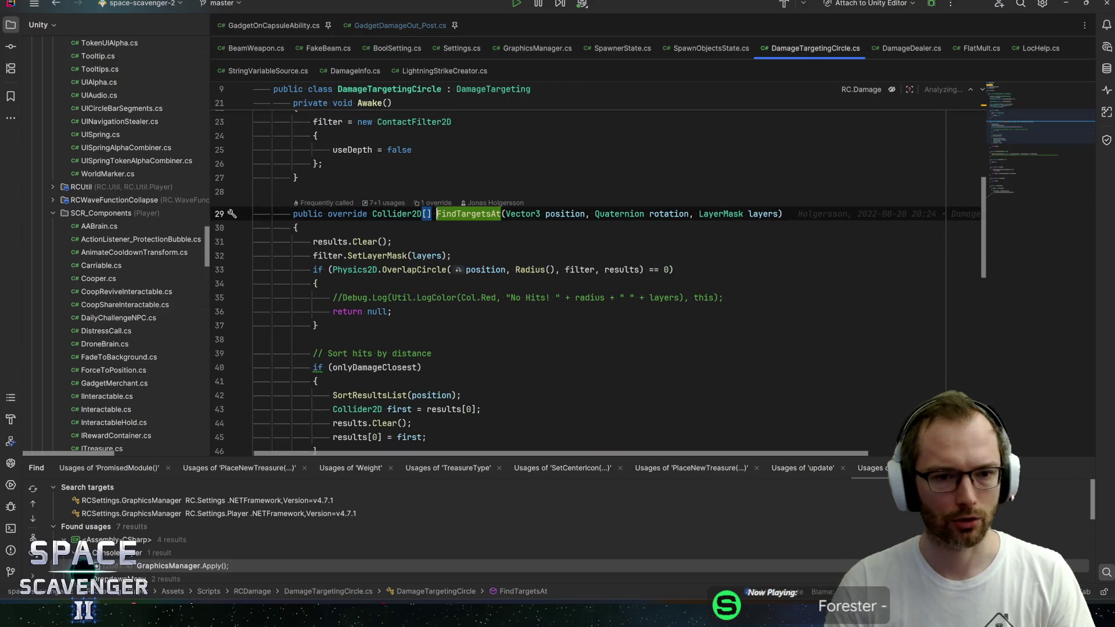
drag(343, 311, 393, 312)
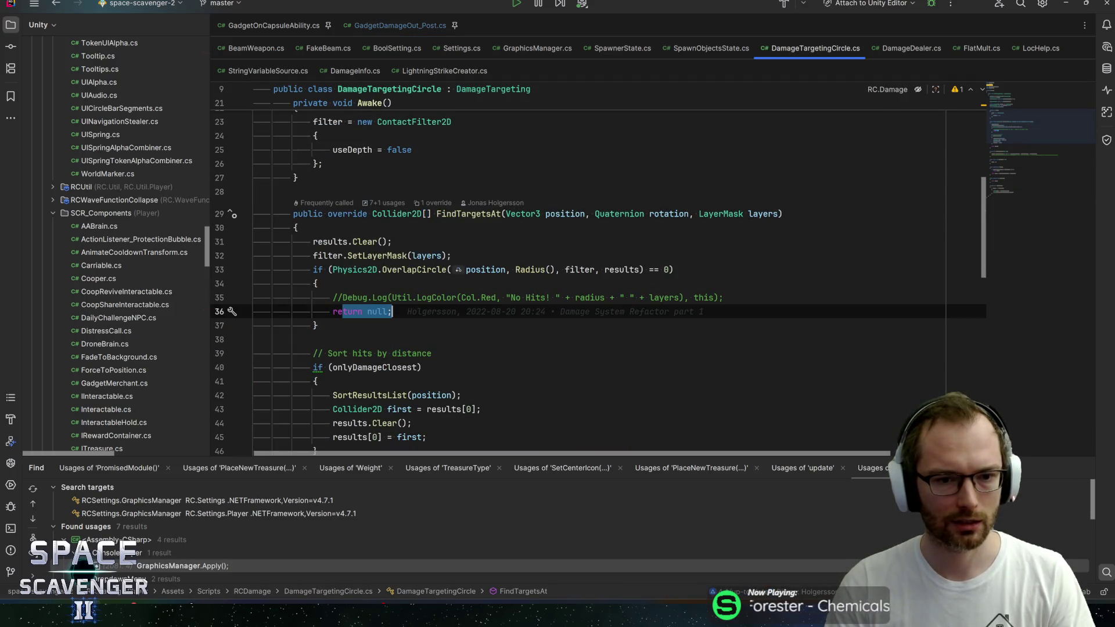
click(393, 312)
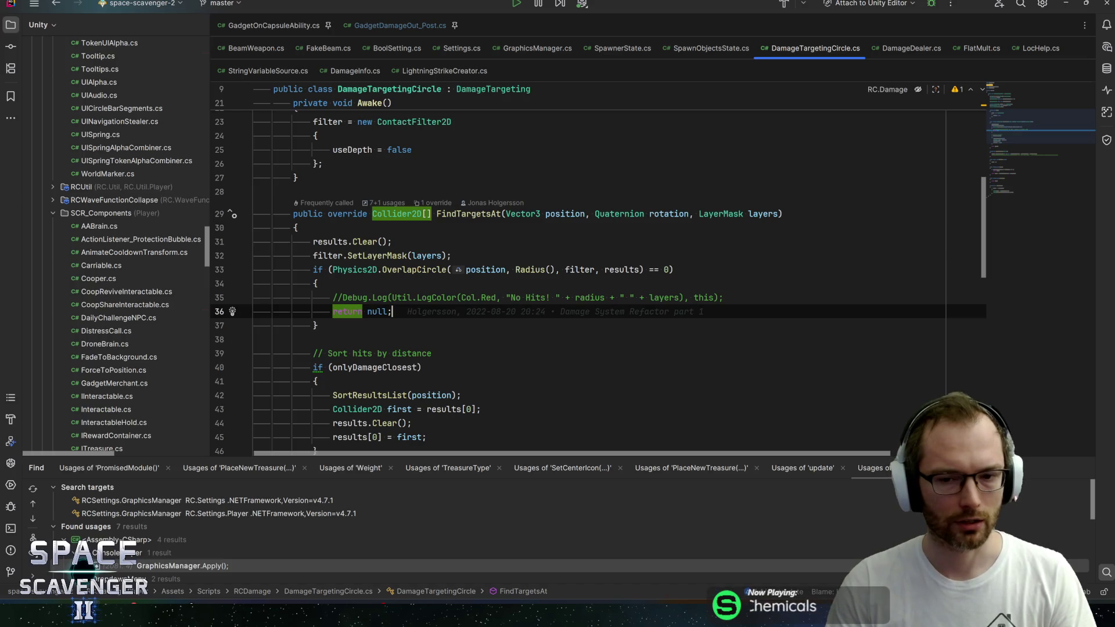
click(664, 270)
click(349, 312)
click(467, 213)
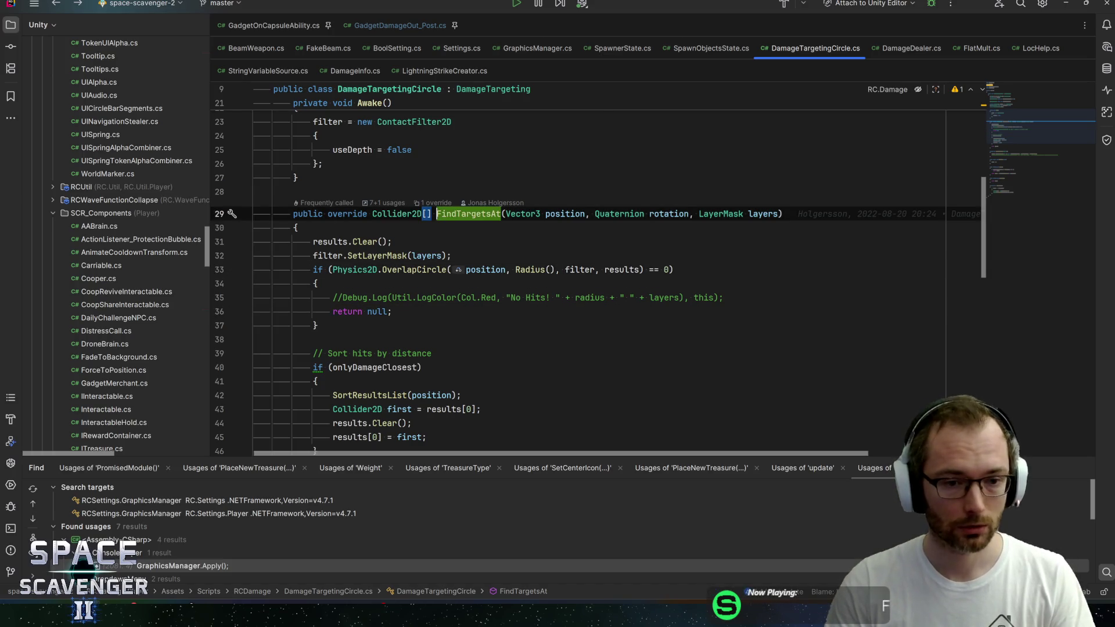
key(ctrl+b)
key(Down)
key(Down)
key(Down)
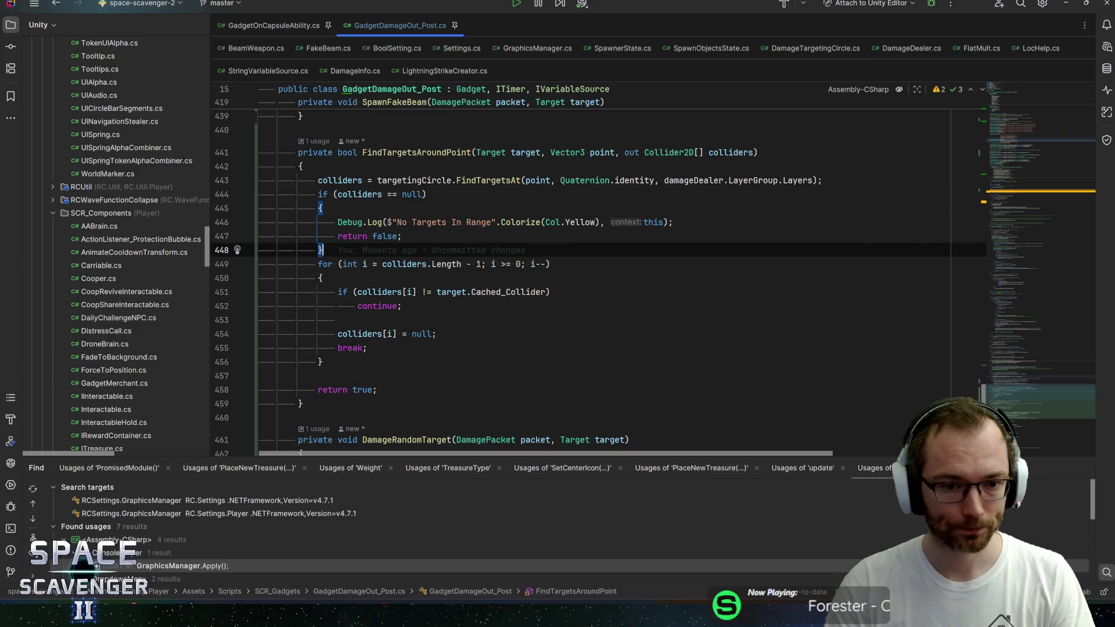
click(416, 152)
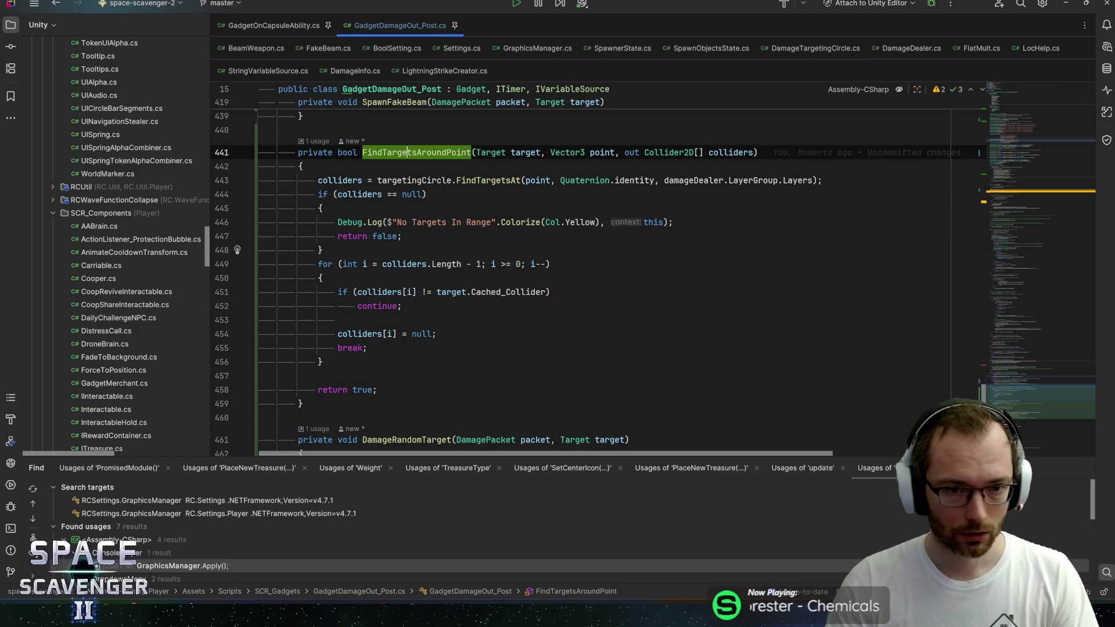
Rename the FindTargetsAroundPoint method to TryFindTargetsAroundPoint
key(shift+F6)
key(Home)
text(Try)
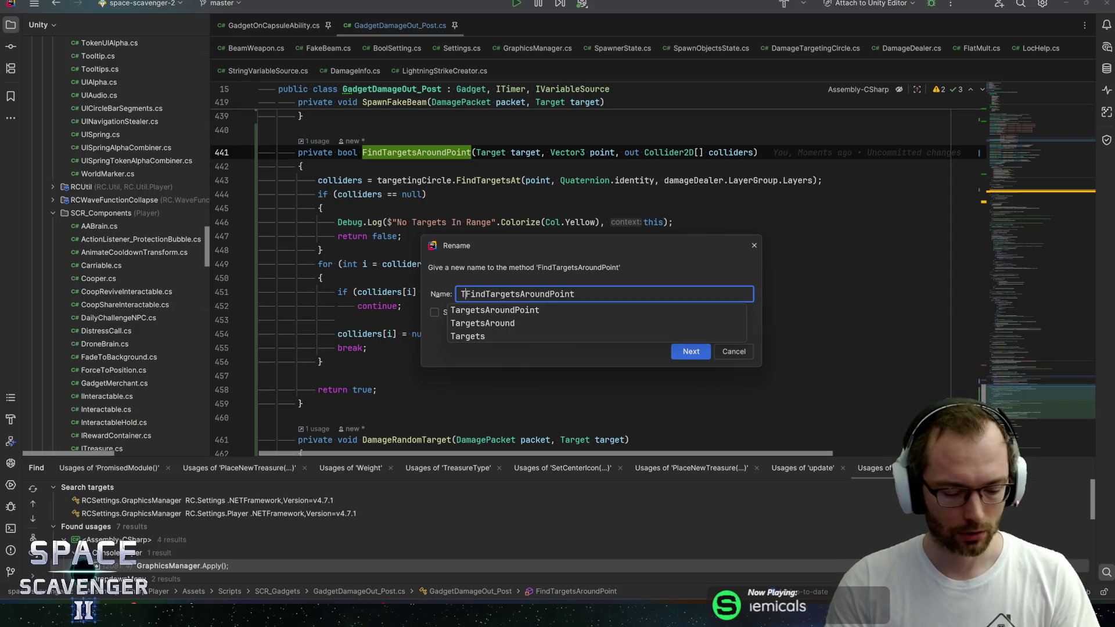
key(Return)
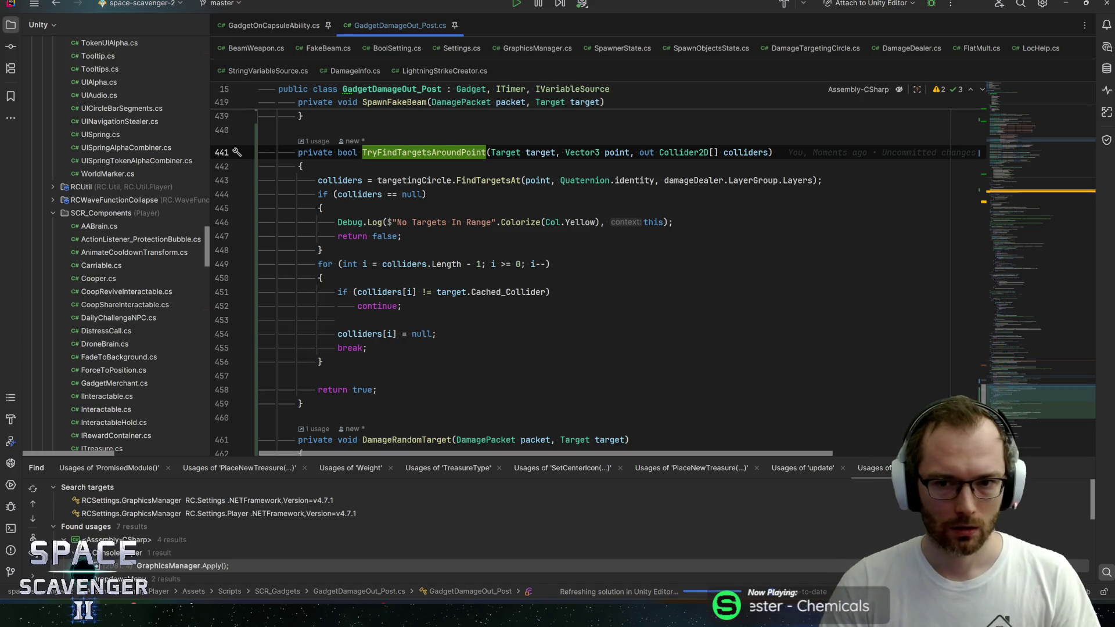
Inspect where the colliders and target parameters are used in the helper
click(758, 153)
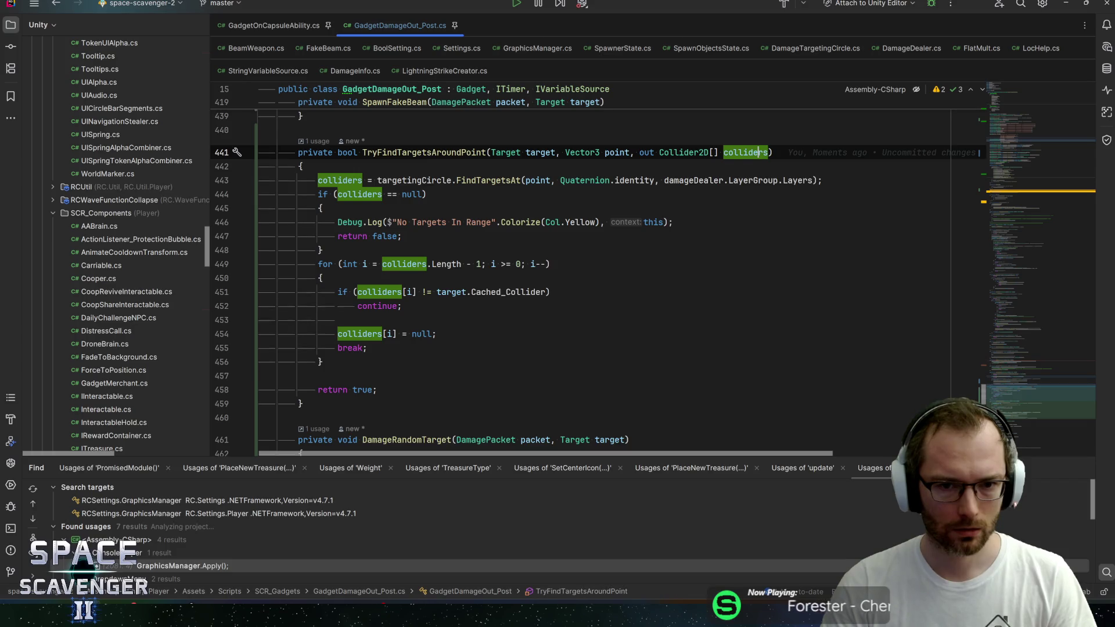
click(546, 152)
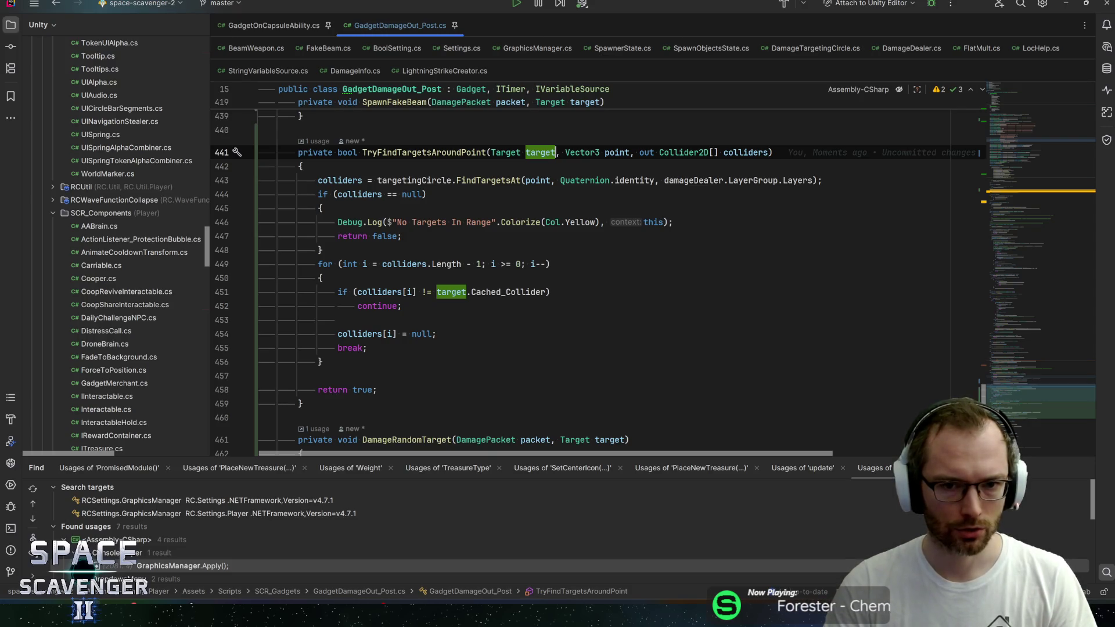
mouse_move(583, 153)
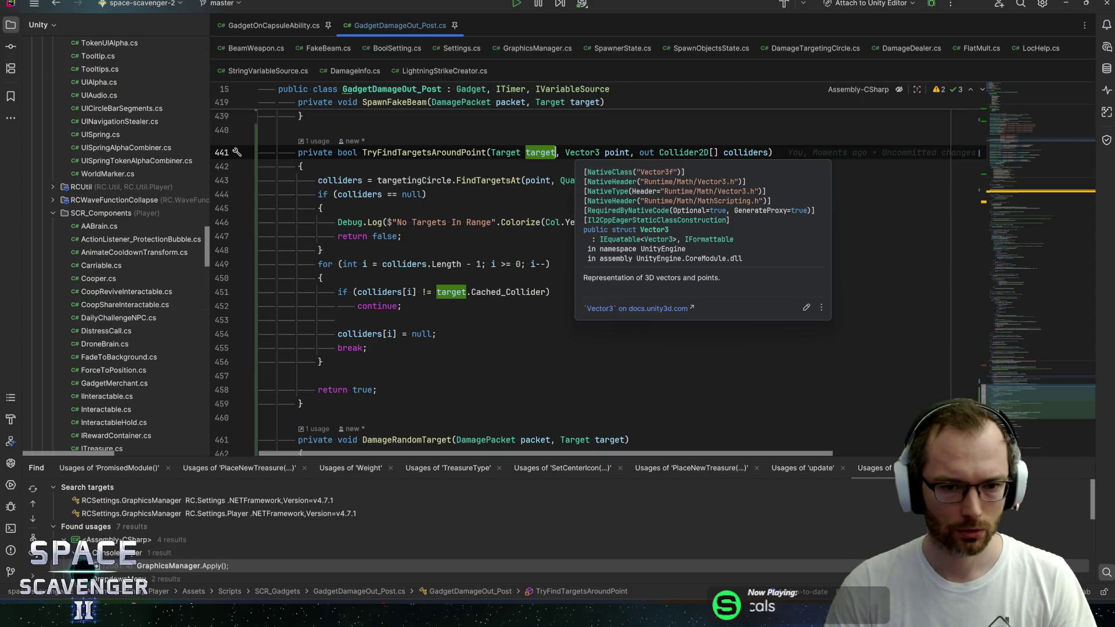
mouse_move(506, 292)
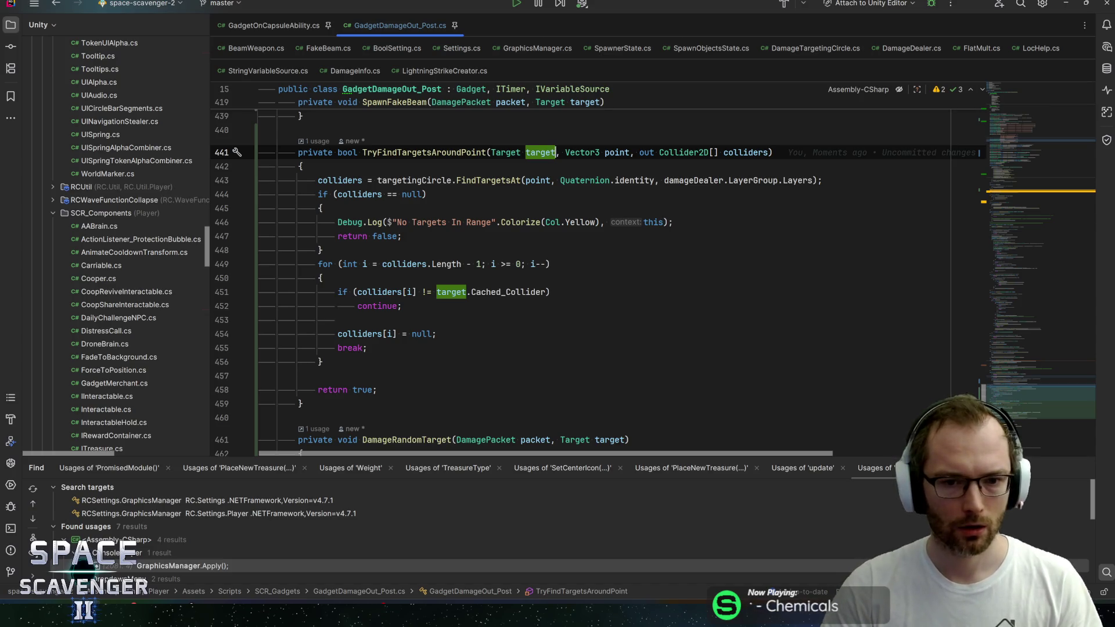
Change the helper's 'Target target' parameter to 'Collider2D ignoreCollider'
key(ctrl+w)
key(ctrl+w)
key(Delete)
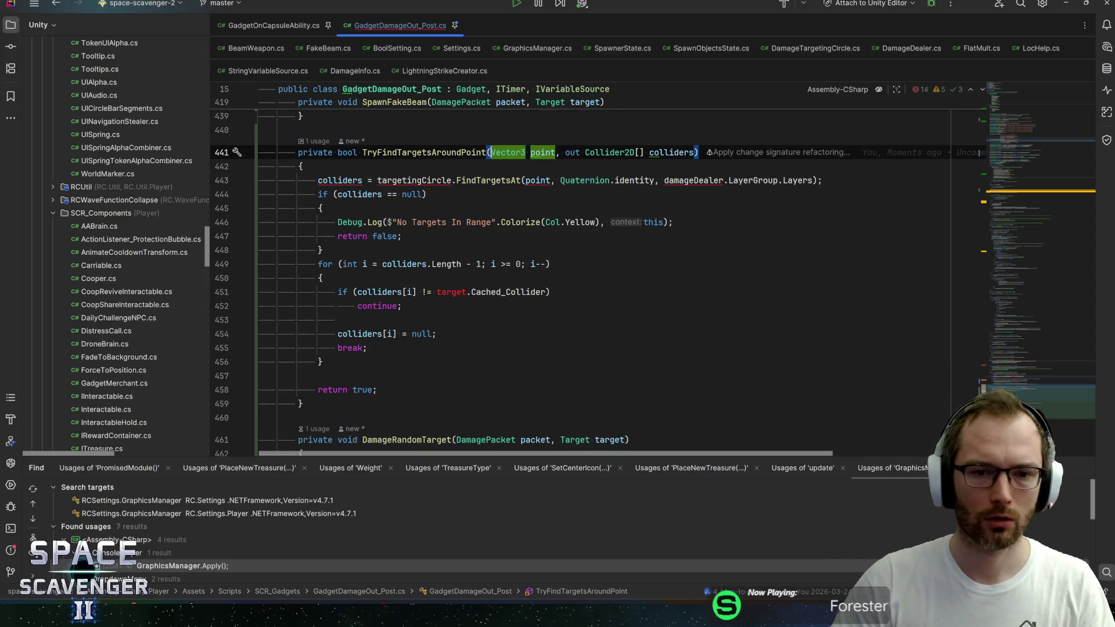
click(555, 153)
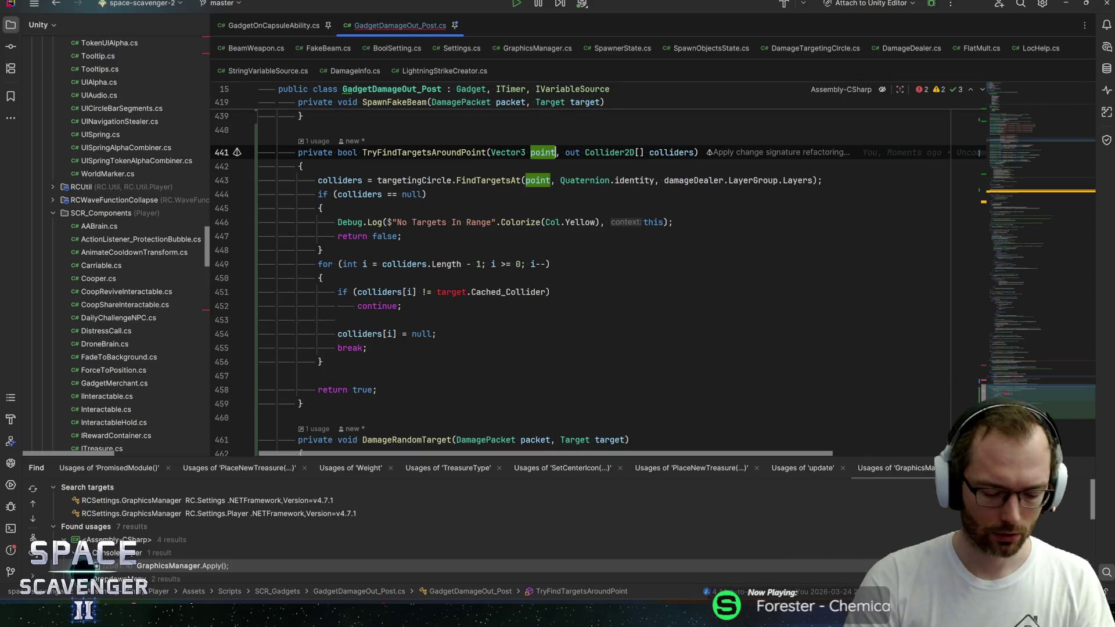
key(ctrl+z)
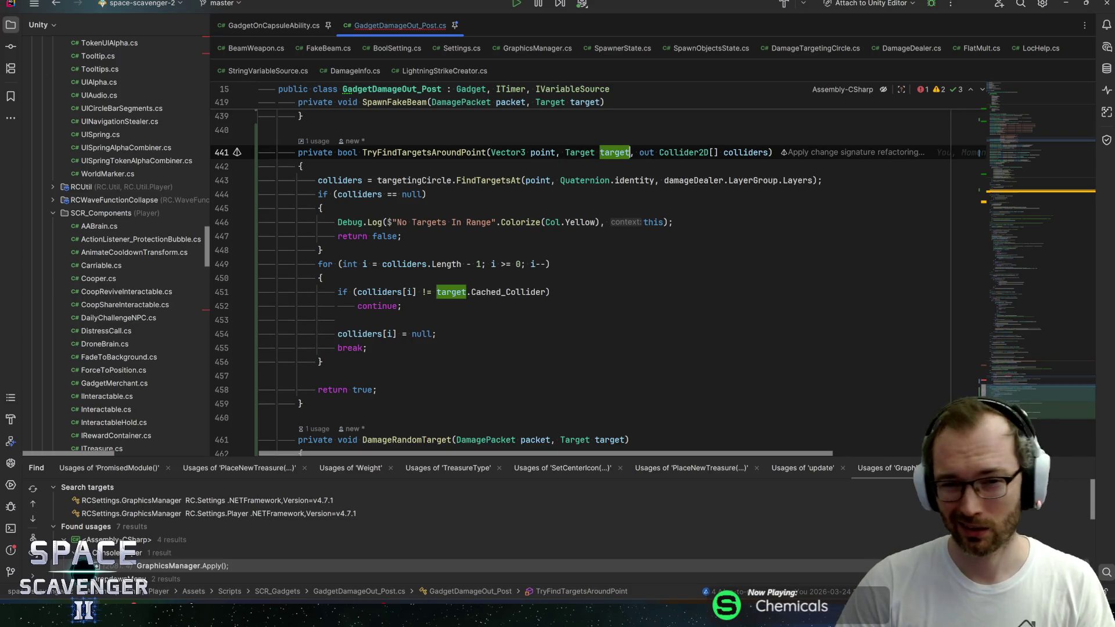
key(ctrl+BackSpace)
text(Collider2)
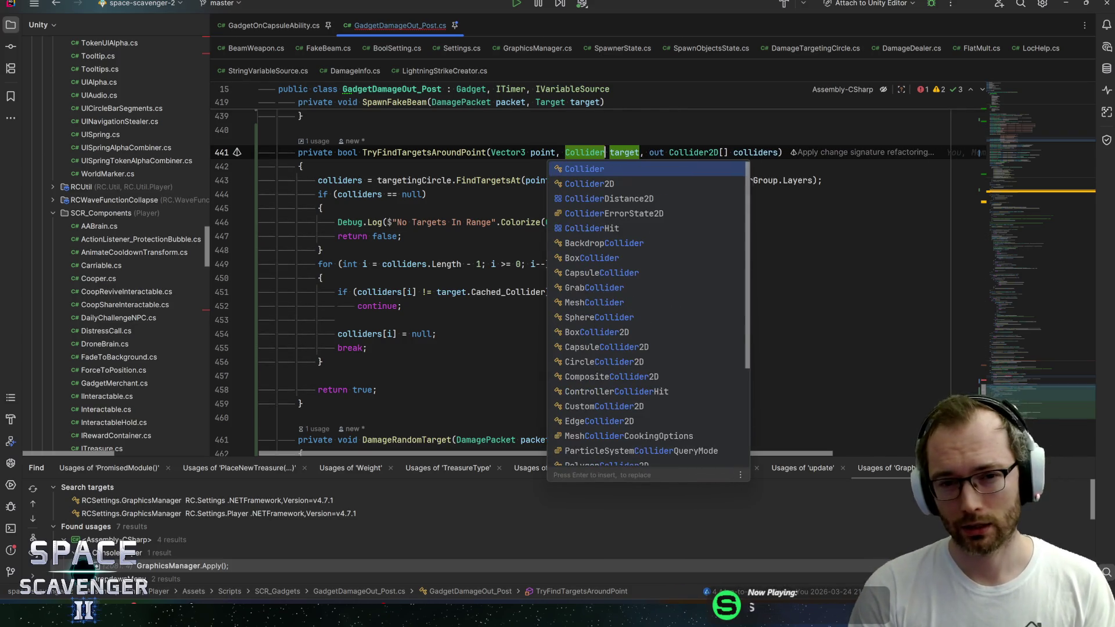
key(Return)
key(ctrl+Right)
key(ctrl+shift+Right)
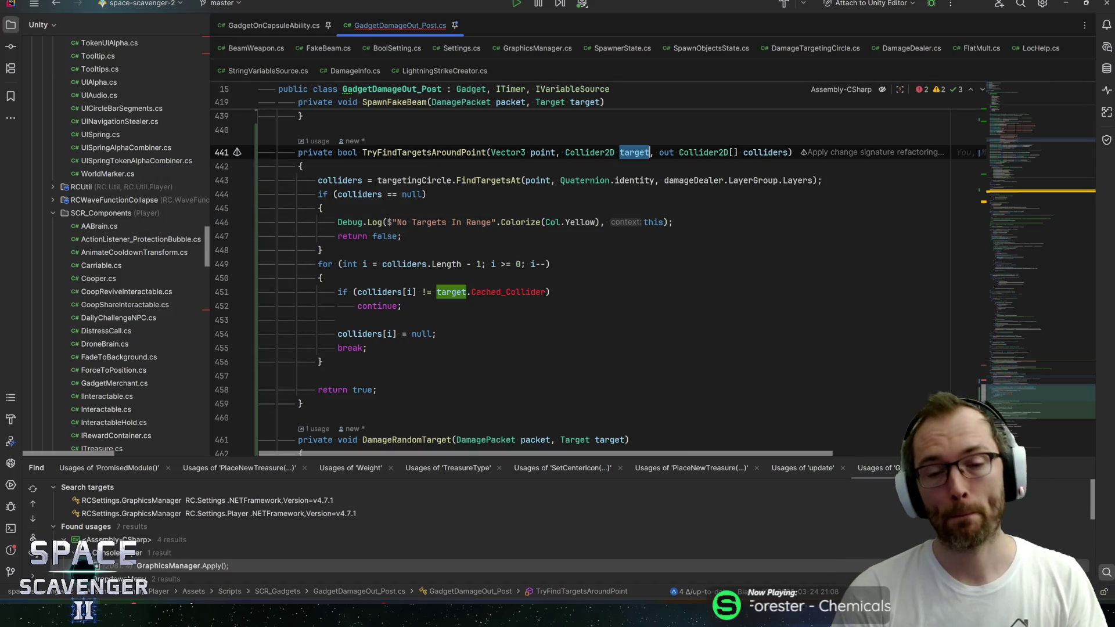
text(ignore)
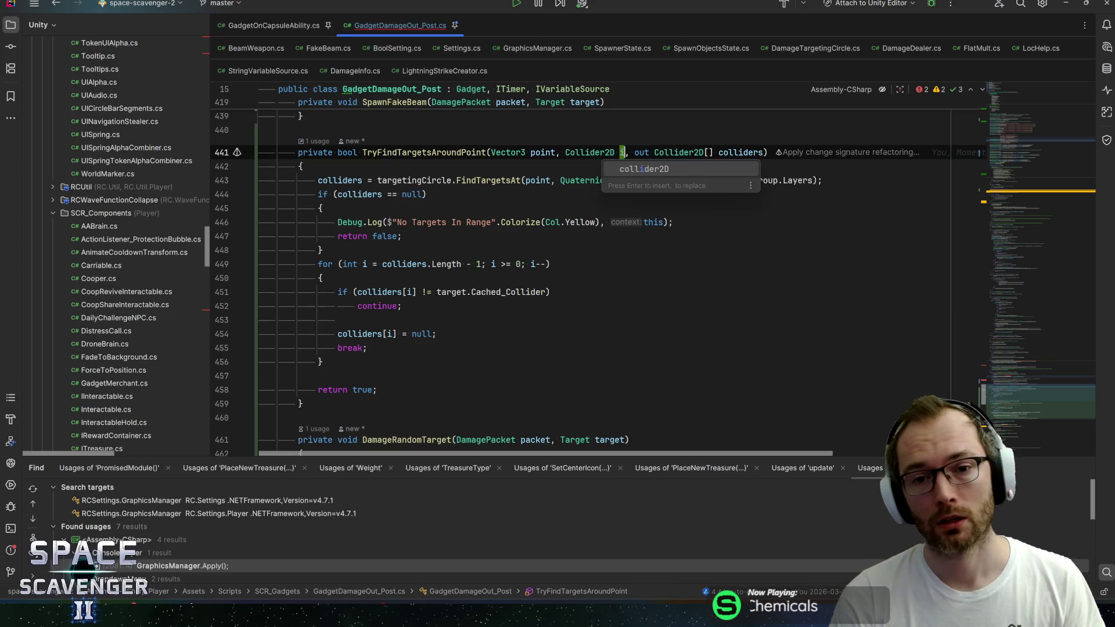
text(Collider)
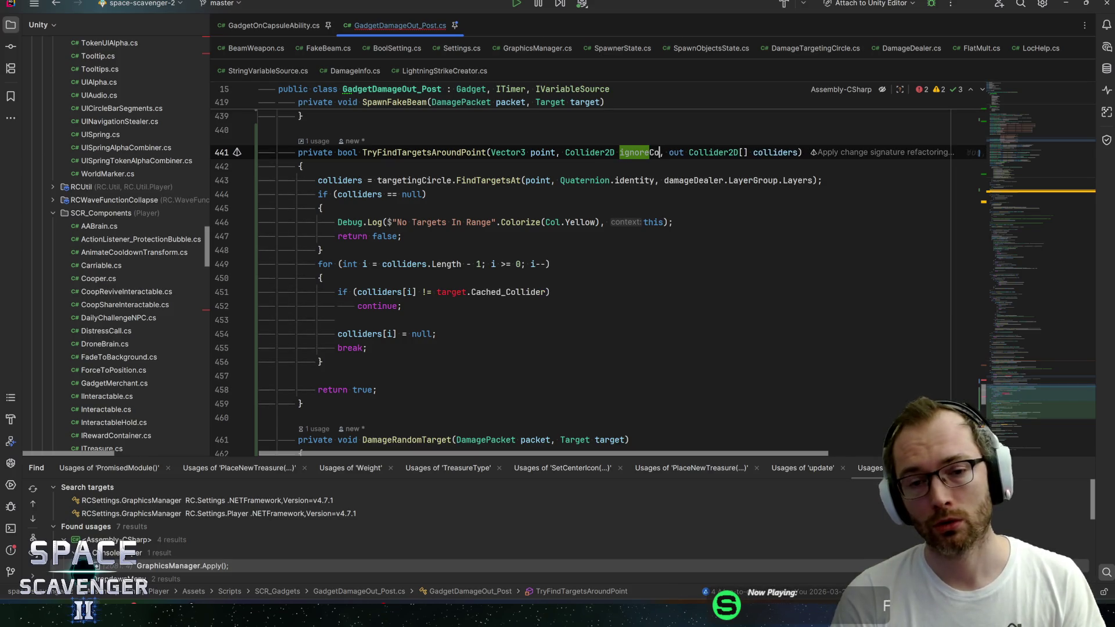
key(ctrl+shift+Left)
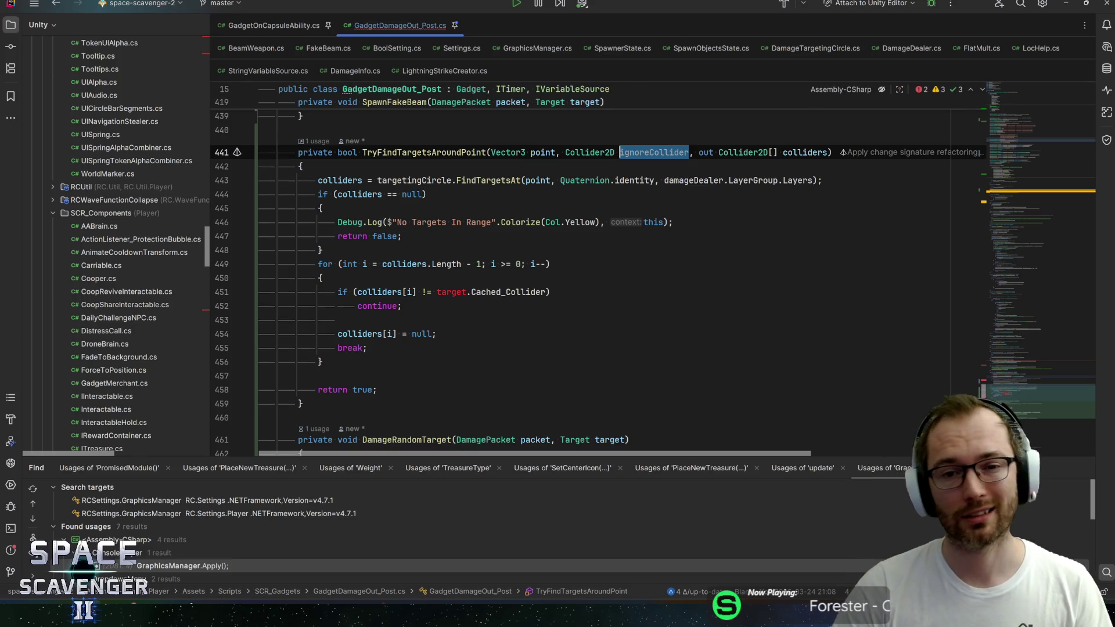
Replace target.Cached_Collider on line 451 with ignoreCollider in the comparison
drag(550, 292, 437, 292)
text(ignore)
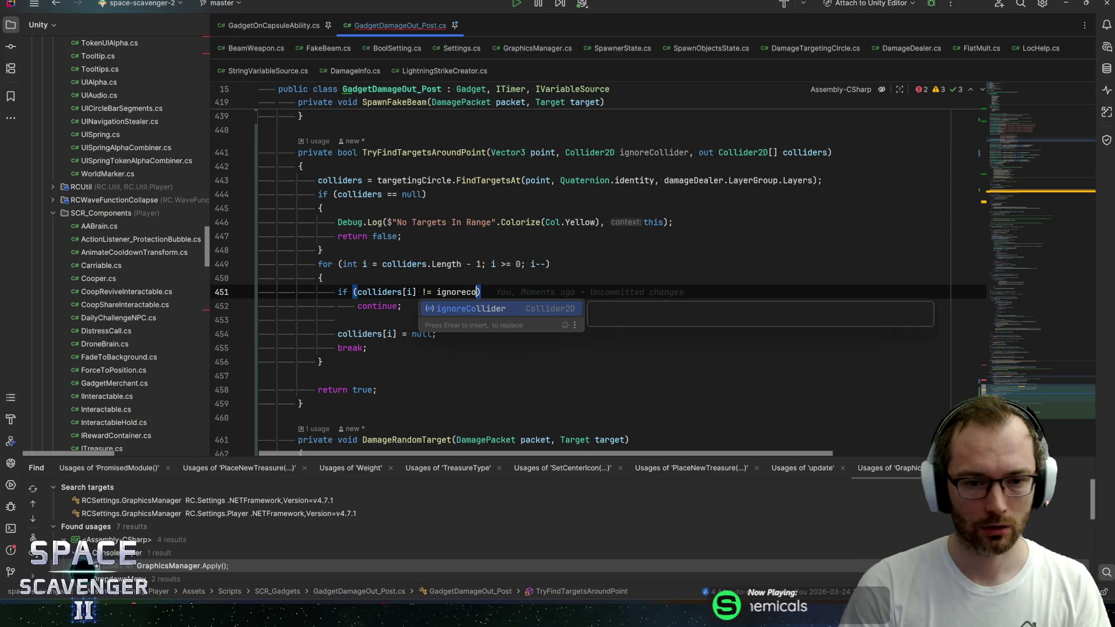
key(Return)
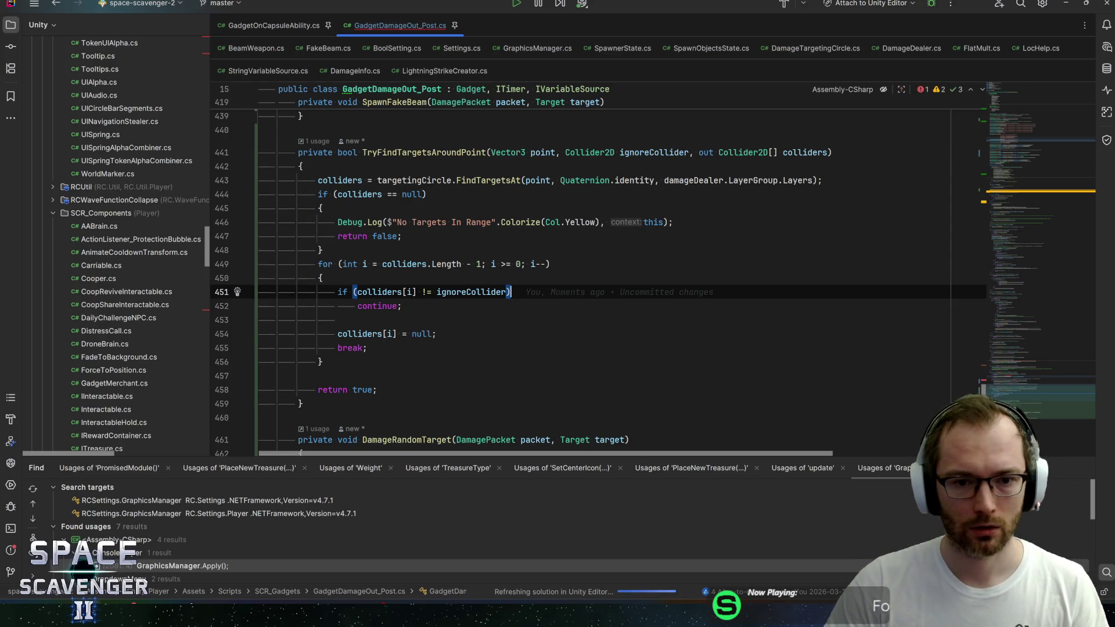
click(323, 250)
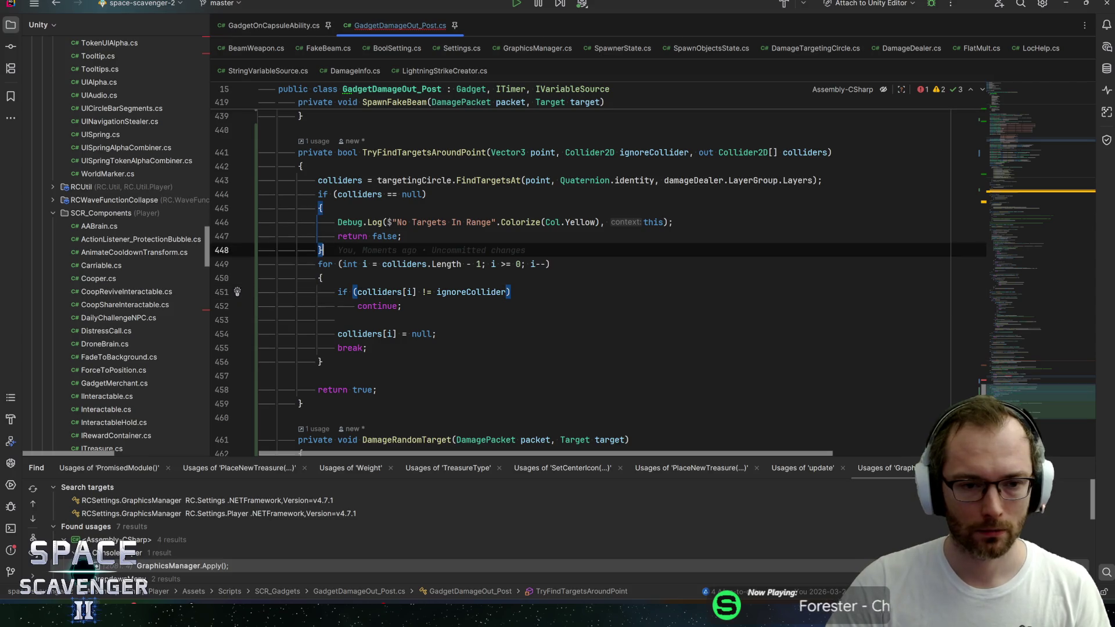
key(Return)
text(coll)
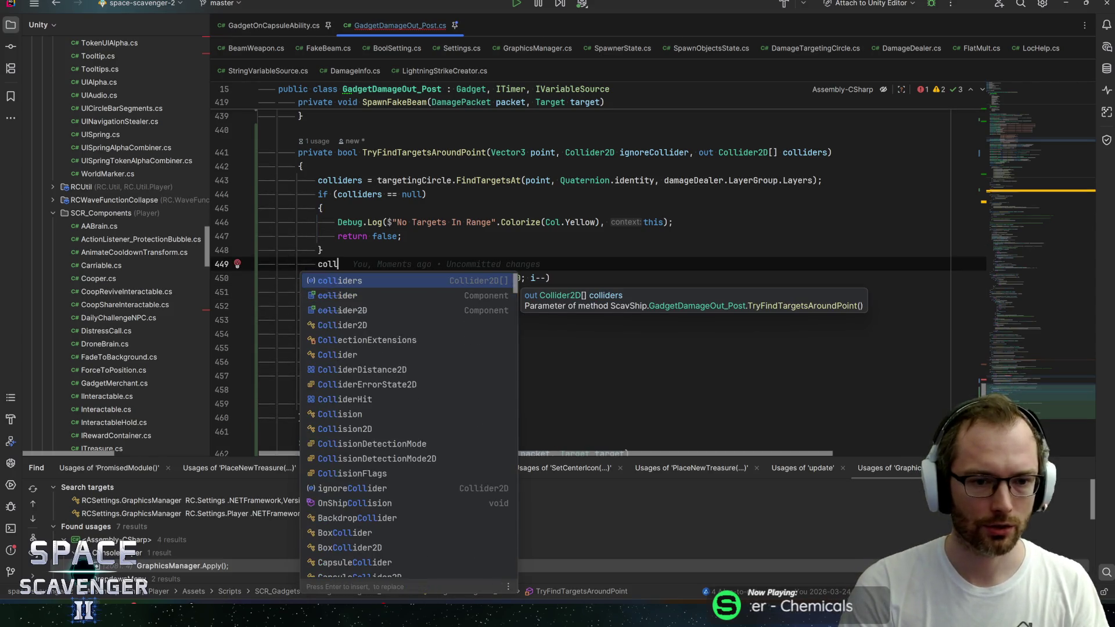
key(Return)
text(.remo)
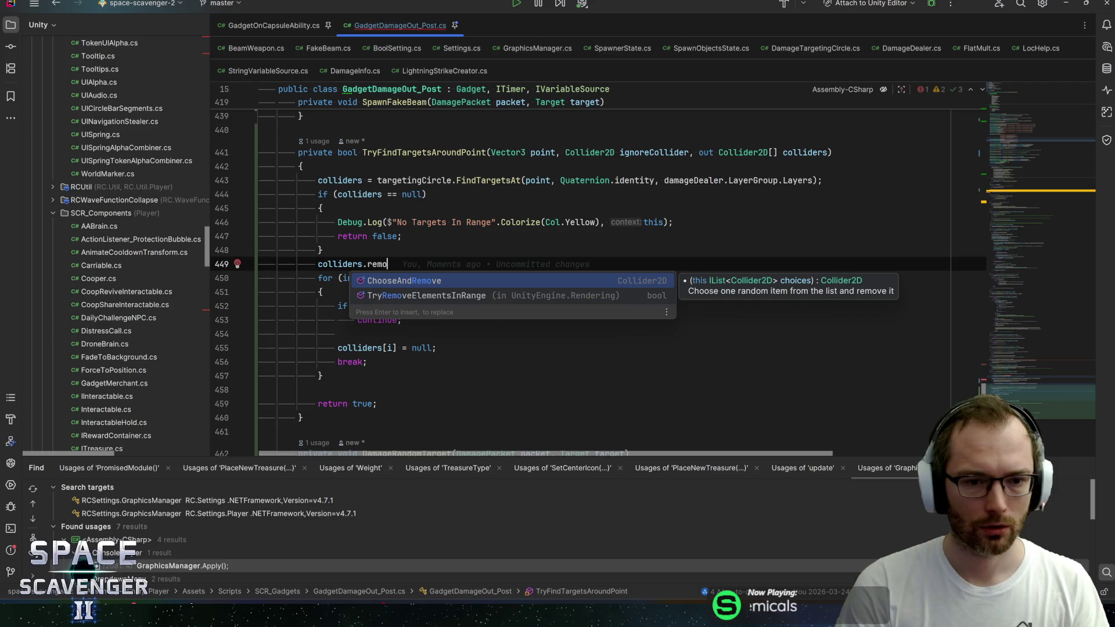
key(BackSpace)
key(BackSpace)
key(BackSpace)
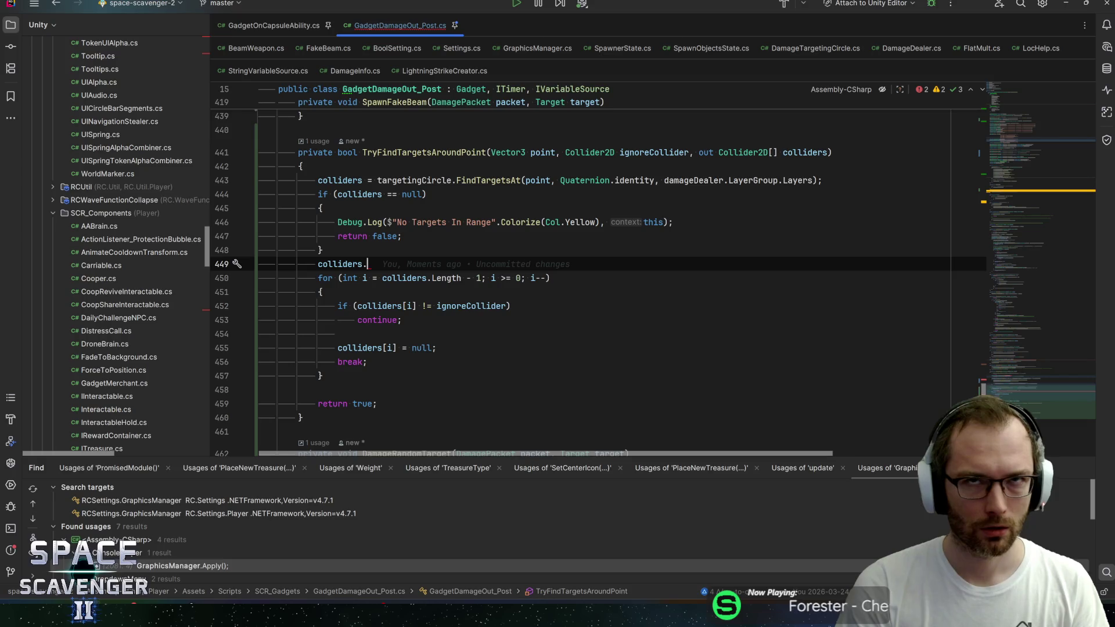
key(ctrl+space)
key(Escape)
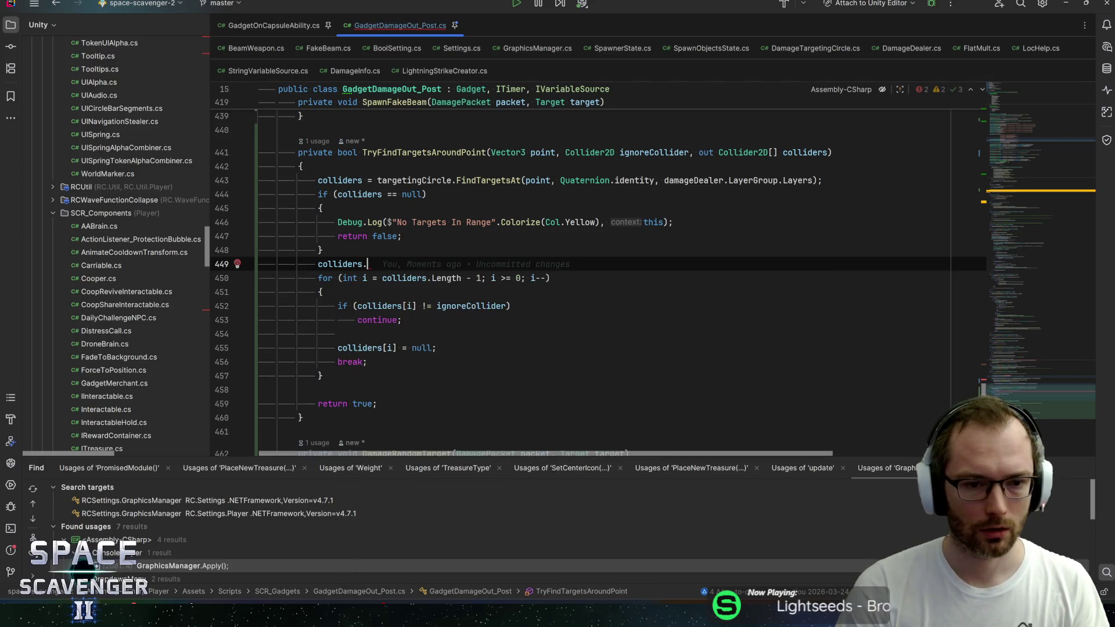
text(inde)
key(BackSpace)
key(BackSpace)
key(BackSpace)
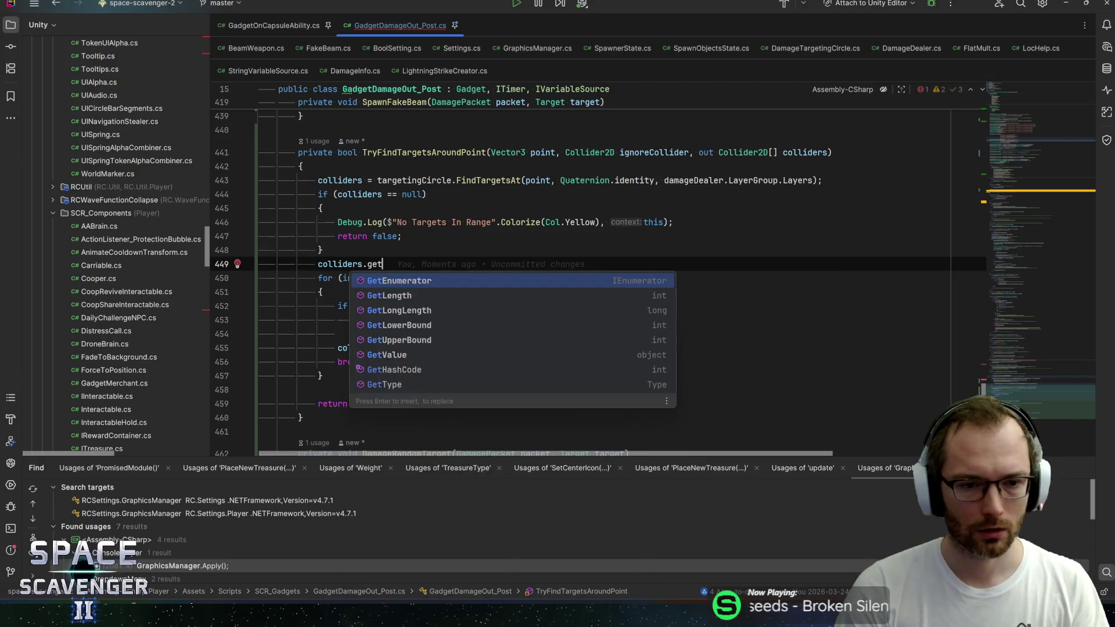
key(Escape)
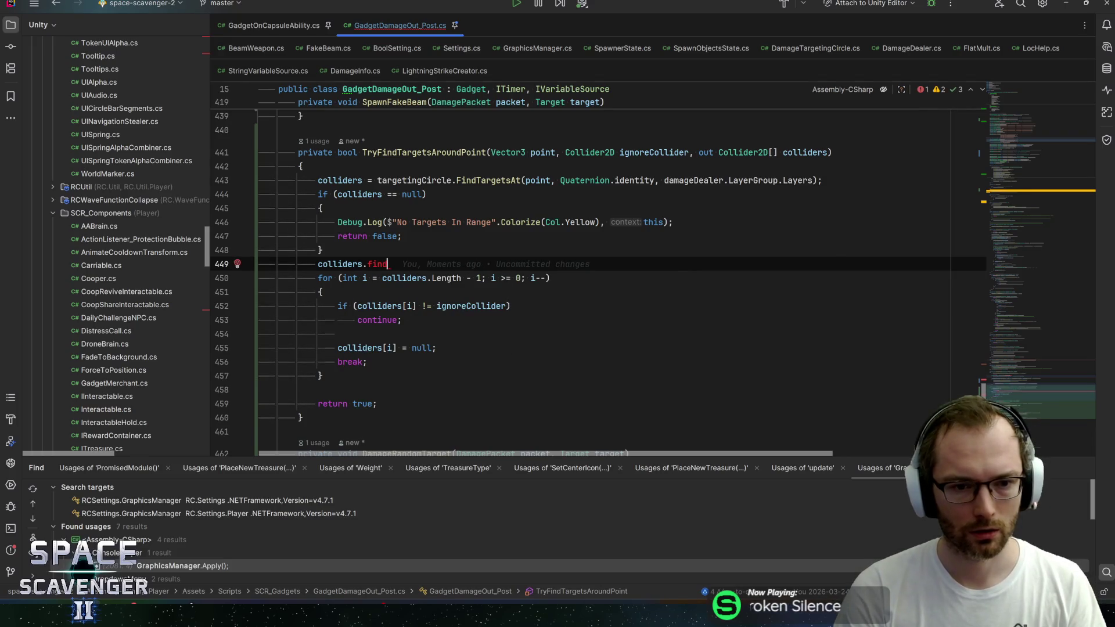
key(ctrl+BackSpace)
key(ctrl+BackSpace)
key(BackSpace)
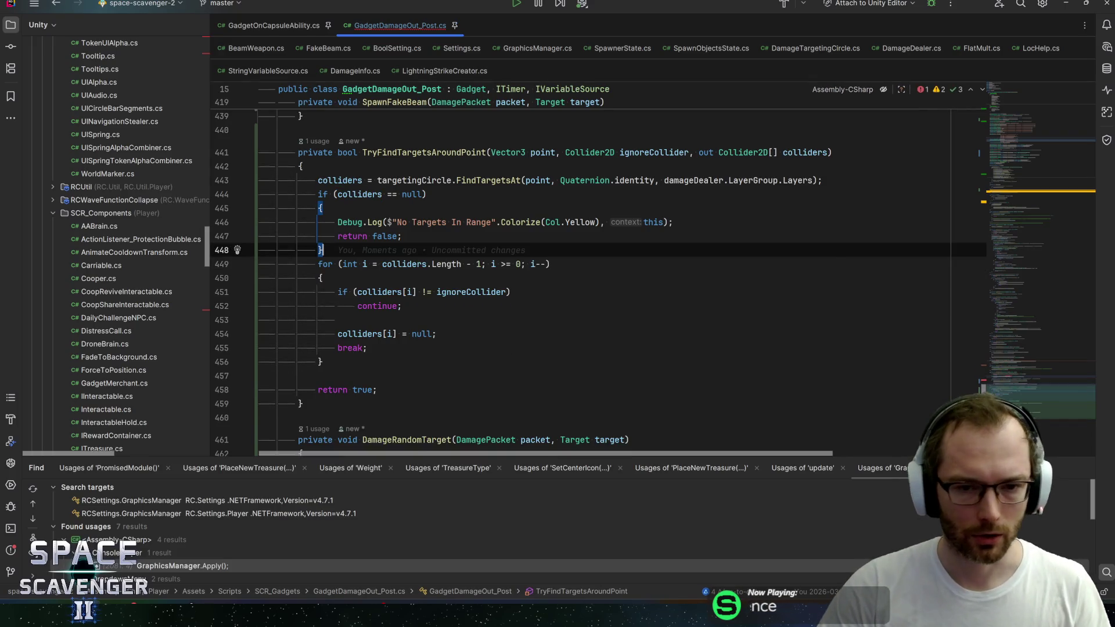
scroll(581, 261, up, 5)
scroll(581, 261, up, 2)
click(481, 227)
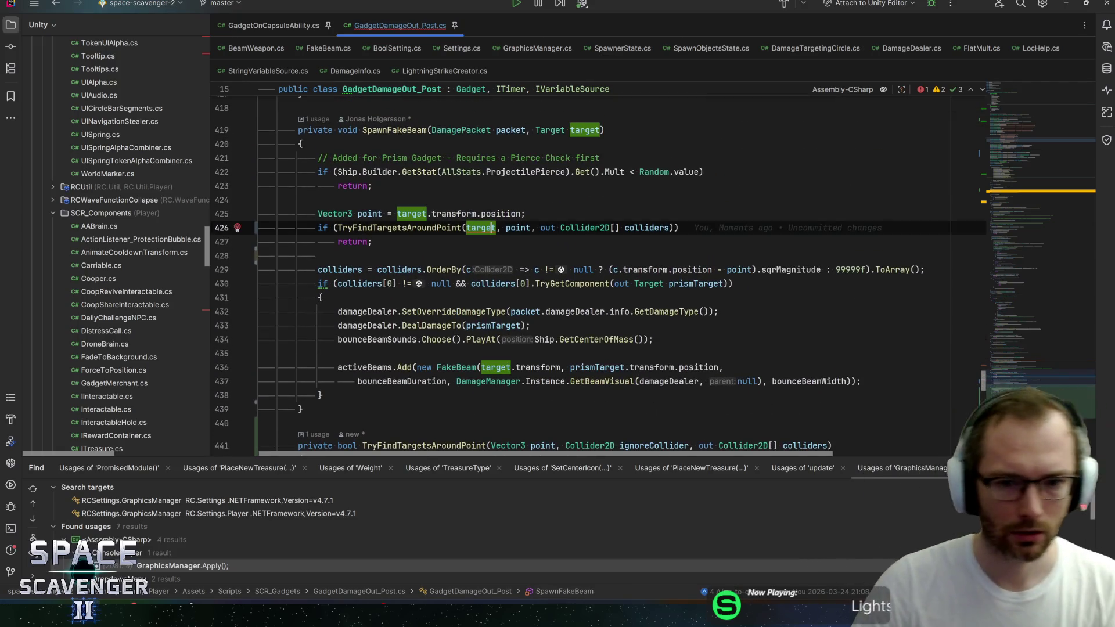
Reorder SpawnFakeBeam's call arguments to (point, target.Cached_Collider, out Collider2D[] colliders)
click(518, 227)
key(ctrl+alt+shift+Left)
key(ctrl+BackSpace)
text(t,)
key(Return)
text(.ca)
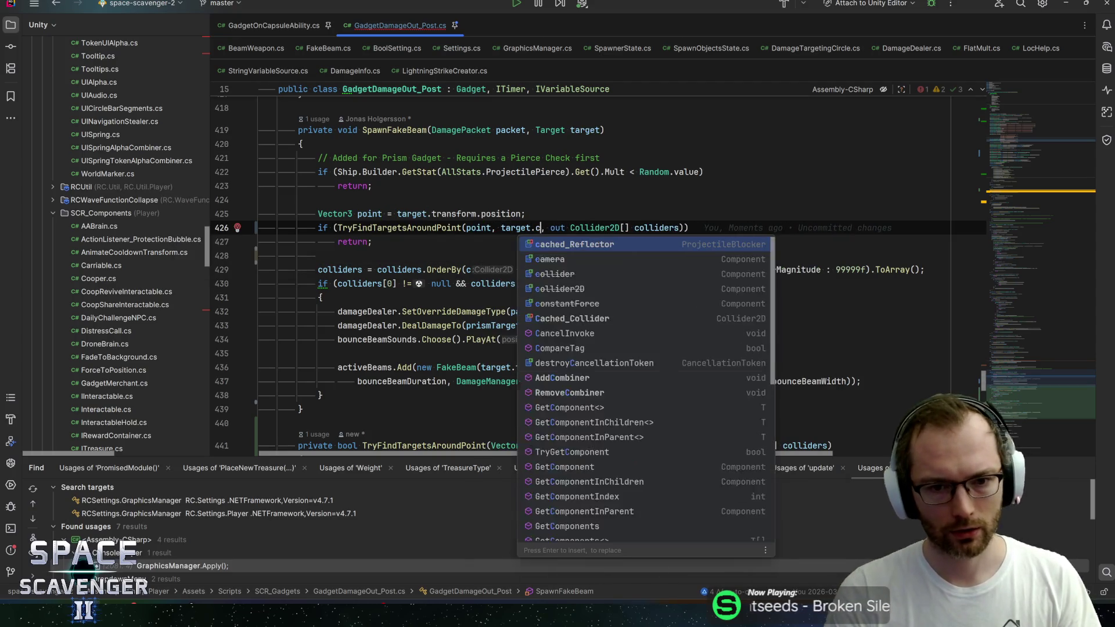
key(Return)
key(End)
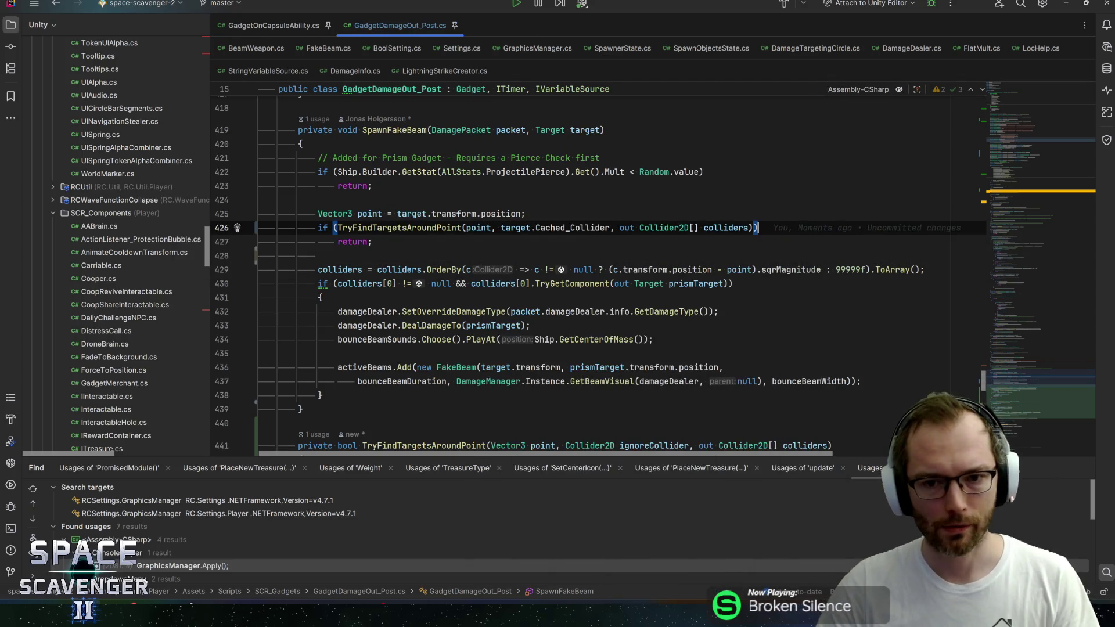
Check the colliders usages and select the OrderBy sorting expression on line 429
click(720, 228)
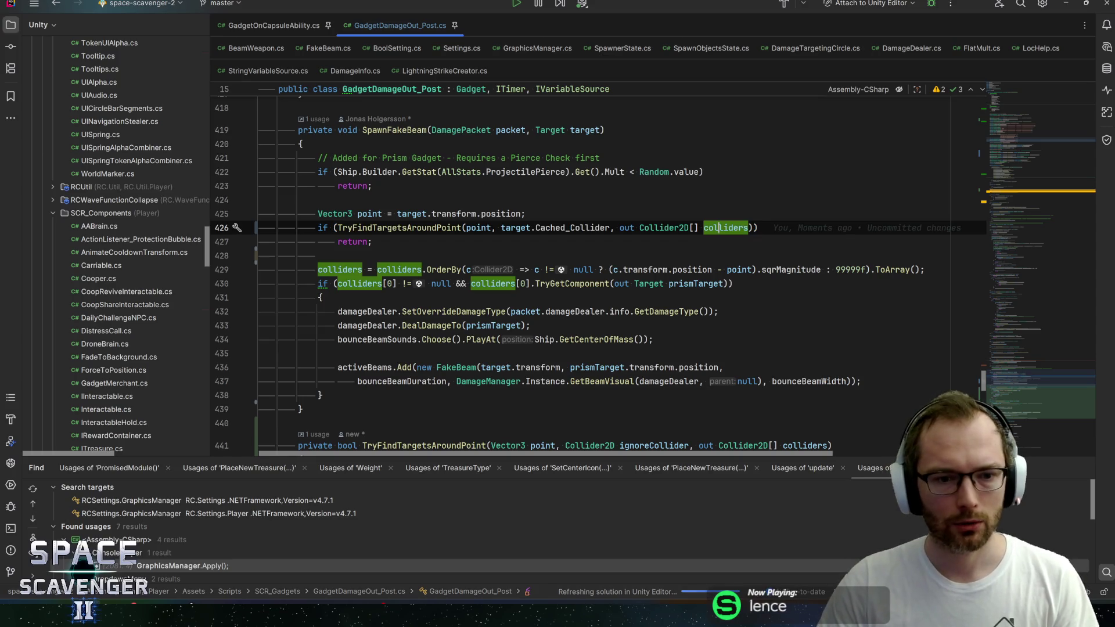
click(354, 269)
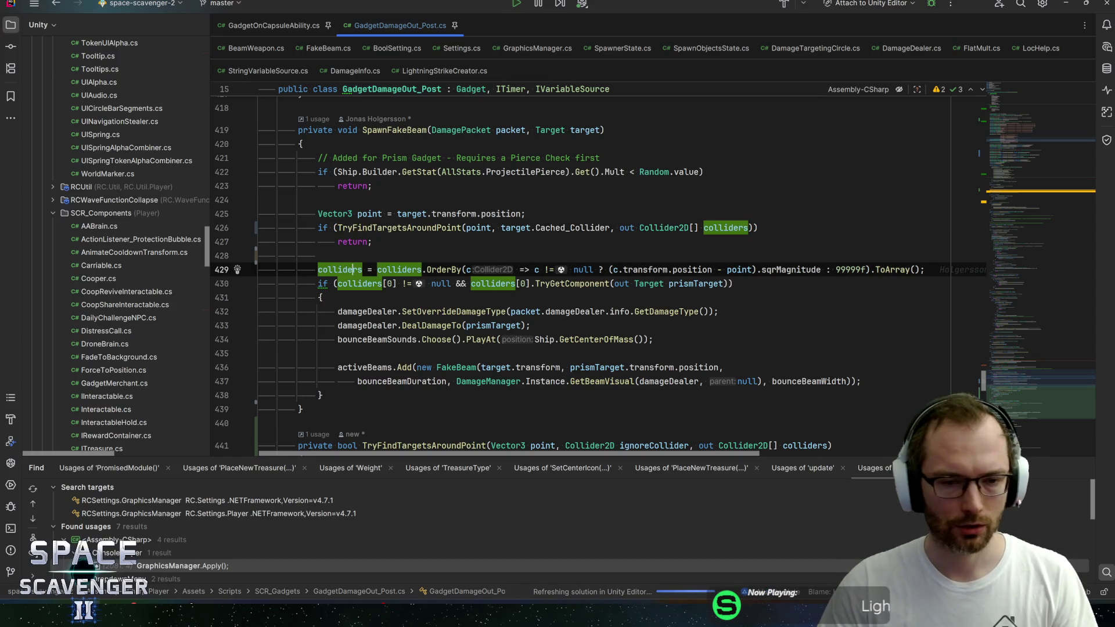
click(388, 227)
click(398, 269)
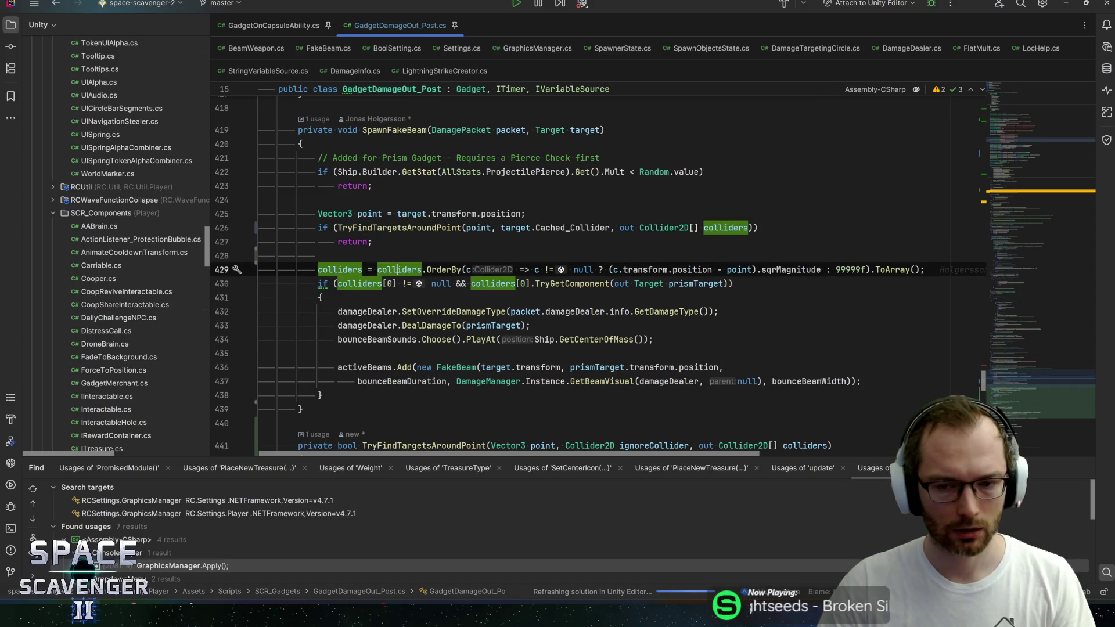
key(Up)
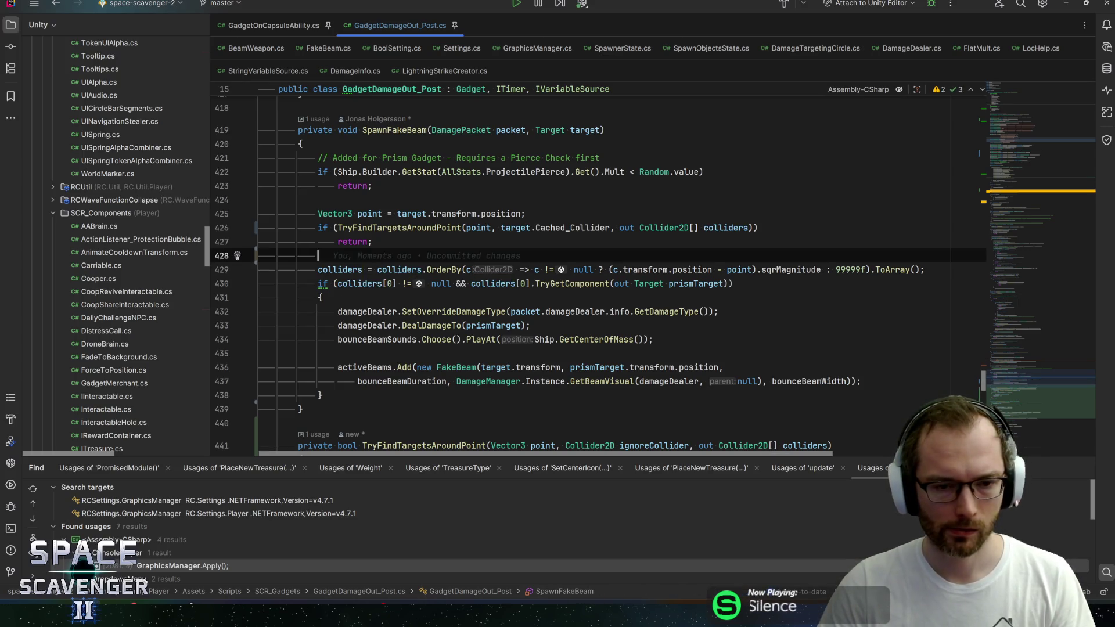
key(Down)
key(ctrl+Right)
key(ctrl+Right)
key(shift+End)
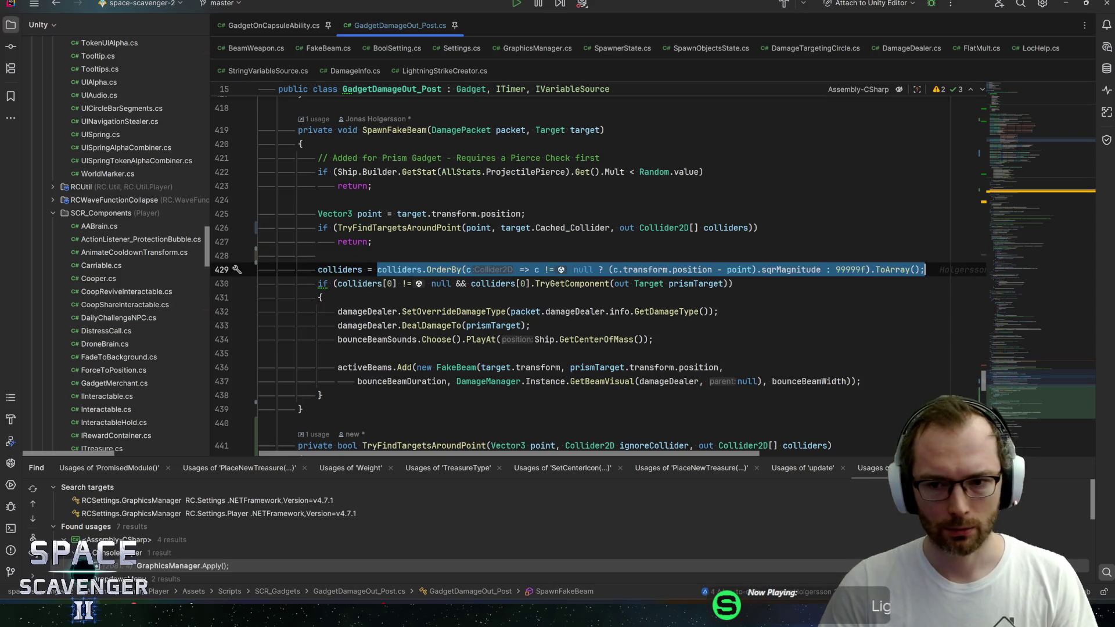
Search for the colliders.OrderBy sort, stepping through matches to DamageRandomTarget's filter loop
key(ctrl+f)
key(Return)
key(Return)
key(Return)
key(Return)
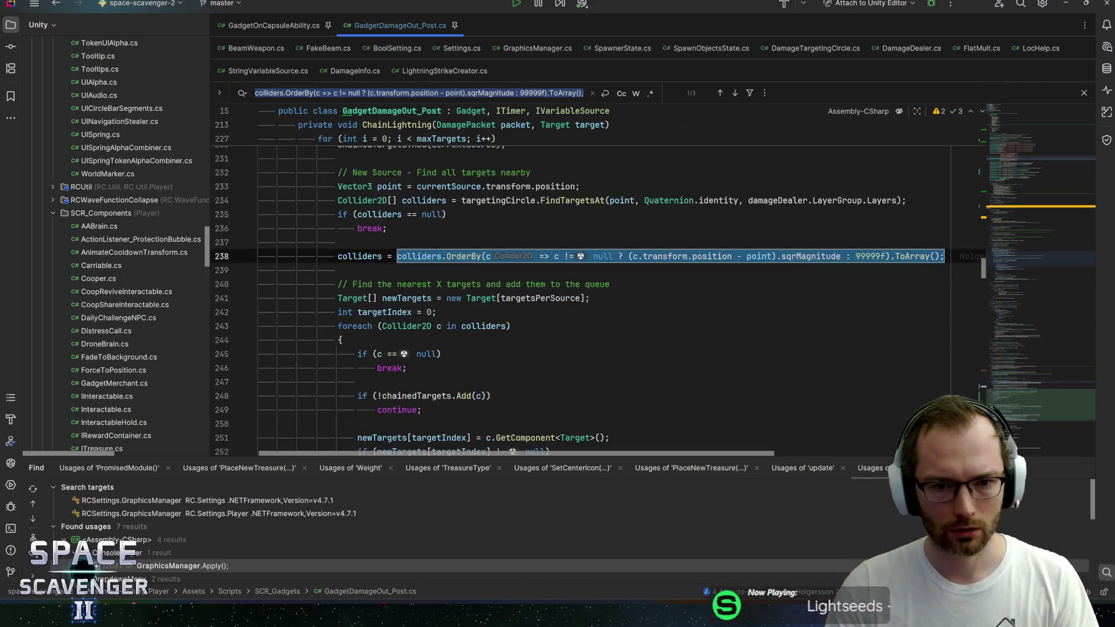
key(Return)
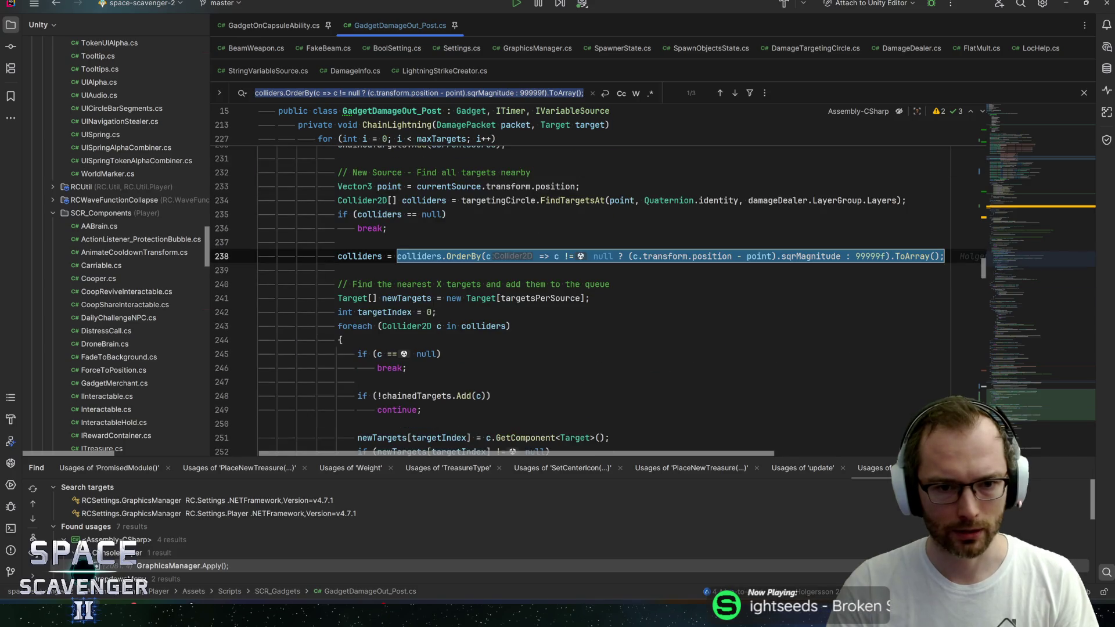
key(Return)
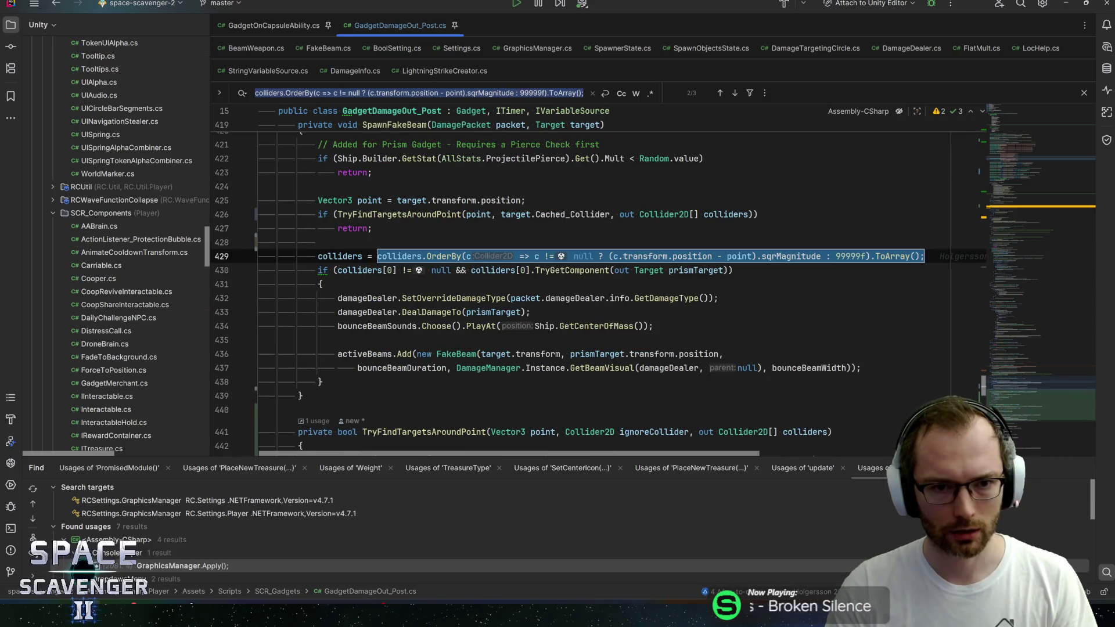
key(Return)
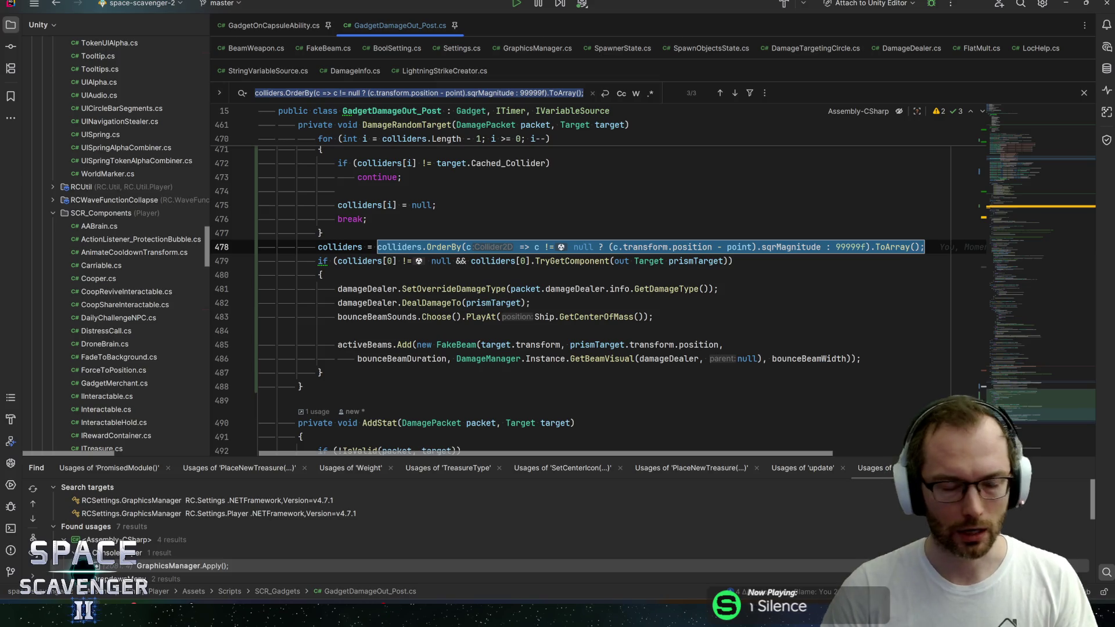
click(436, 205)
scroll(598, 285, up, 4)
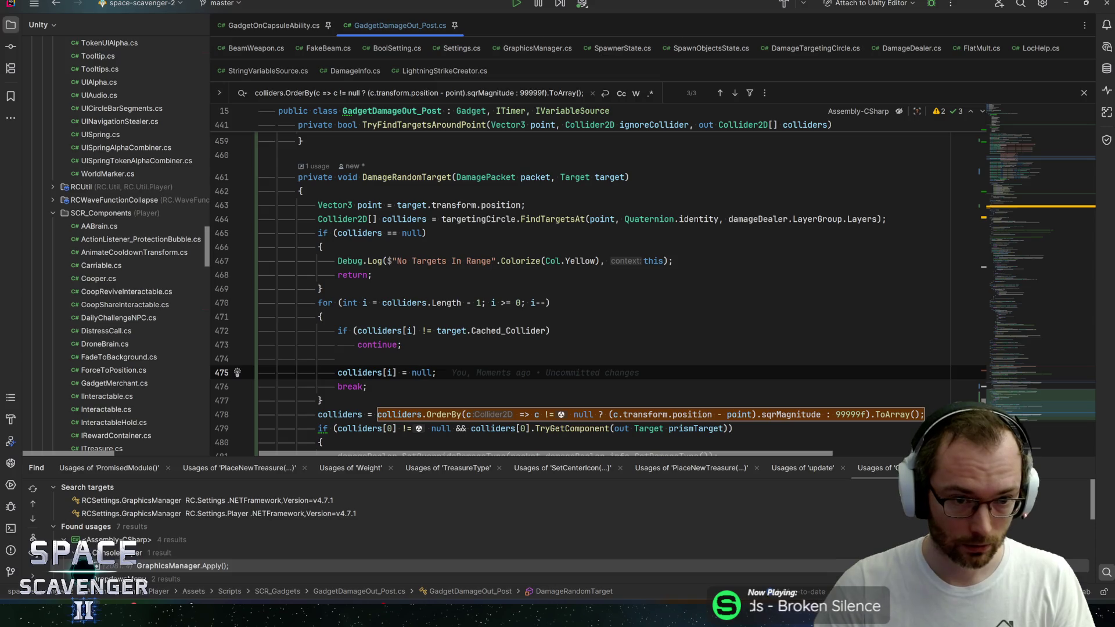
Add an if (TryFindTargetsAroundPoint(...)) line at the top of DamageRandomTarget
click(326, 191)
key(Return)
text(Tryfin)
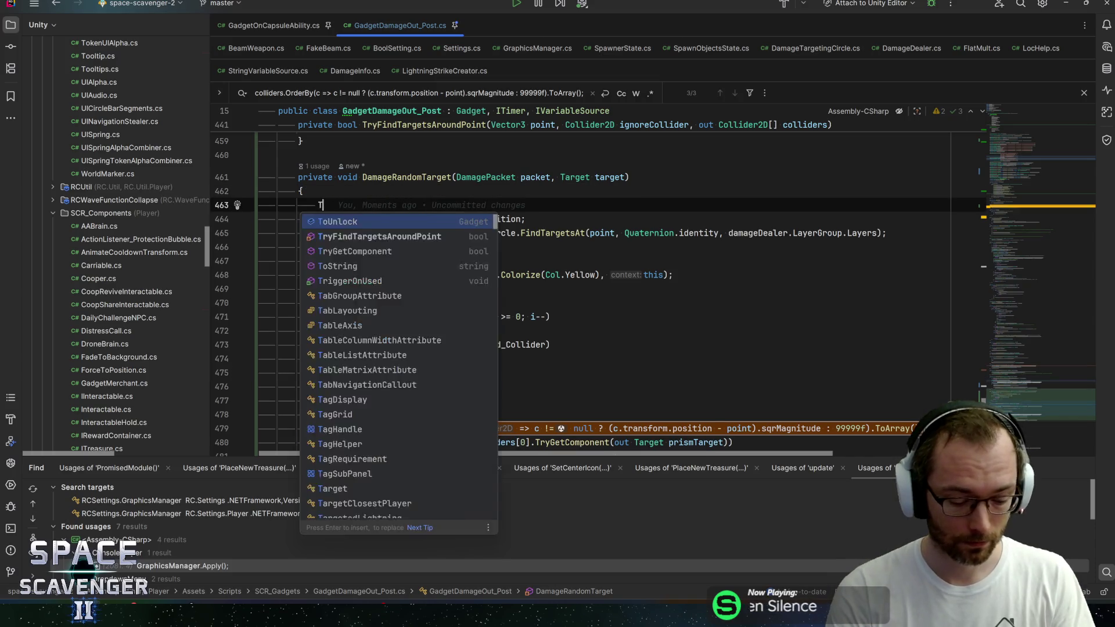
key(Return)
key(Home)
text(if ()
key(End)
key(Left)
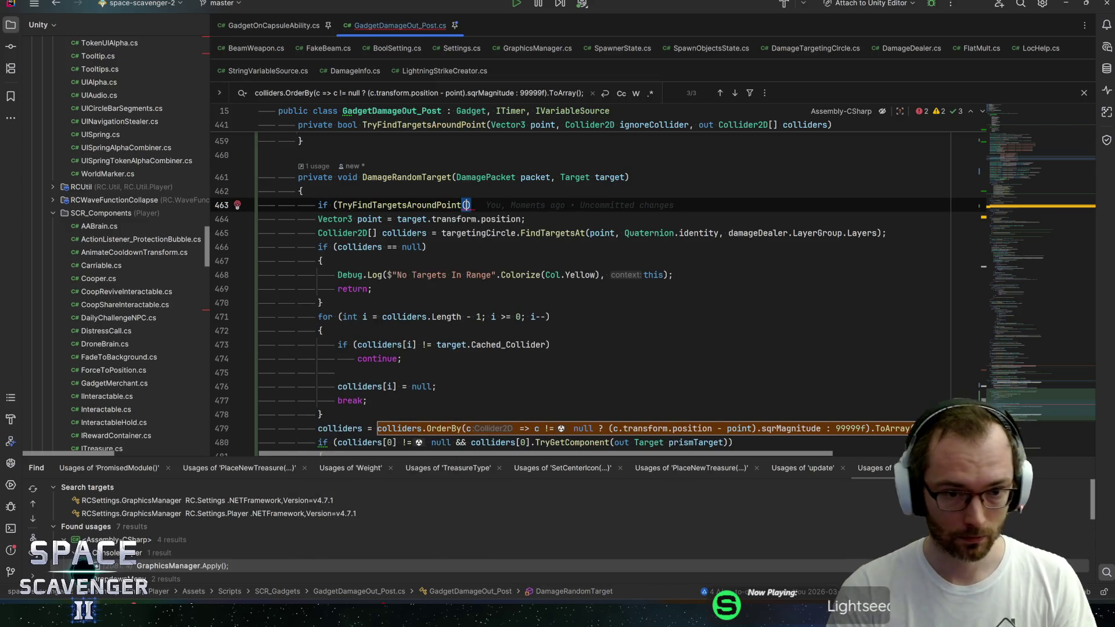
Pass point, target.Cached_Collider and out Collider2D[] colliders into the call
key(alt+shift+Down)
text(point, )
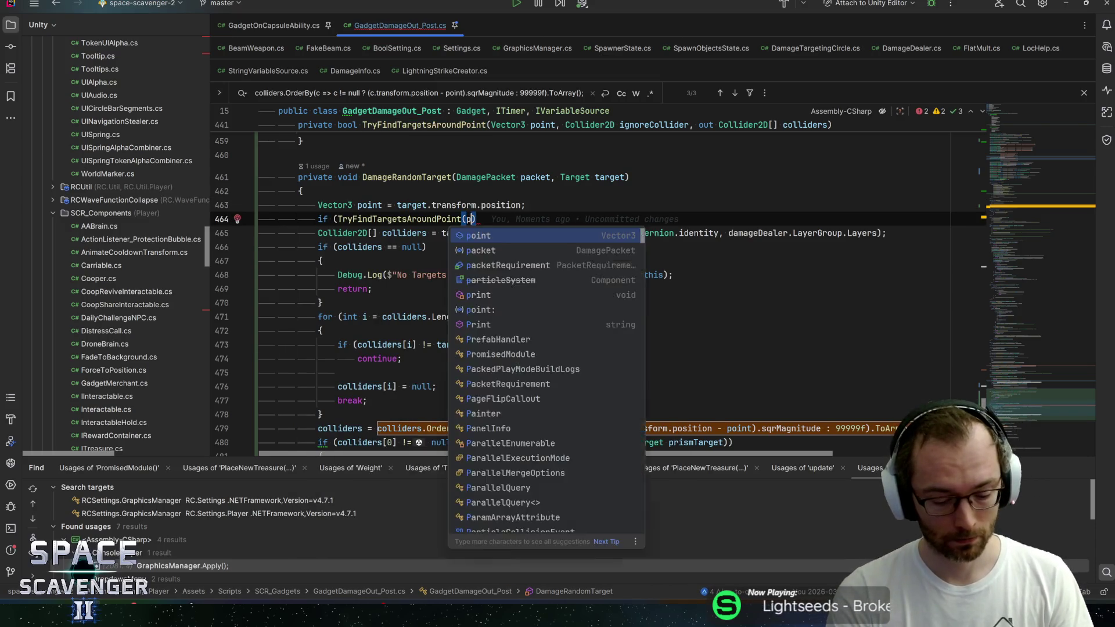
text(target.ca)
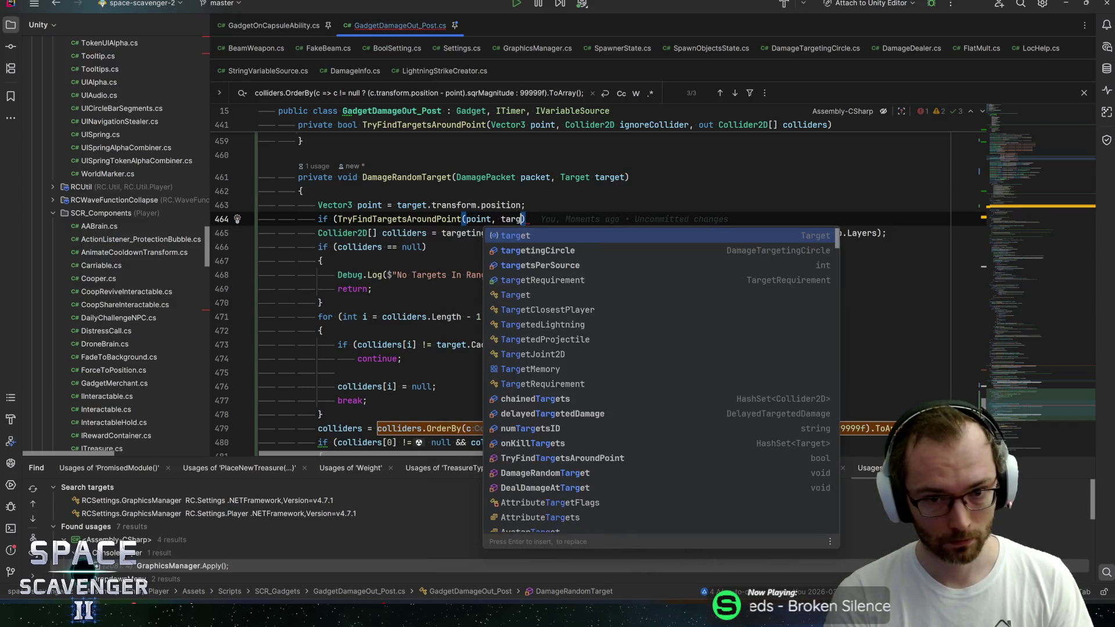
key(Down)
key(Down)
key(Return)
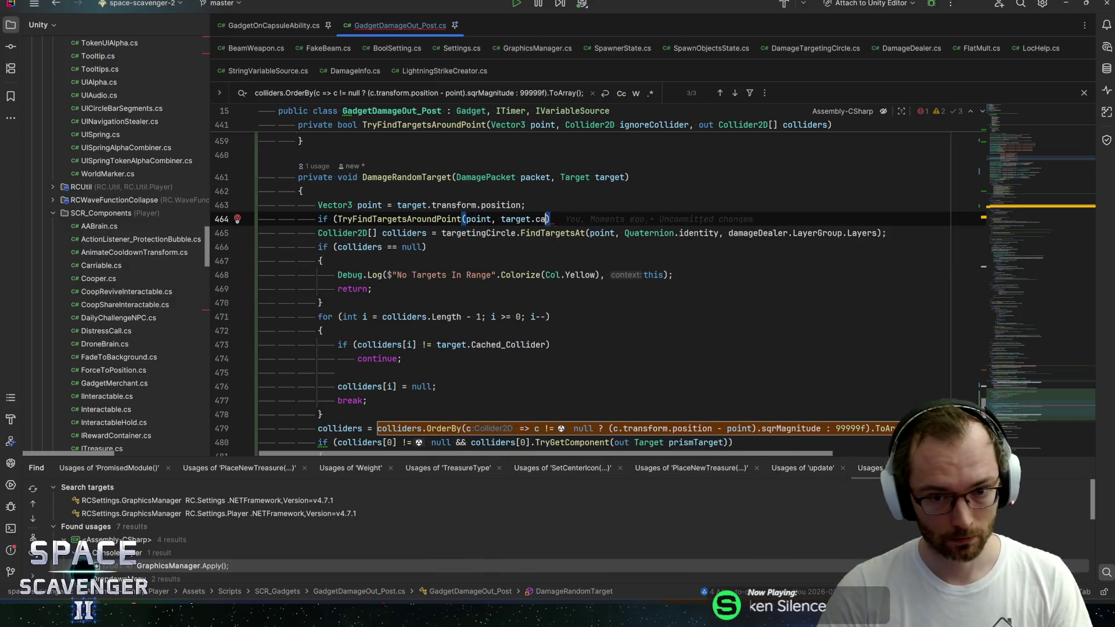
text(, out)
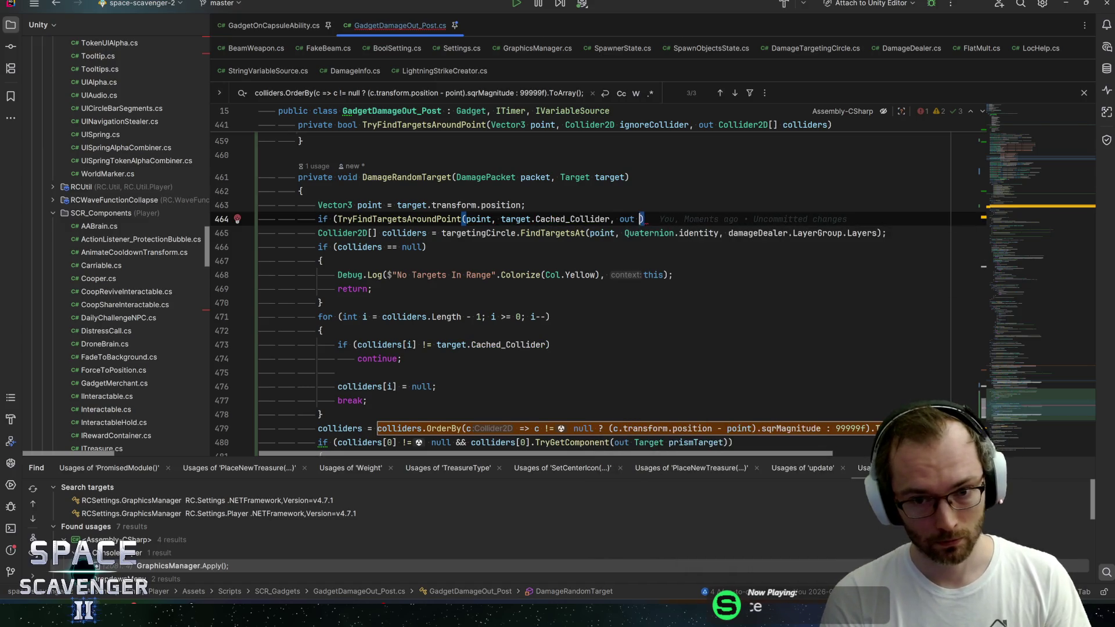
key(BackSpace)
key(Down)
key(Return)
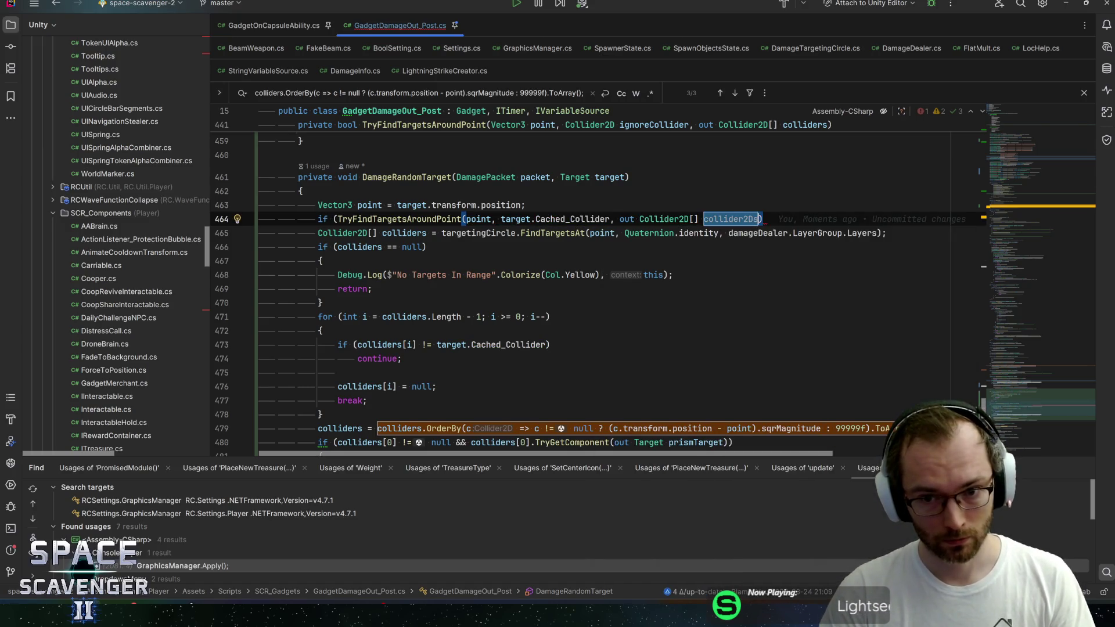
text(;)
key(Left)
key(Left)
key(BackSpace)
key(BackSpace)
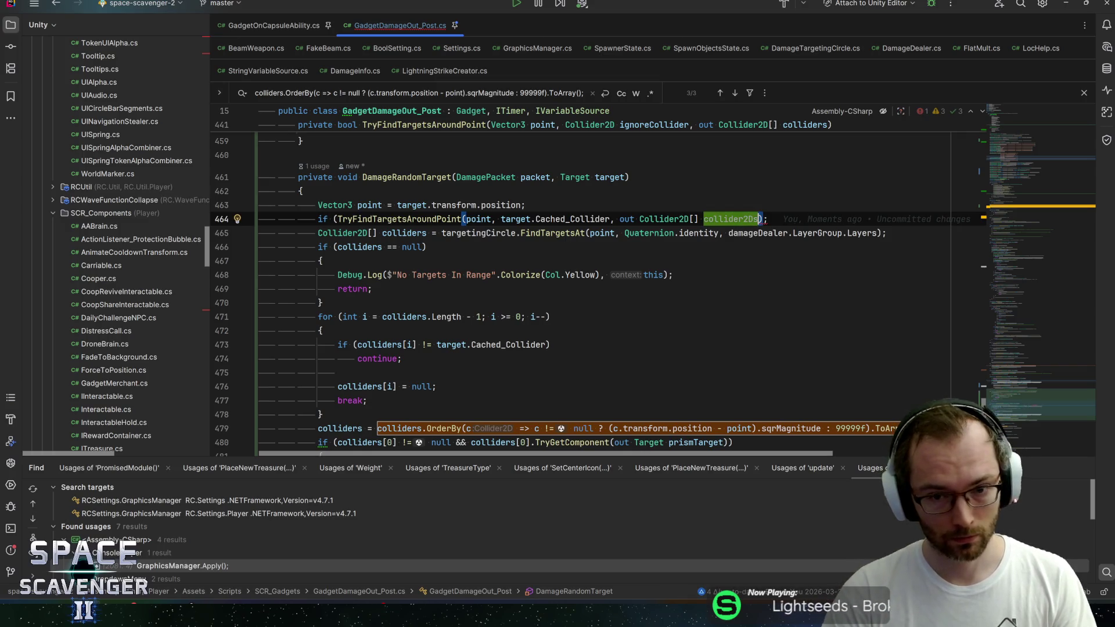
Delete the old duplicated collider lookup, null check and filter loop
click(758, 233)
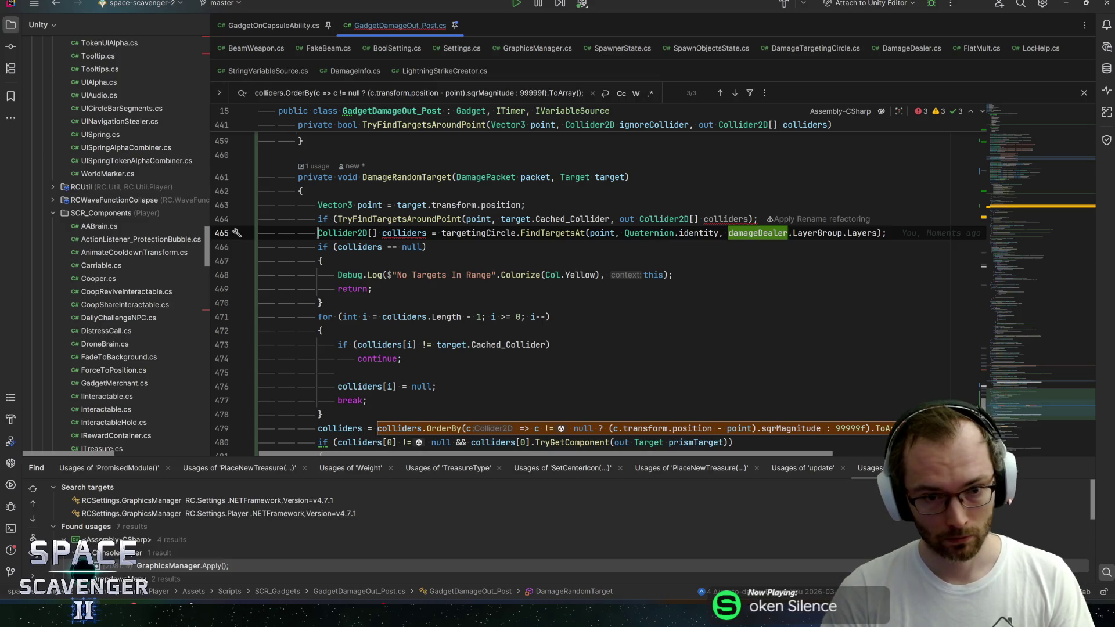
key(shift+Down)
key(shift+Down)
key(shift+Down)
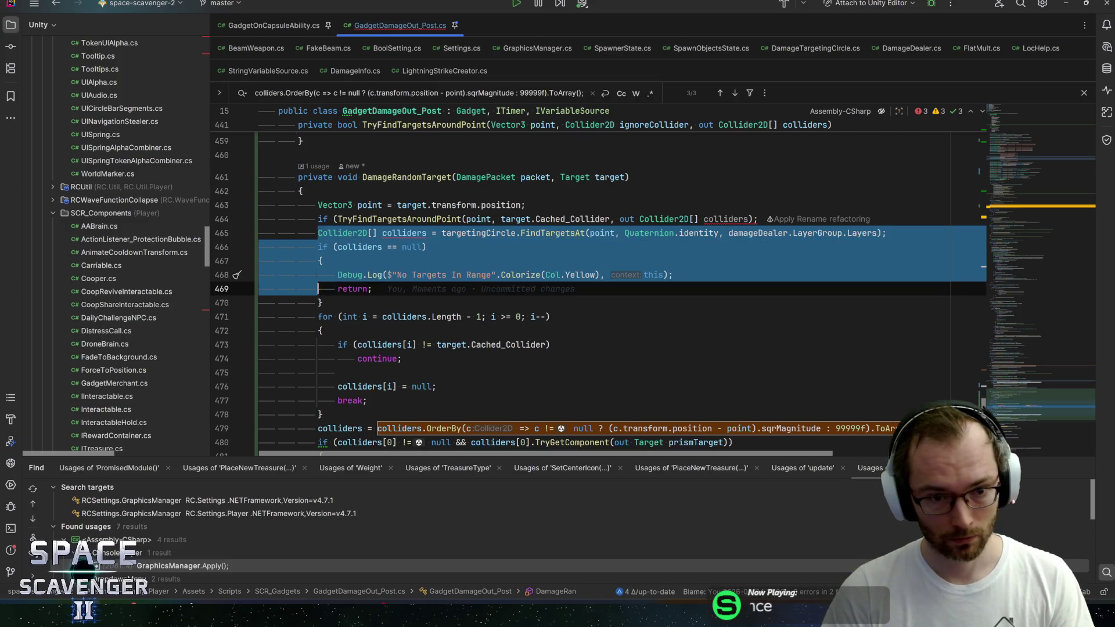
key(shift+Down)
key(shift+Down)
key(shift+Down)
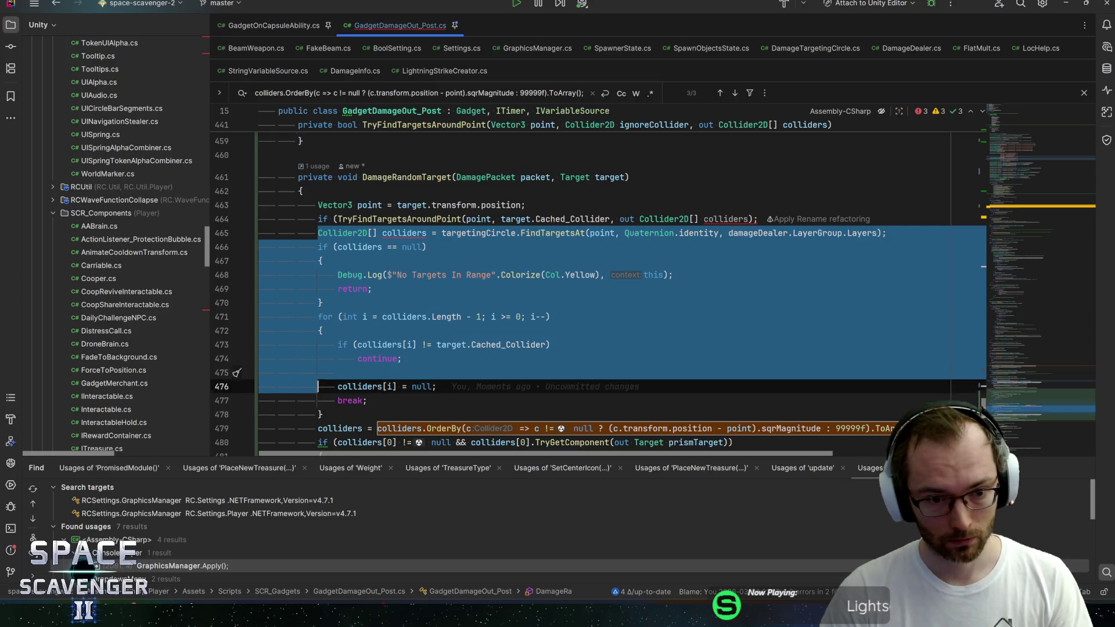
key(Delete)
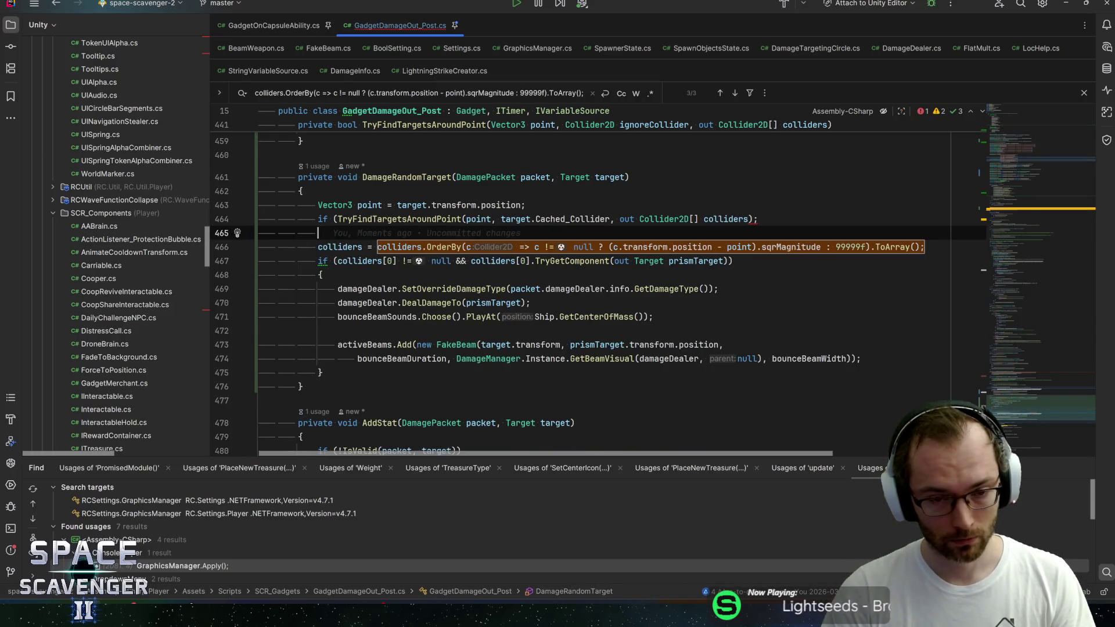
Negate the condition and make the if body an early 'return;'
key(ctrl+Return)
key(Up)
key(End)
key(BackSpace)
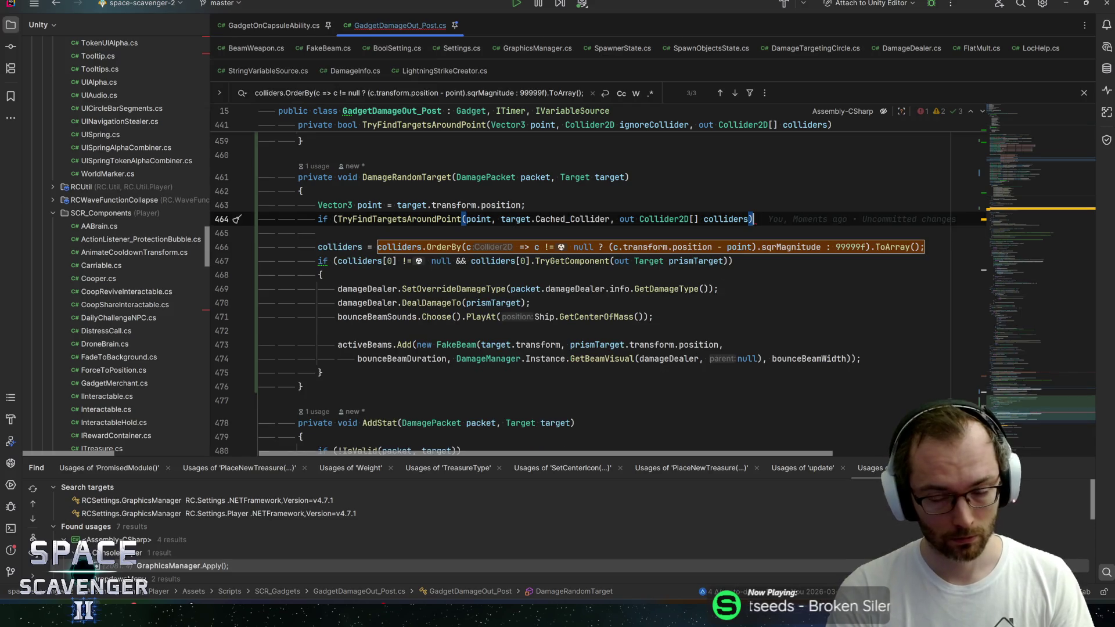
key(Down)
text(return;)
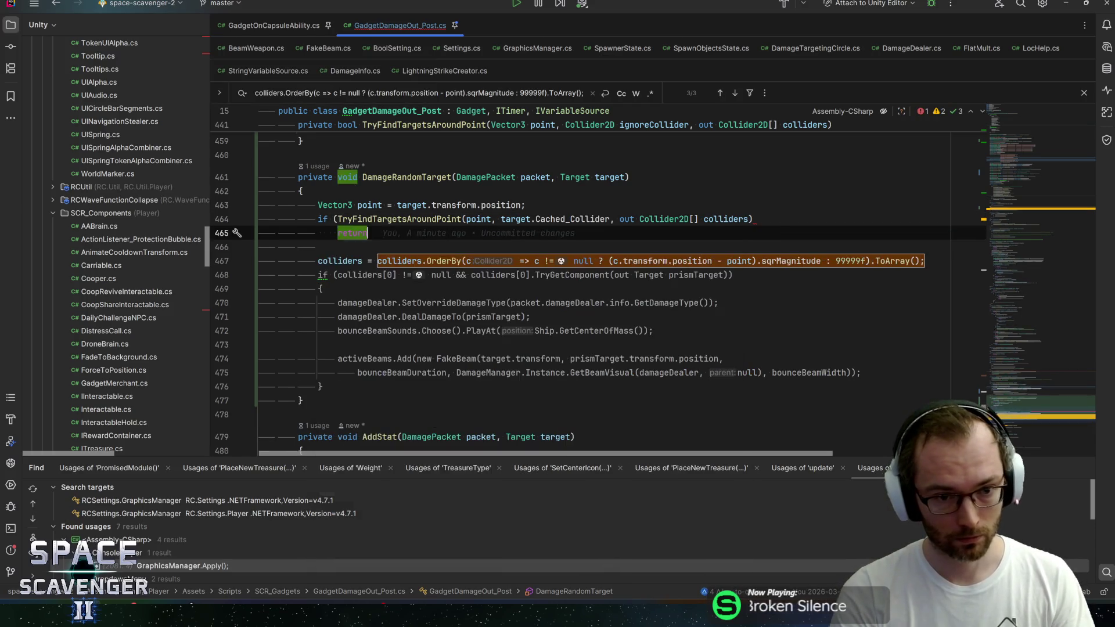
click(338, 219)
text(!)
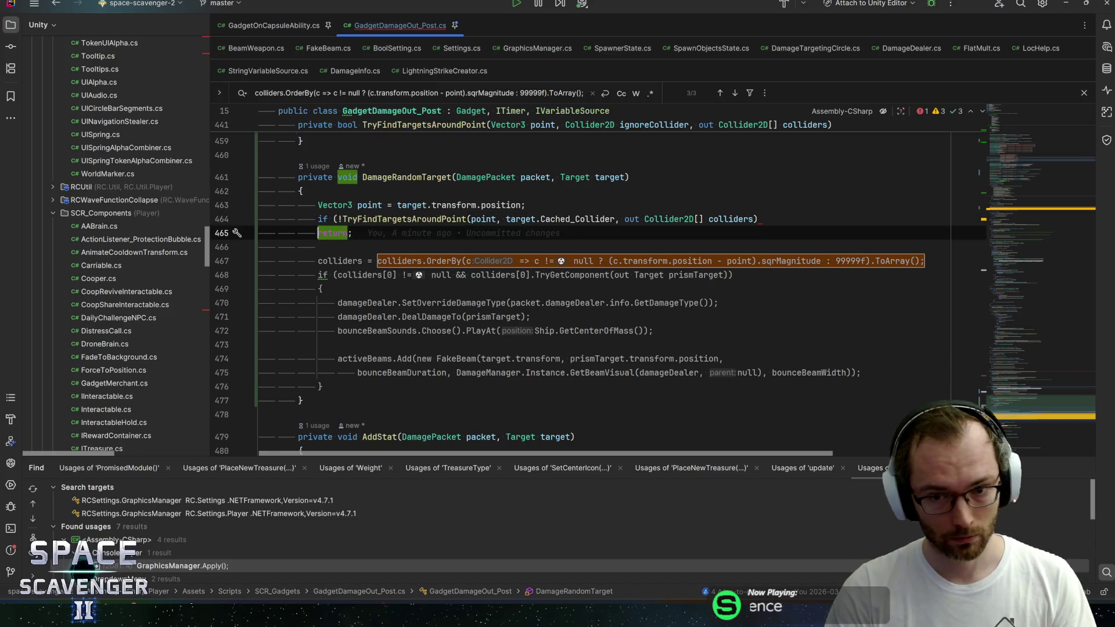
key(End)
text())
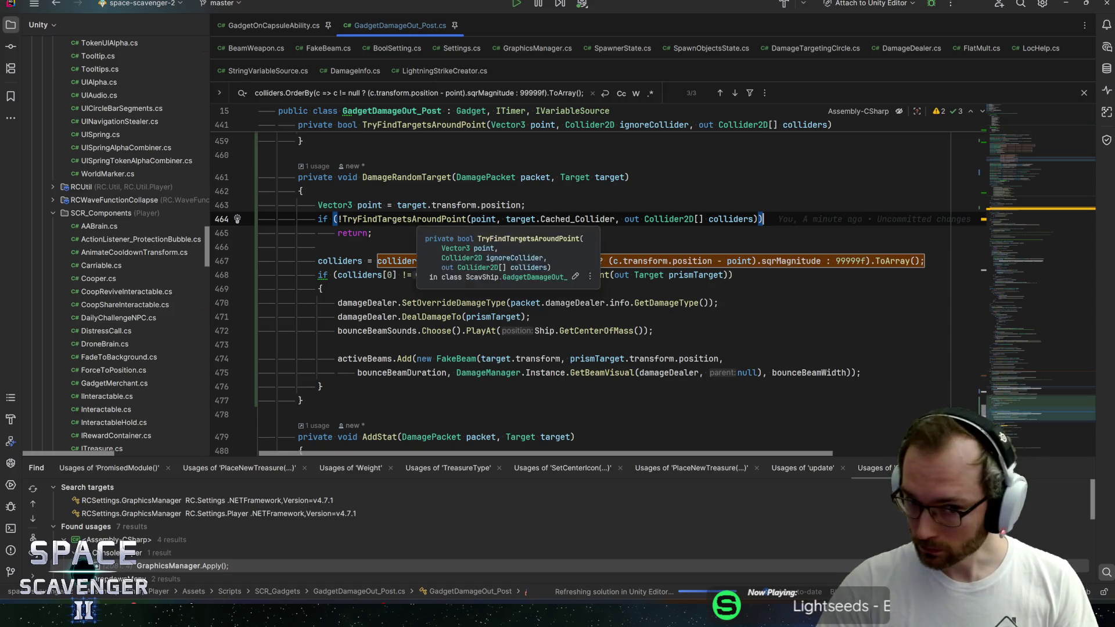
Review the new call and jump to TryFindTargetsAroundPoint's declaration
click(417, 219)
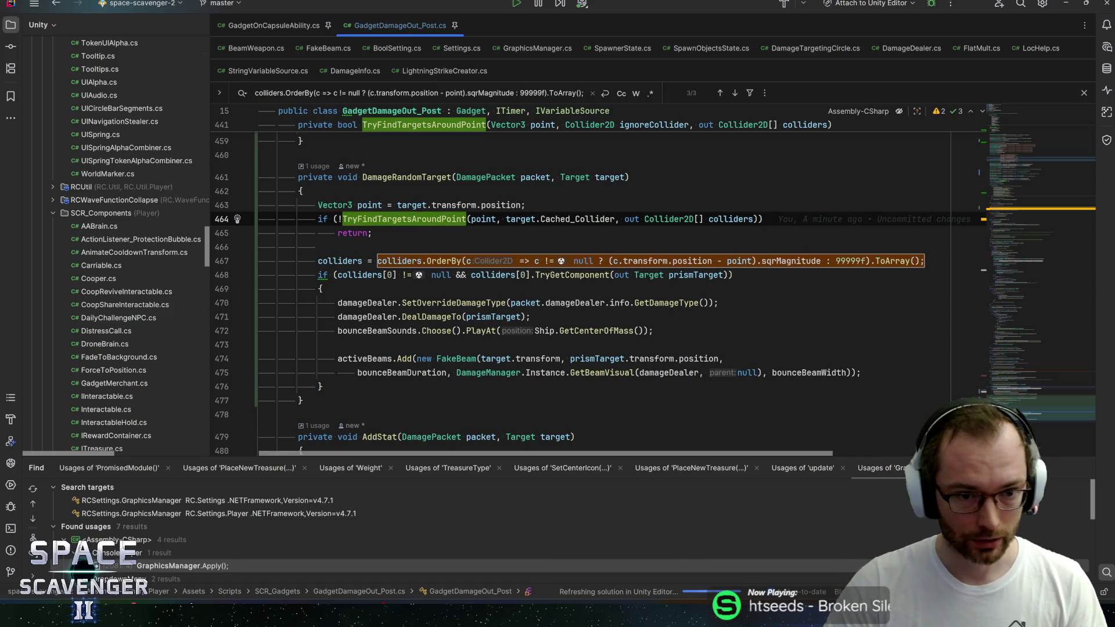
click(347, 232)
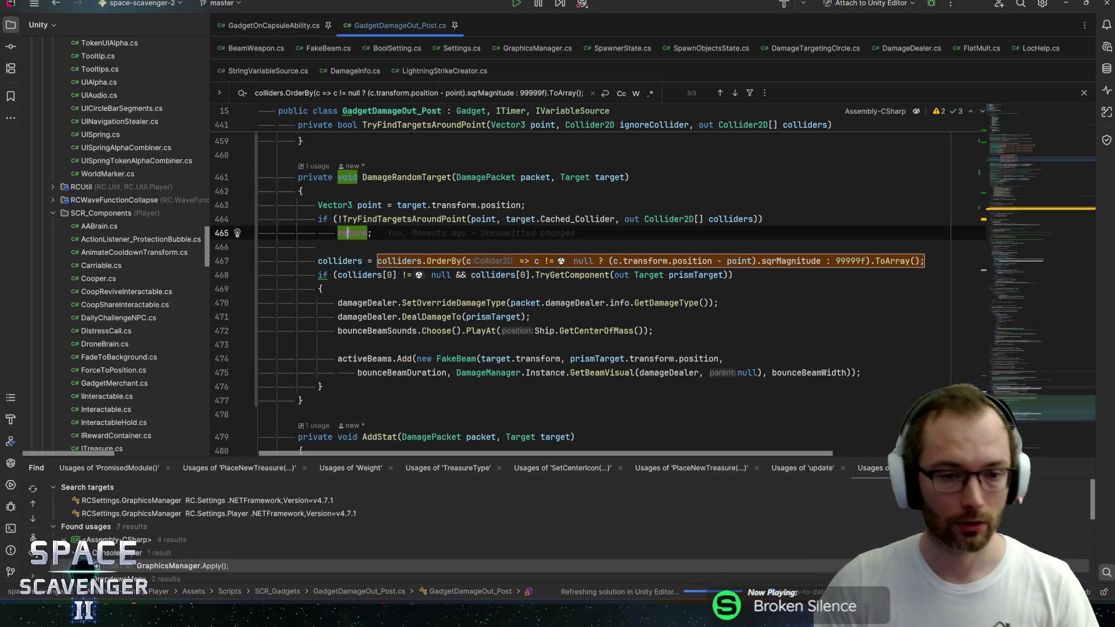
click(358, 260)
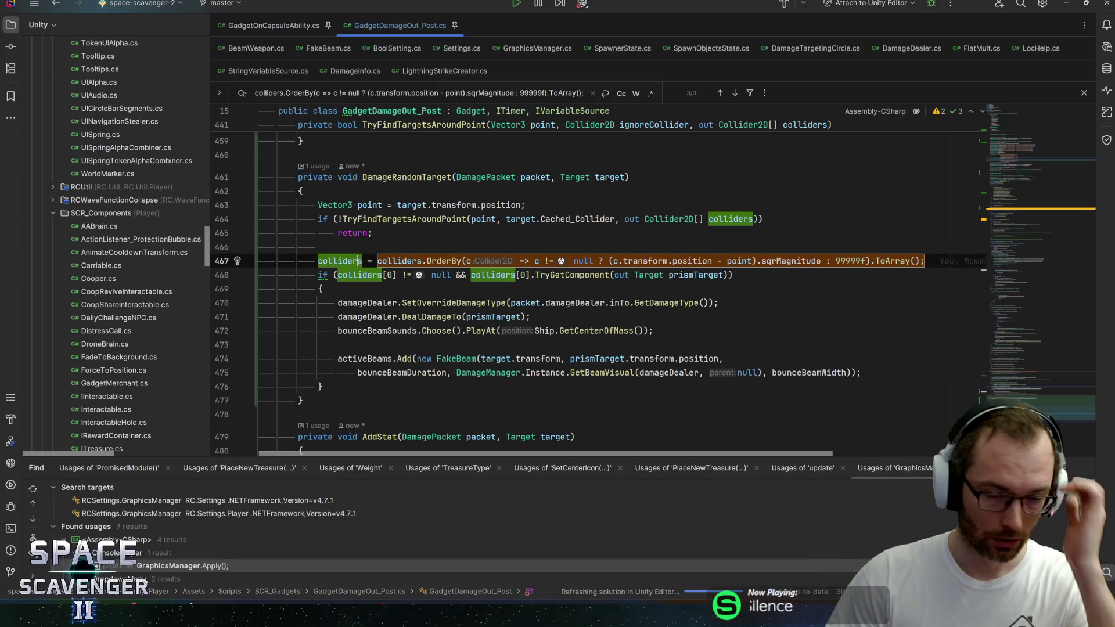
click(407, 219)
key(ctrl+b)
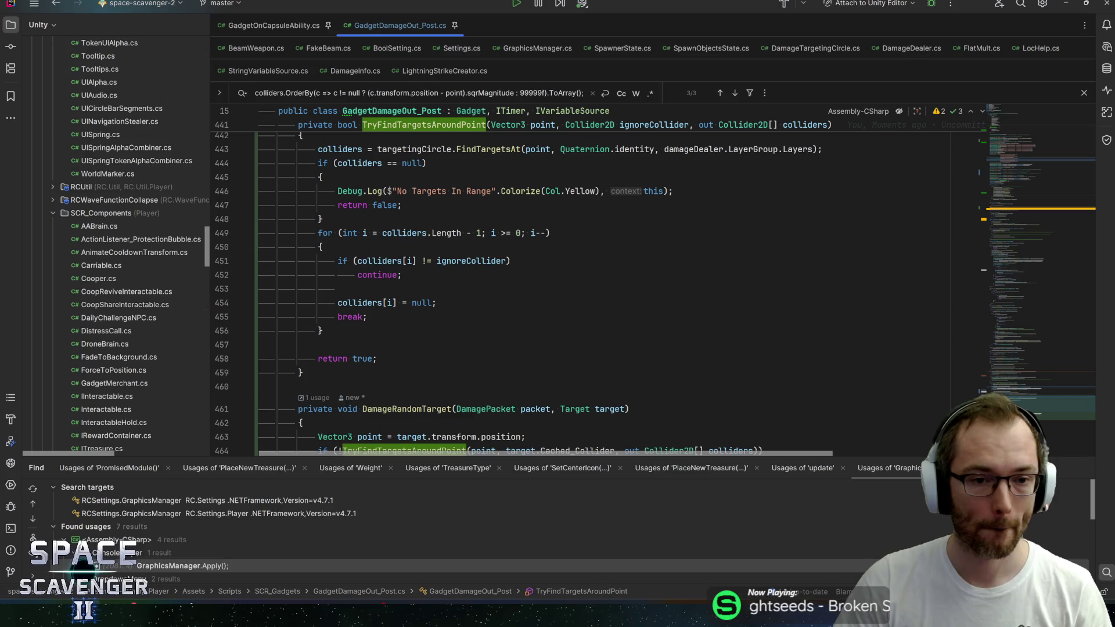
Add a 'bool sort' parameter after colliders in TryFindTargetsAroundPoint's signature
scroll(599, 285, up, 1)
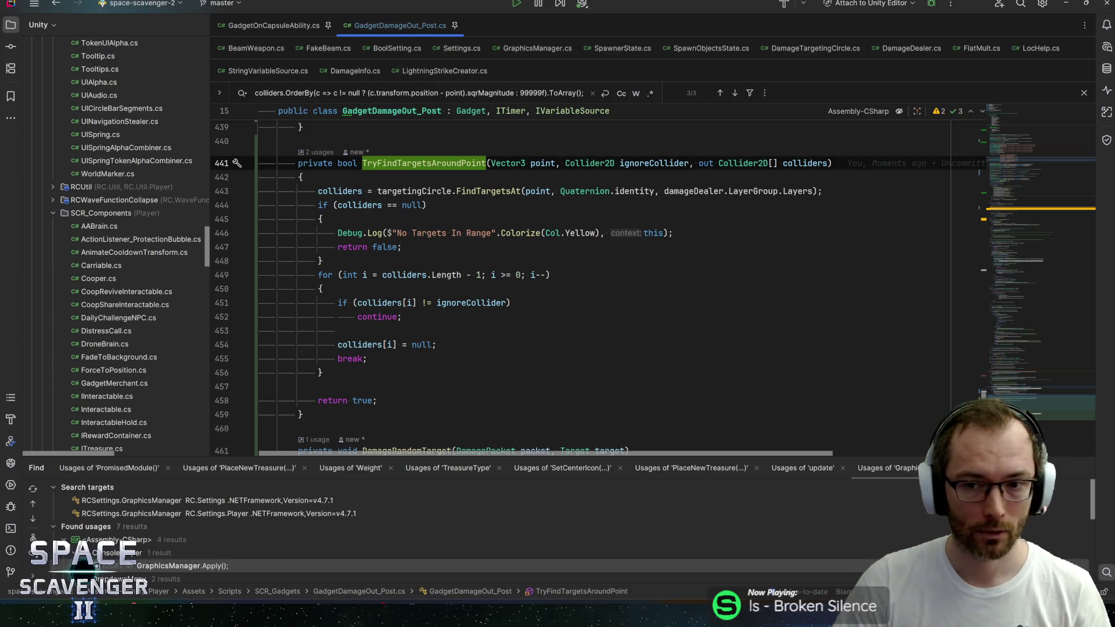
click(829, 163)
text(, bool sort)
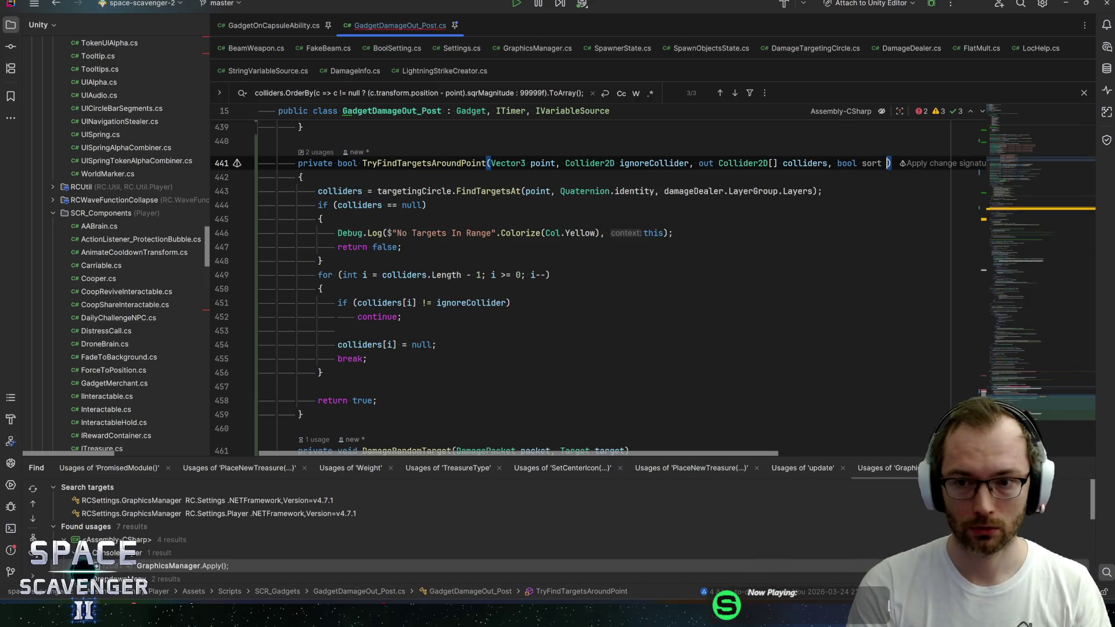
key(BackSpace)
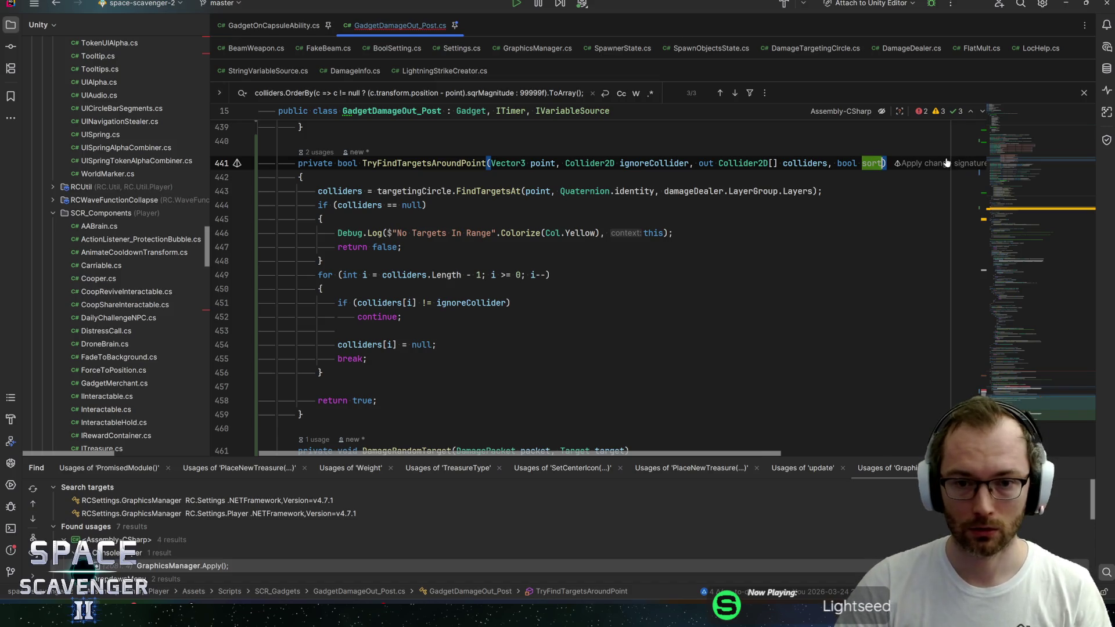
In SpawnFakeBeam, pass true for sort and cut its old sorting line
scroll(413, 372, up, 5)
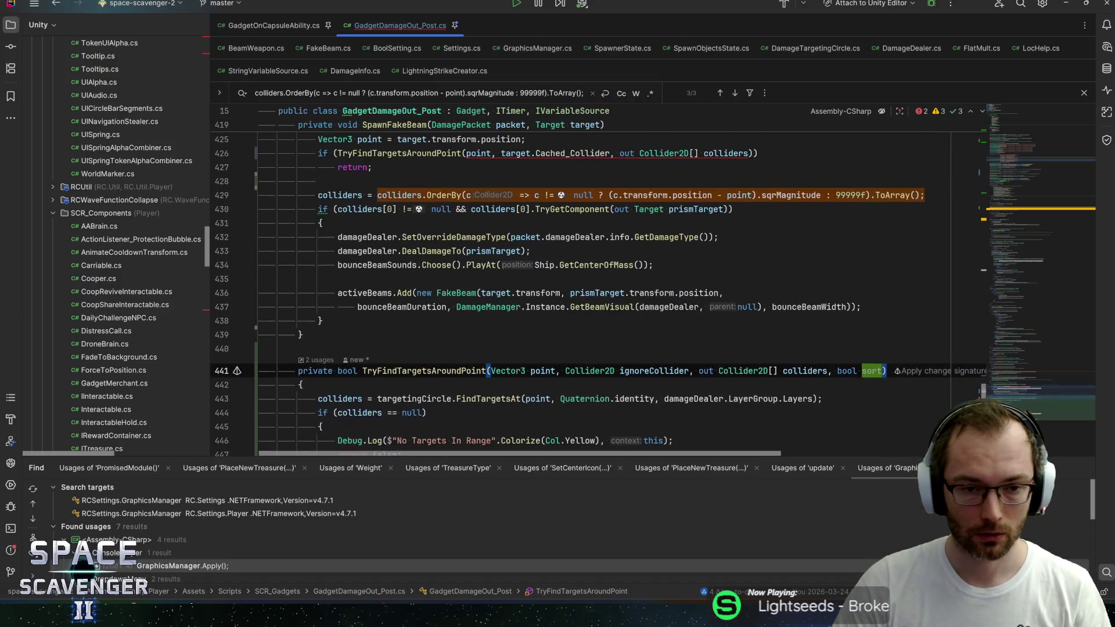
click(413, 373)
scroll(413, 373, up, 2)
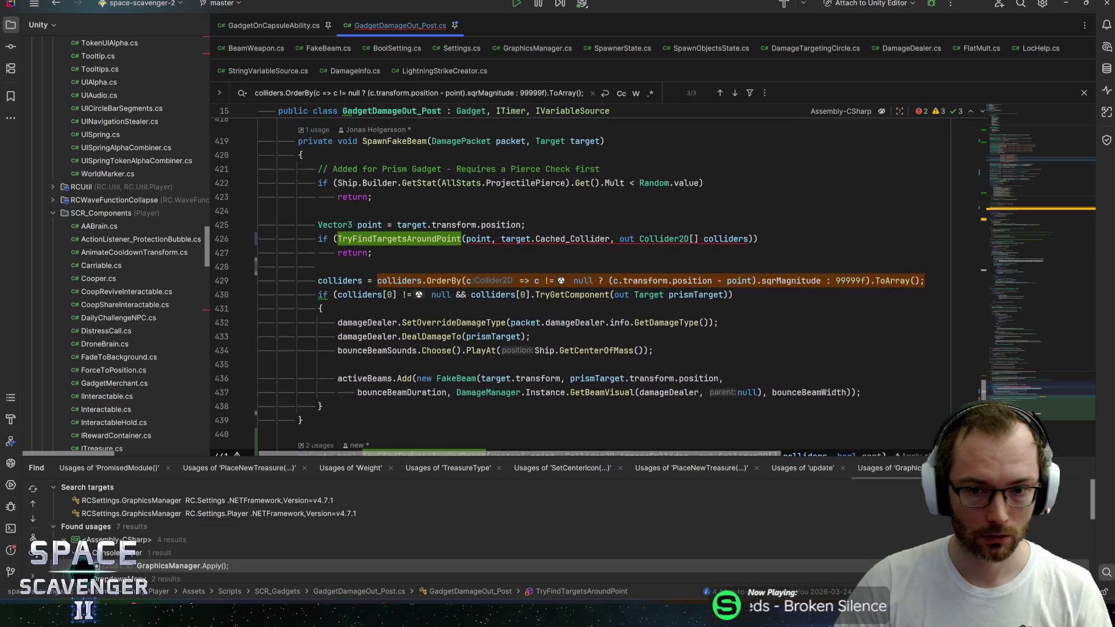
click(748, 239)
text(, true)
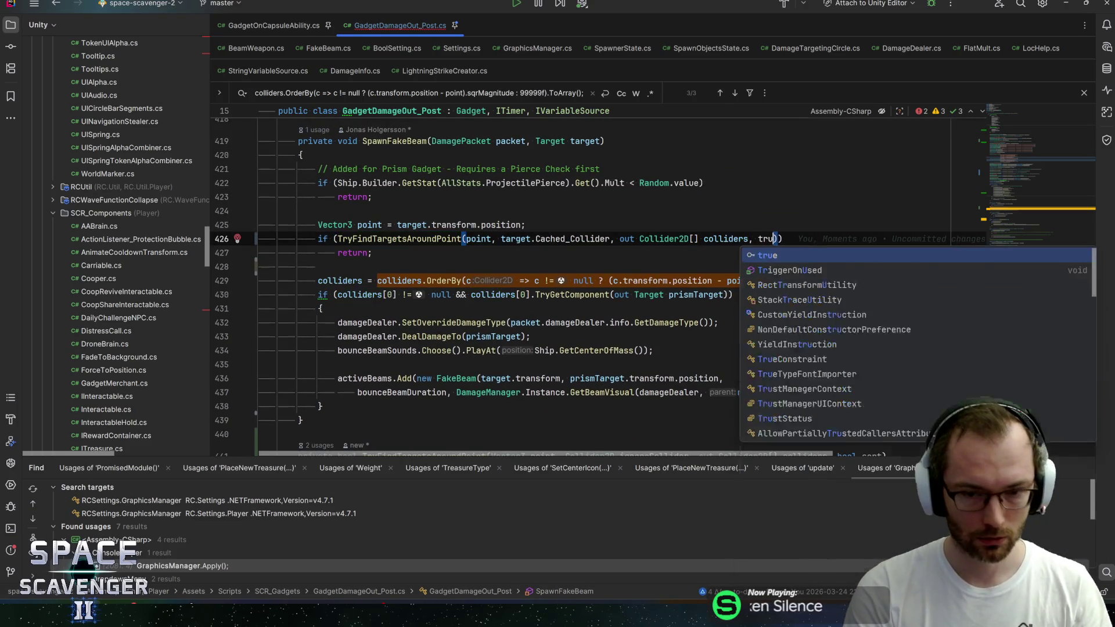
key(Down)
key(Down)
key(Down)
key(ctrl+y)
key(Up)
key(Up)
key(Up)
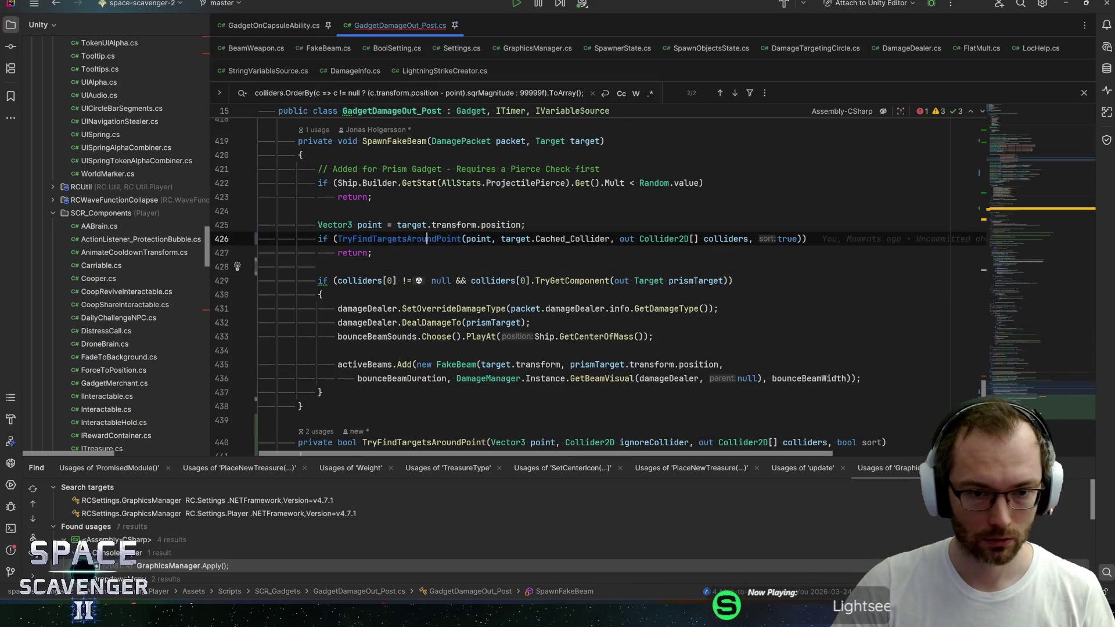
Add an if (sort) block after the helper's filter loop containing the pasted OrderBy sort
key(ctrl+b)
key(Down)
key(Down)
key(Down)
key(Return)
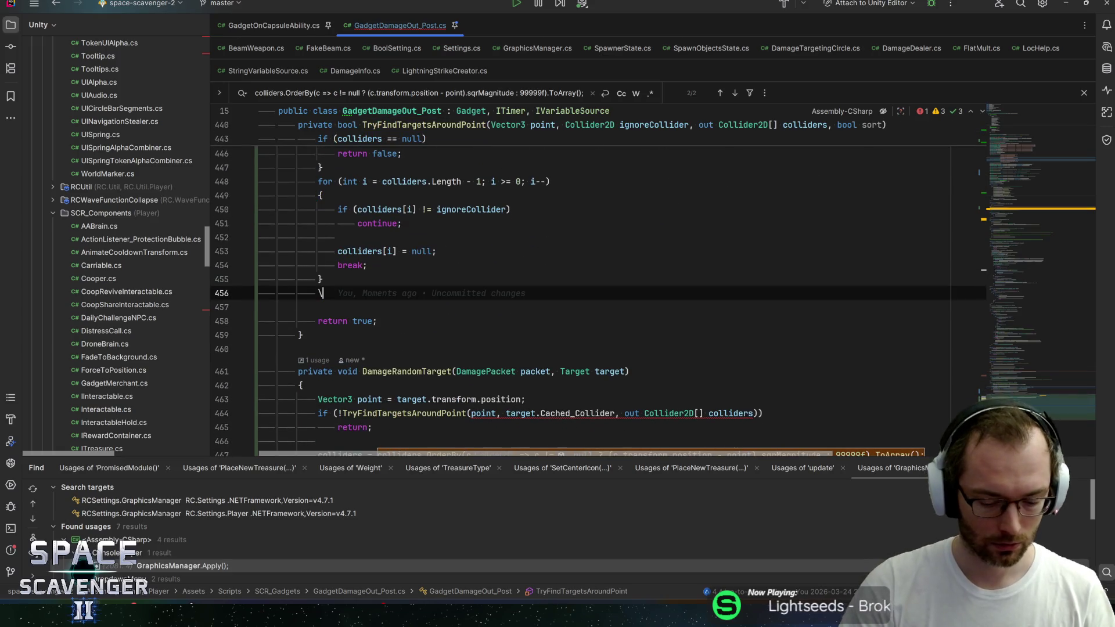
text(if (sort)
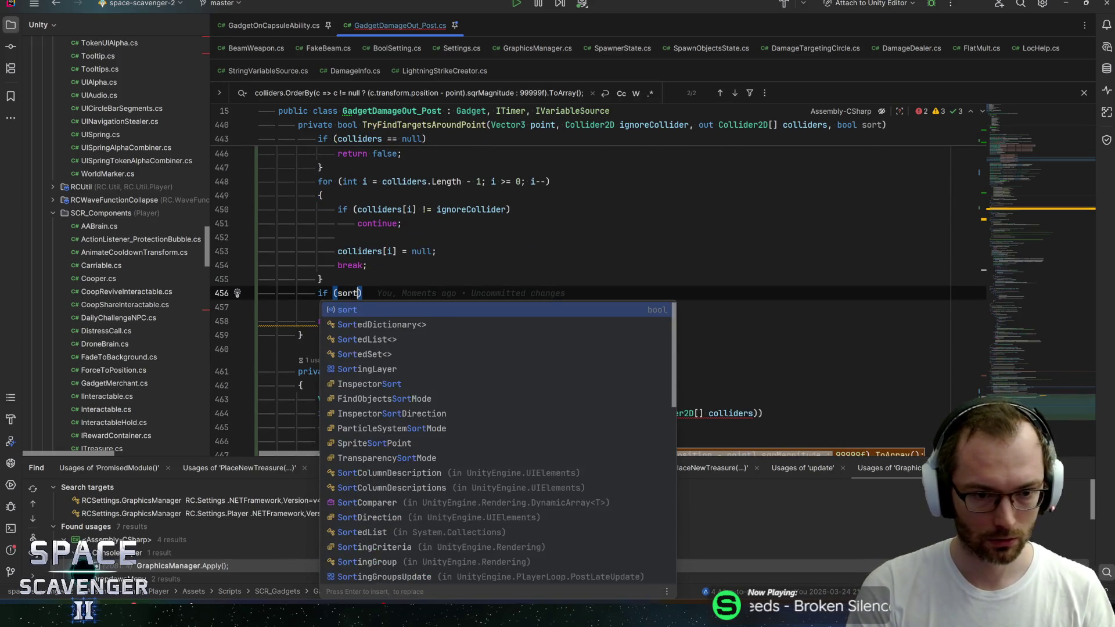
text())
key(Return)
text({)
key(Return)
text(colliders = colliders.OrderBy(c => c != null ? (c.transform.position - point).sqrMagnitude : 99999f).ToArray();)
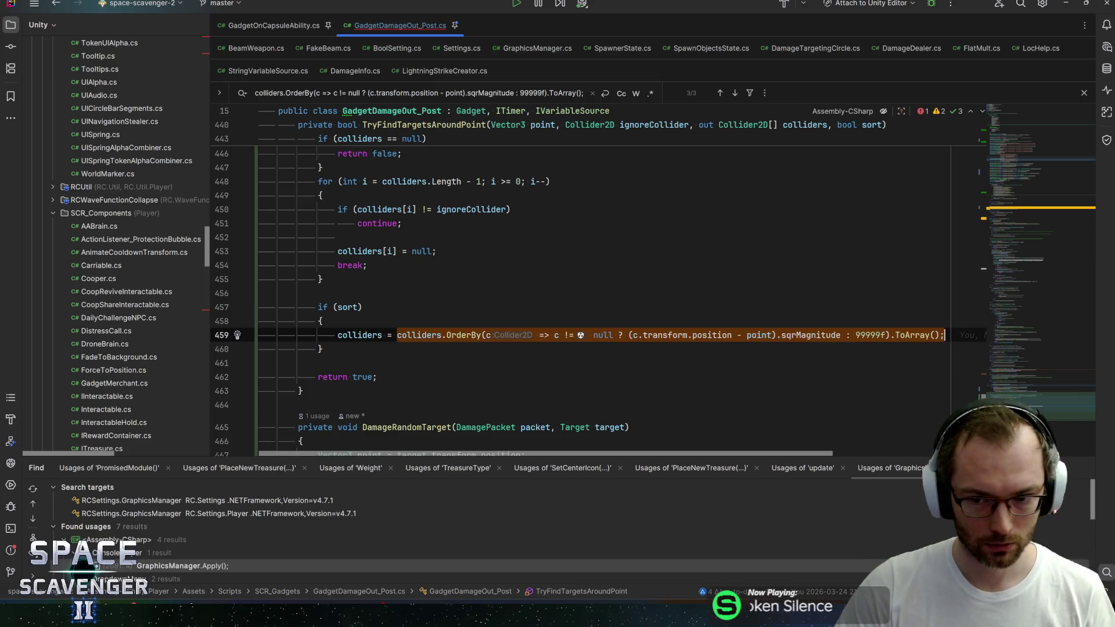
In DamageRandomTarget, pass true for sort and delete its own colliders.OrderBy statement
key(alt+Up)
scroll(598, 291, up, 5)
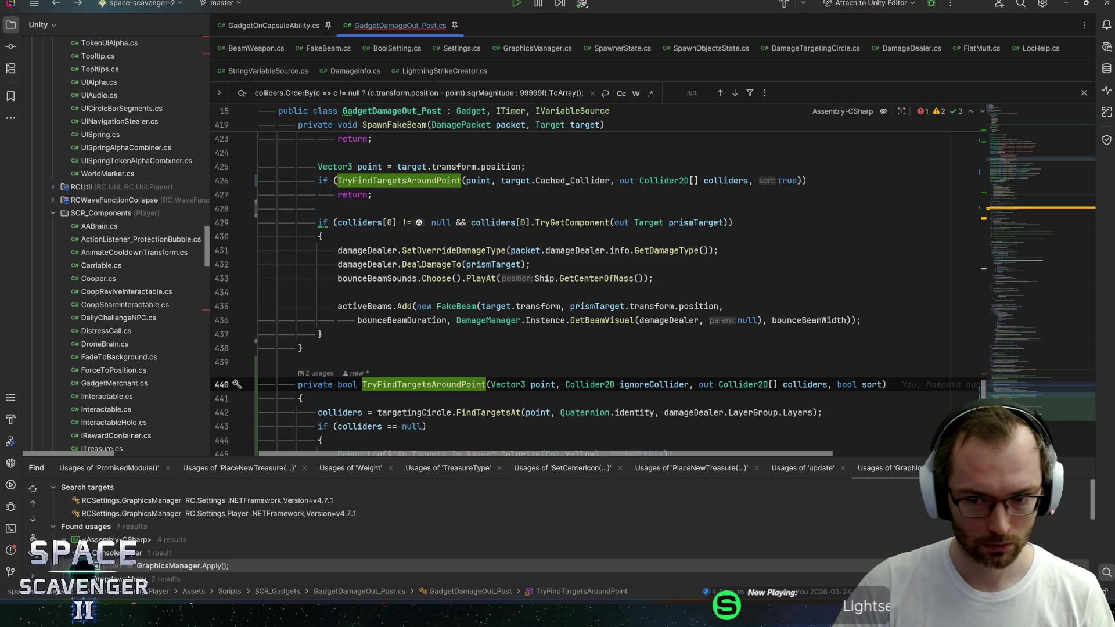
scroll(598, 290, up, 10)
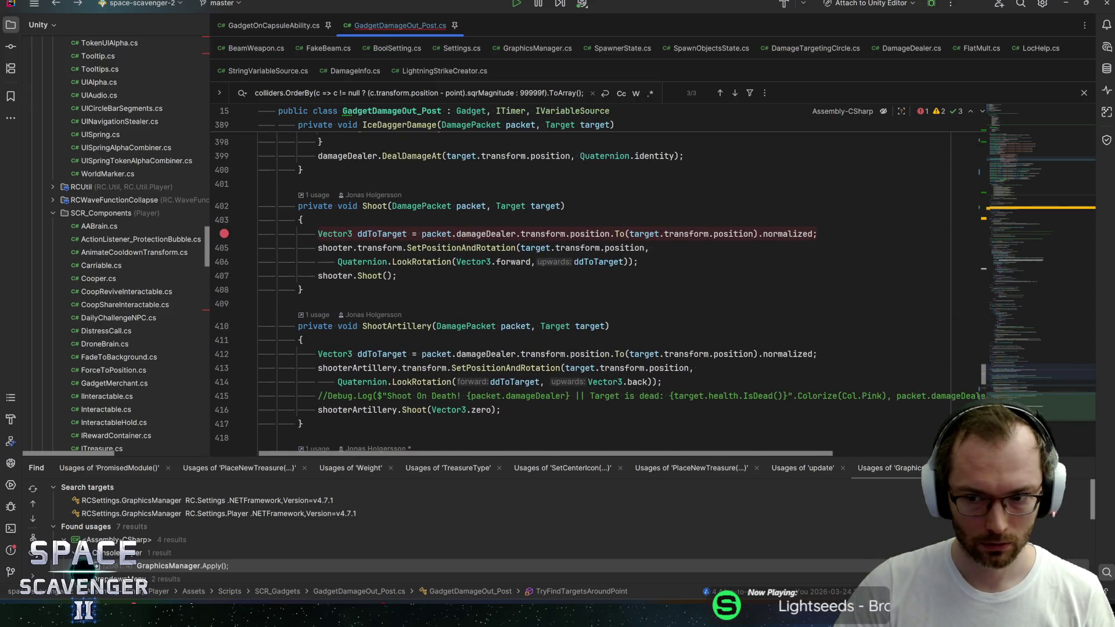
scroll(598, 290, up, 10)
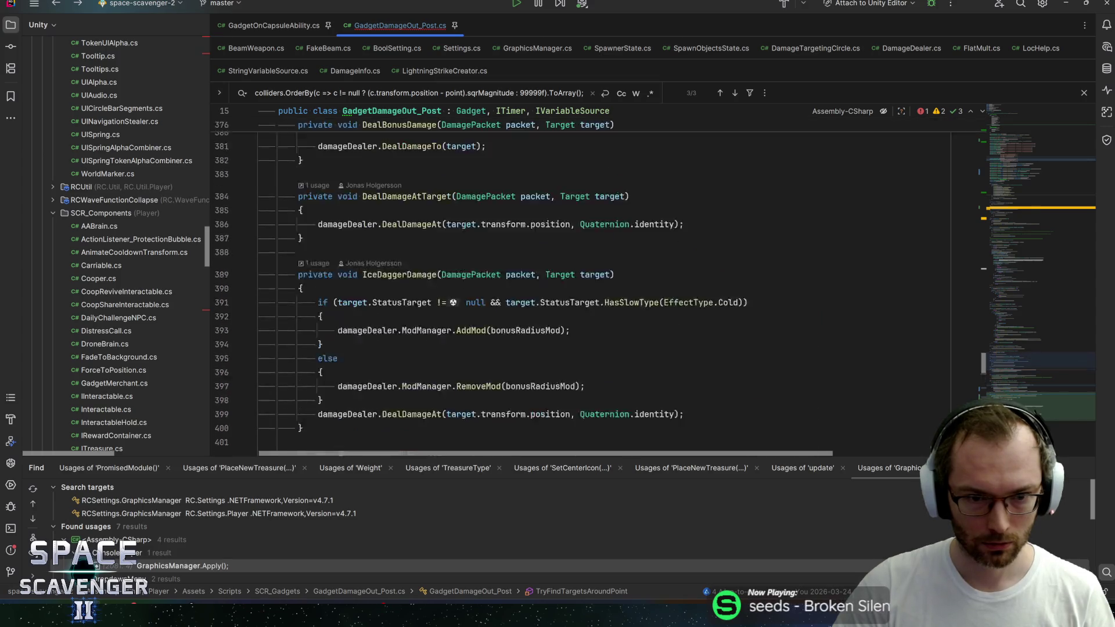
click(281, 251)
key(Escape)
scroll(581, 261, down, 20)
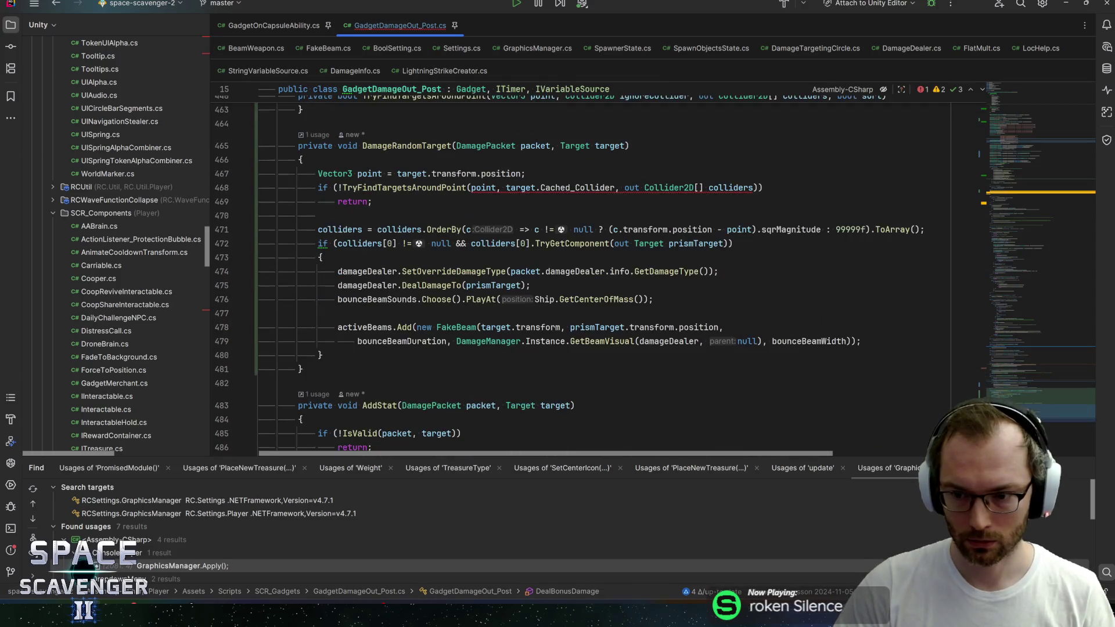
click(753, 187)
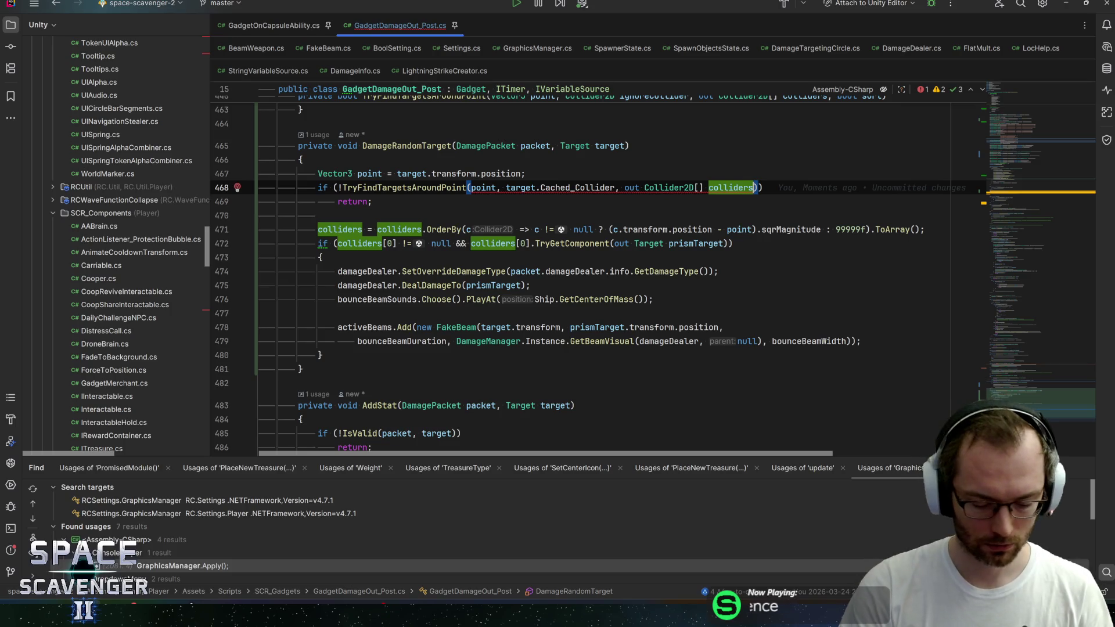
text(, true)
key(Down)
key(Down)
key(Down)
key(End)
key(shift+Home)
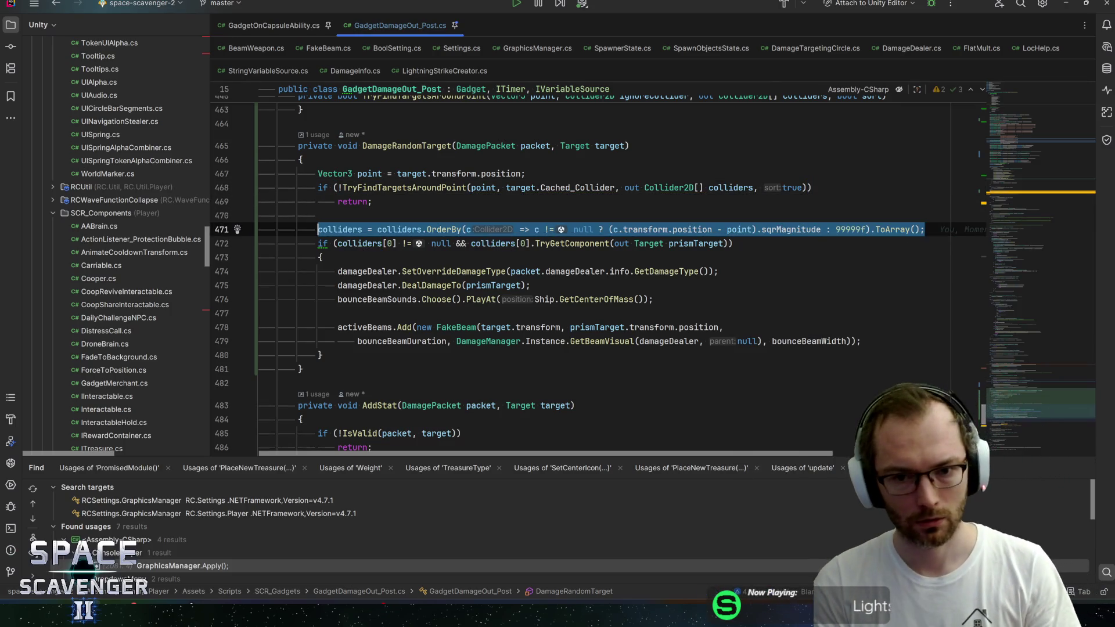
key(BackSpace)
key(BackSpace)
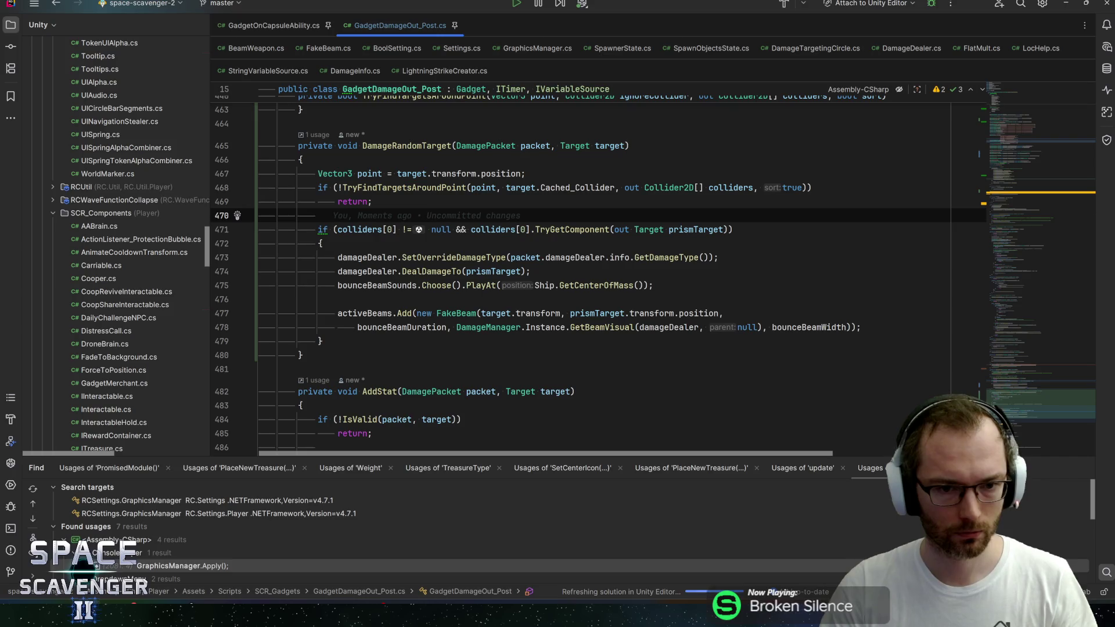
click(318, 229)
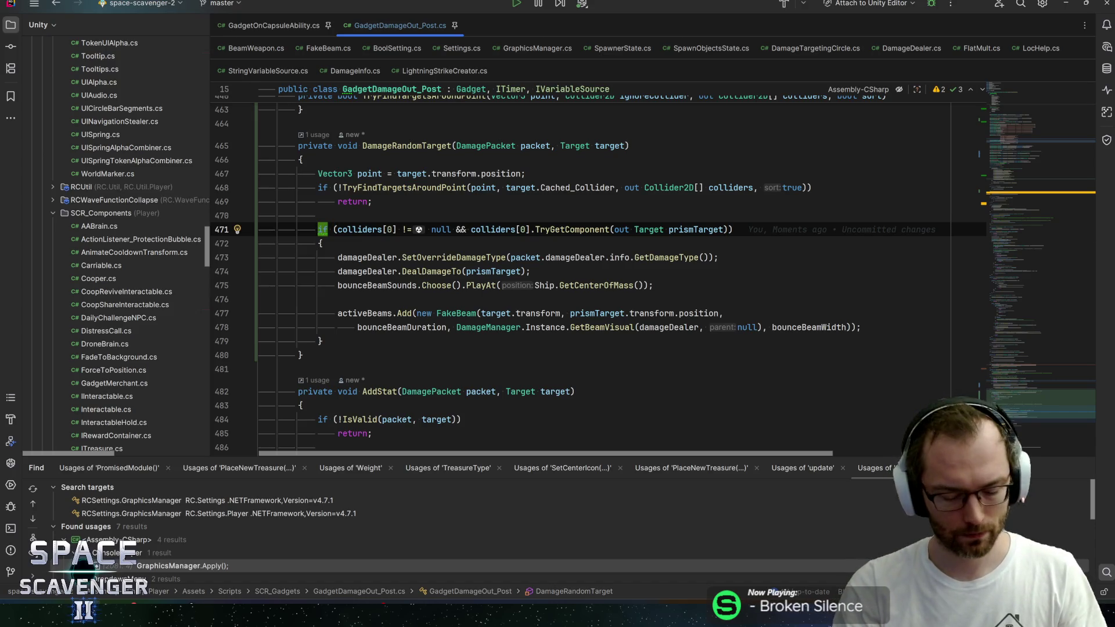
Invert the prismTarget if into an early return, add a blank line, and remove the space before null
key(alt+Return)
key(Return)
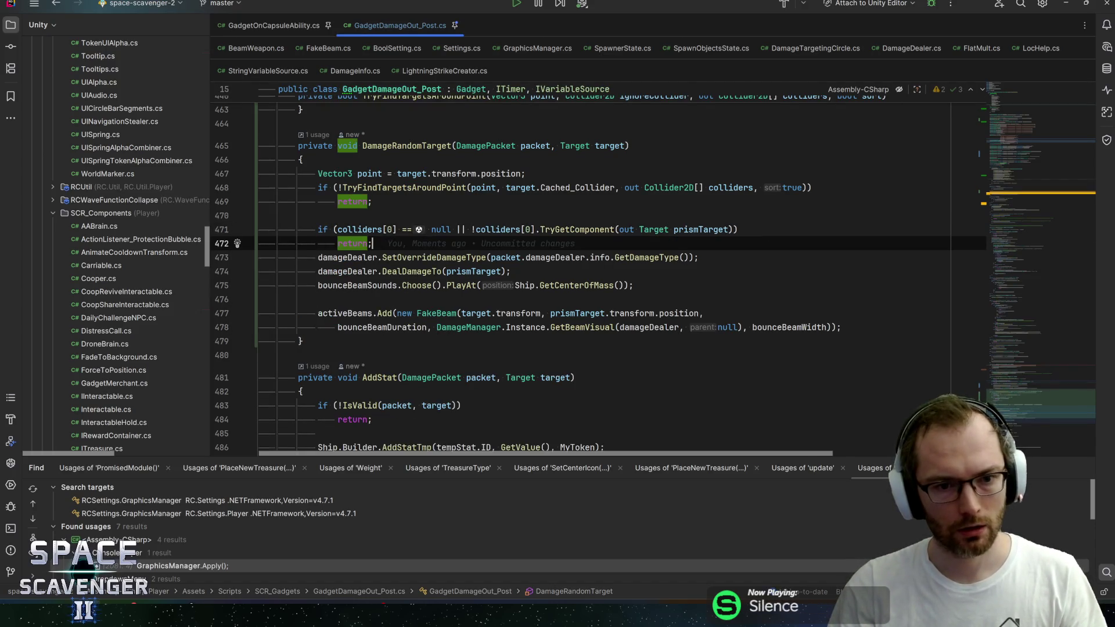
key(Return)
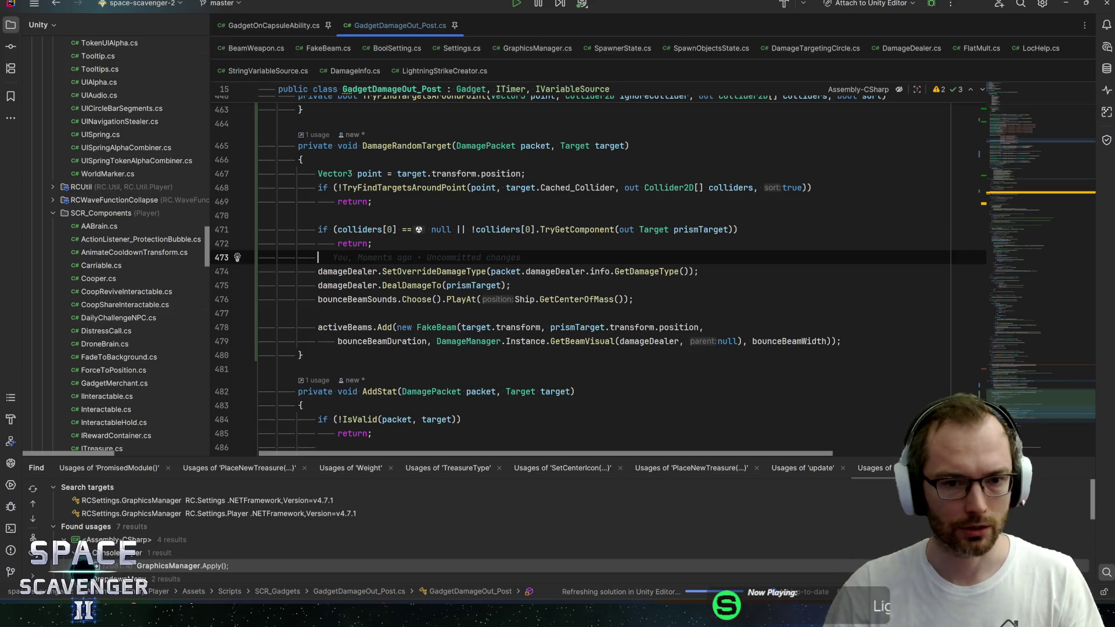
click(435, 230)
key(BackSpace)
Step through lines 471–475 to review the new early-return code
key(End)
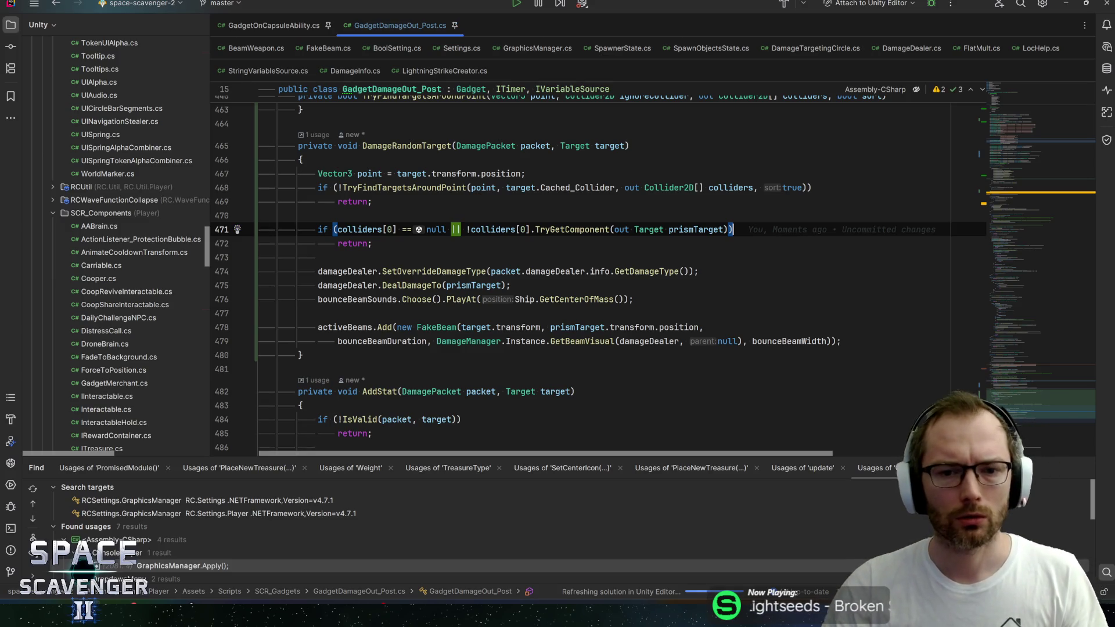
click(649, 230)
mouse_move(1041, 156)
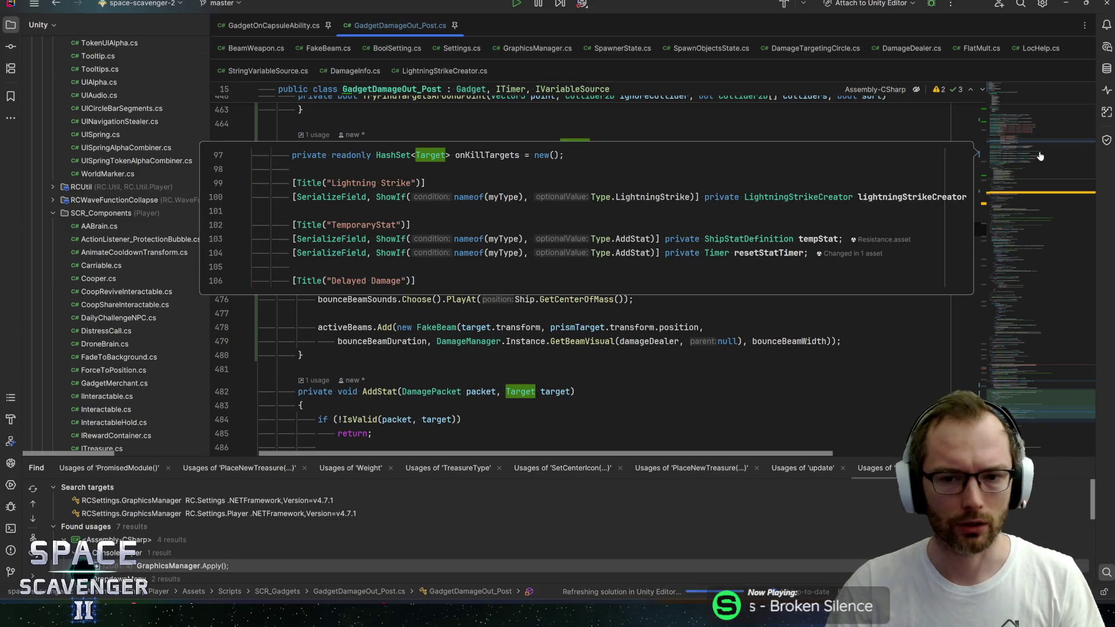
key(Down)
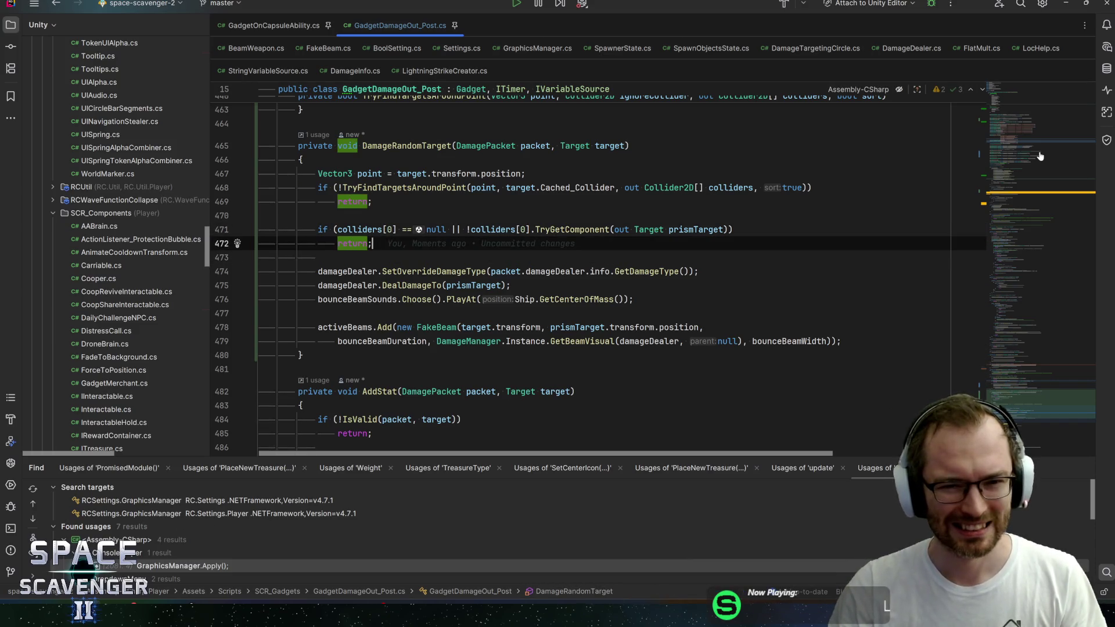
key(Up)
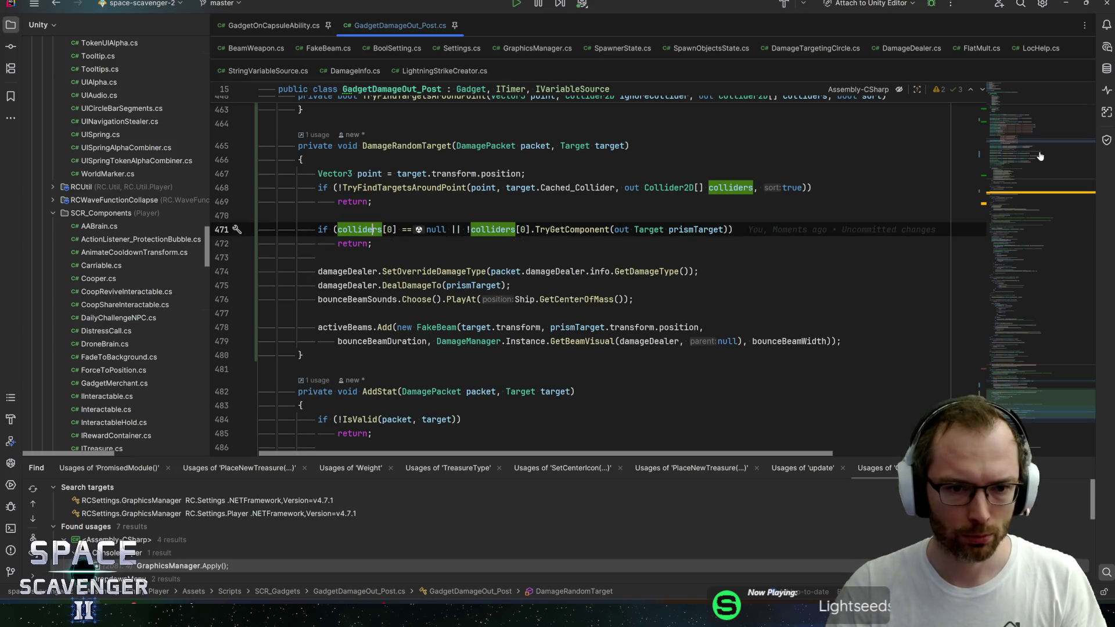
key(End)
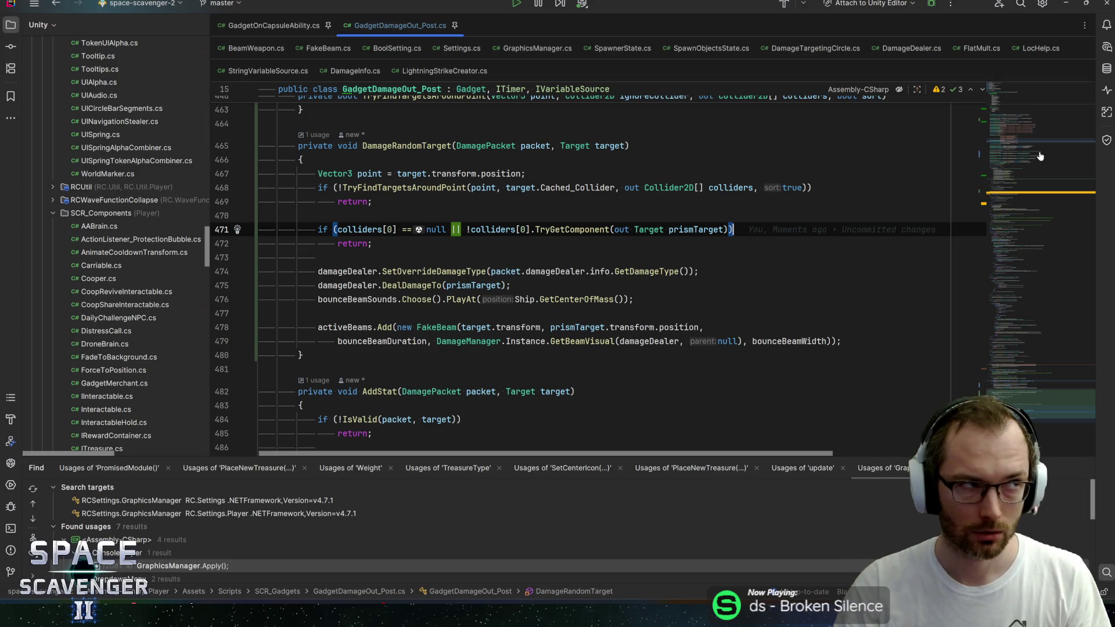
key(Down)
key(Down)
key(Down)
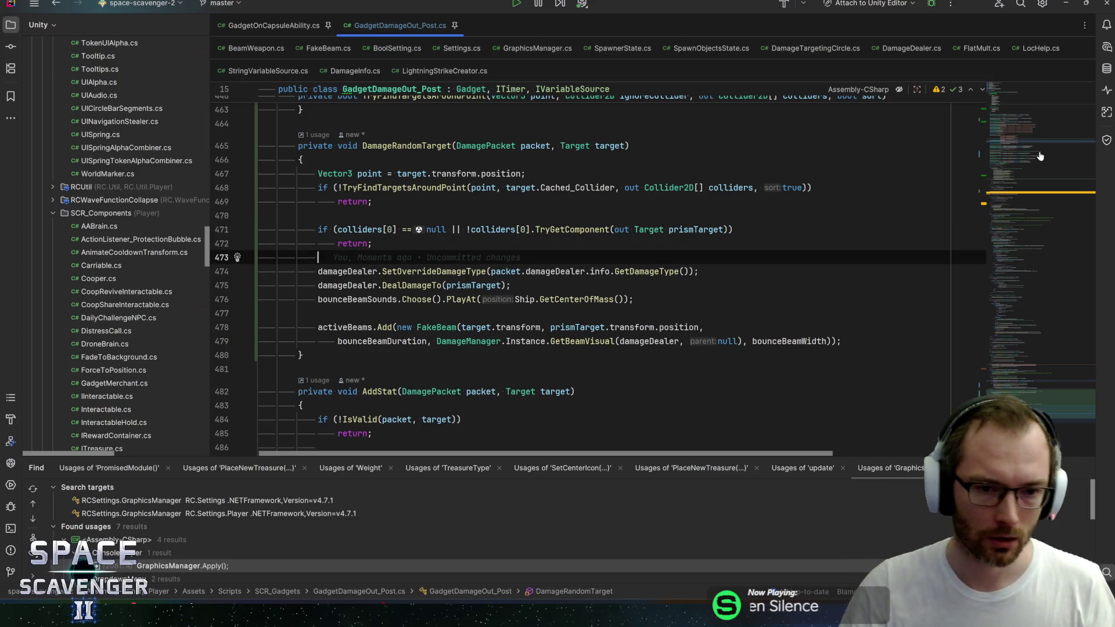
key(Home)
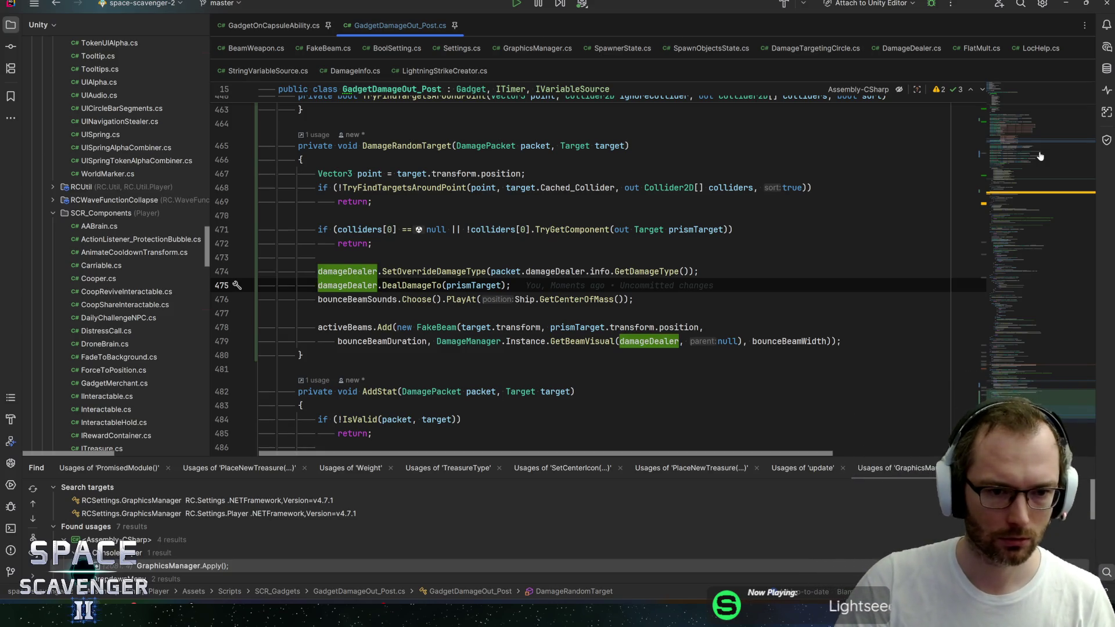
key(Up)
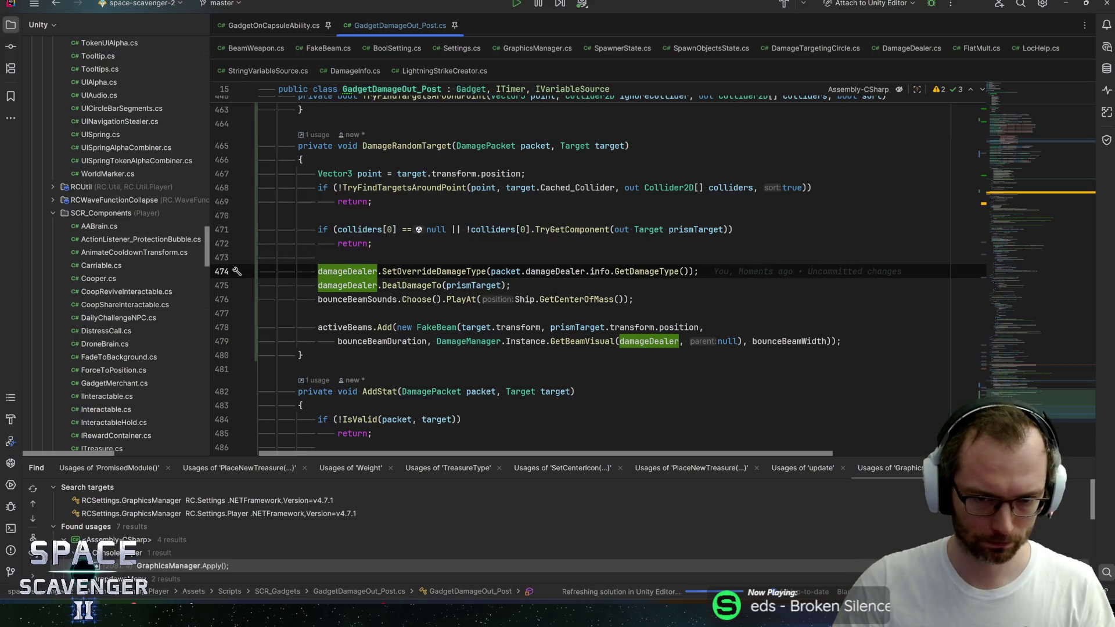
key(Up)
key(Up)
key(Up)
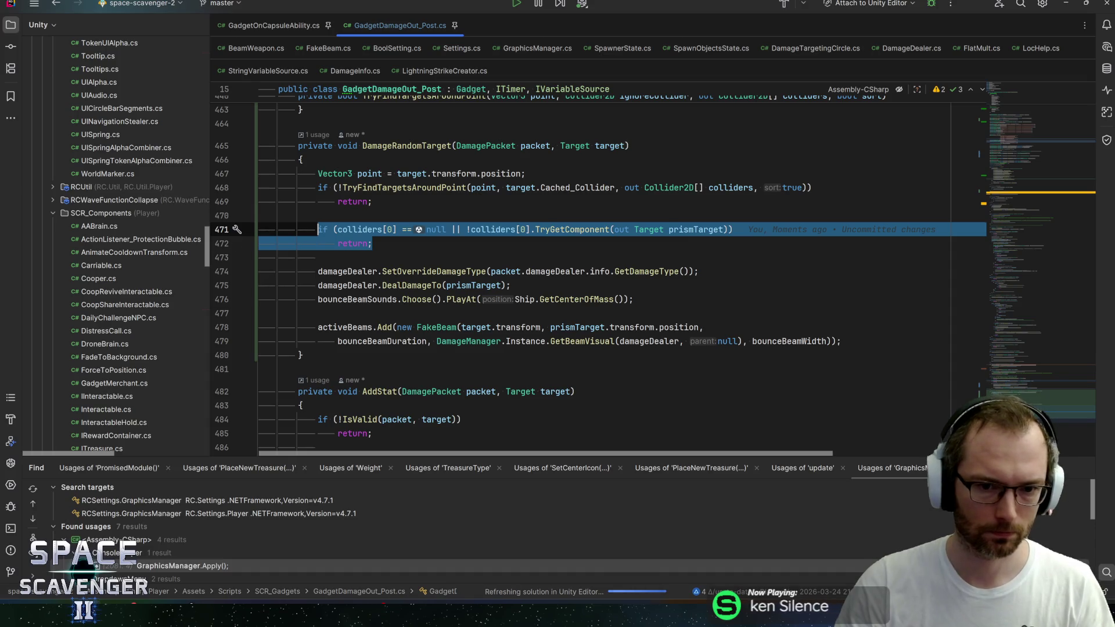
key(End)
Cut the TryFindTargetsAroundPoint method and paste it at the end of GadgetDamageOut_Post
scroll(581, 279, up, 2)
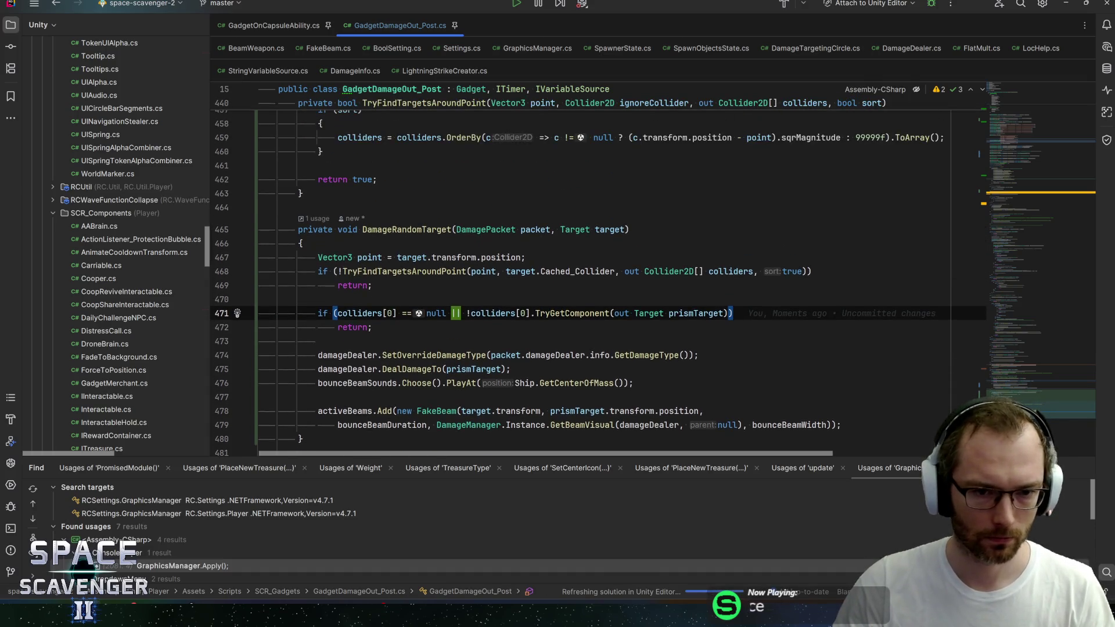
scroll(581, 279, up, 7)
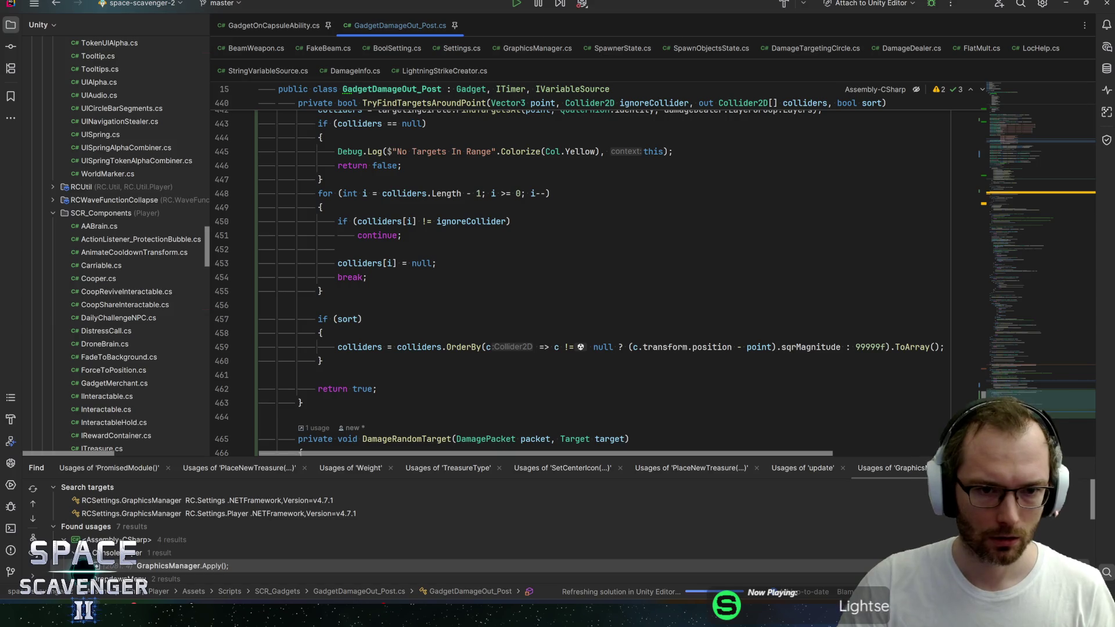
scroll(581, 279, down, 5)
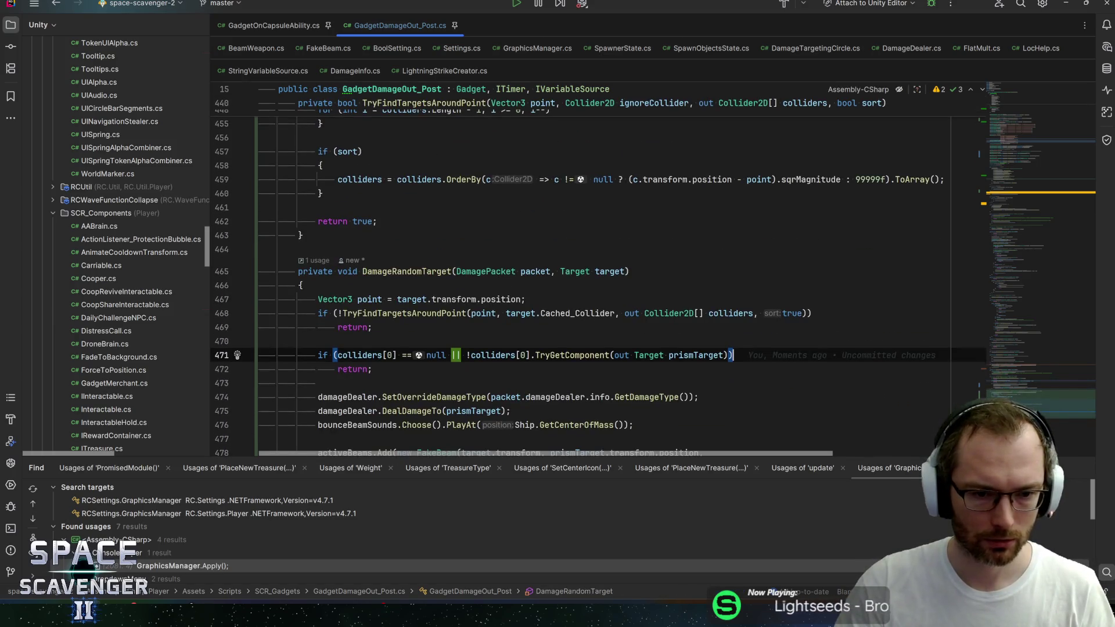
click(303, 233)
scroll(303, 234, up, 1)
key(ctrl+w)
key(ctrl+w)
key(ctrl+w)
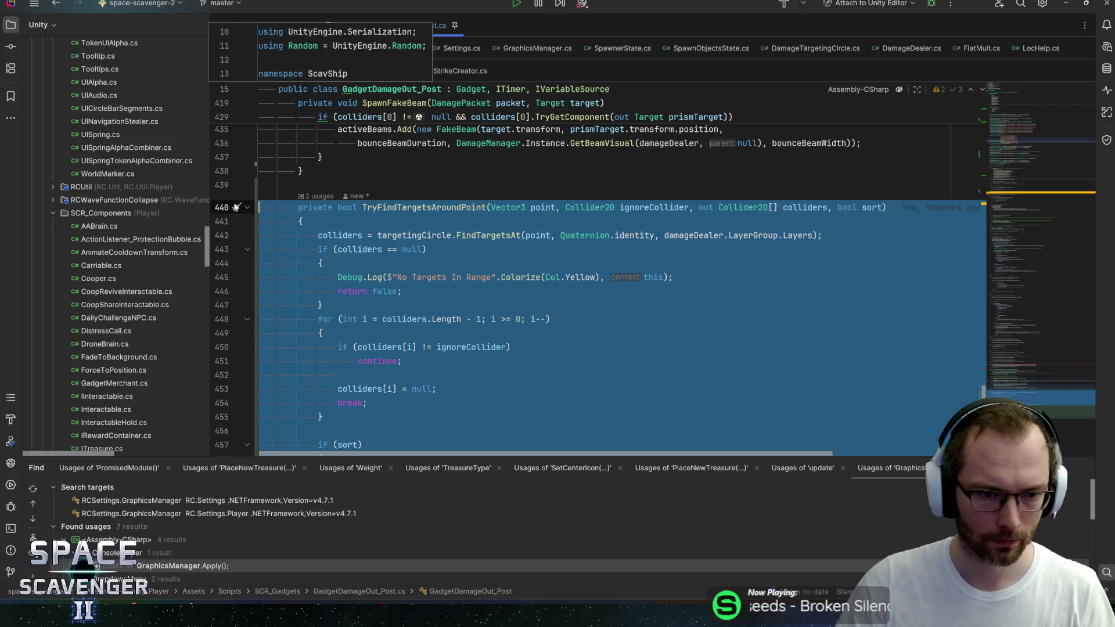
key(Delete)
scroll(246, 207, down, 10)
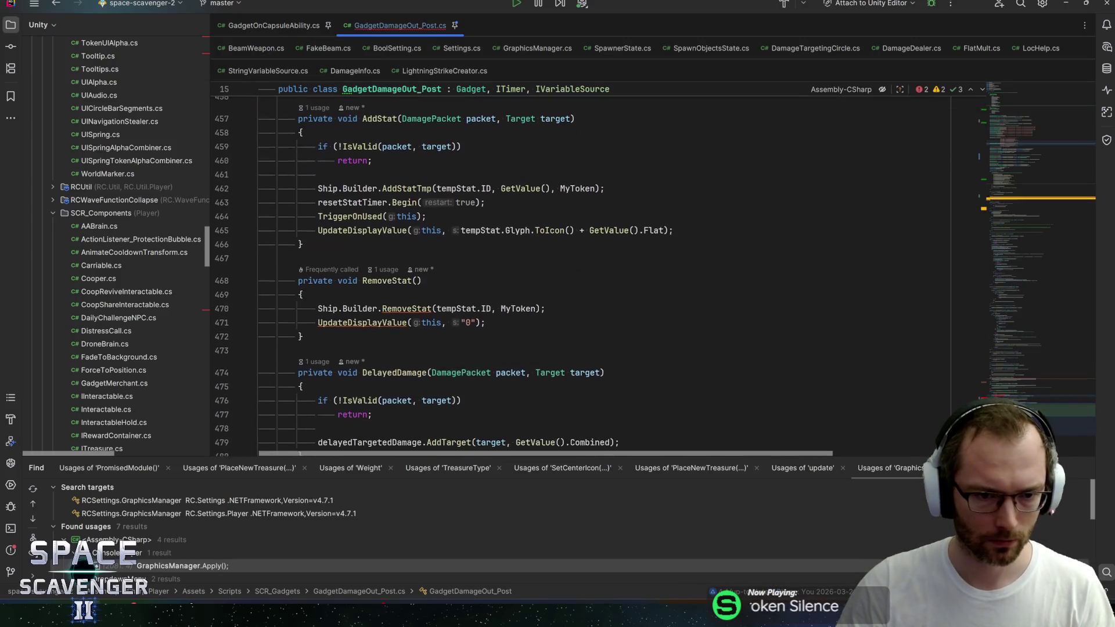
scroll(581, 273, down, 5)
click(298, 358)
key(ctrl+v)
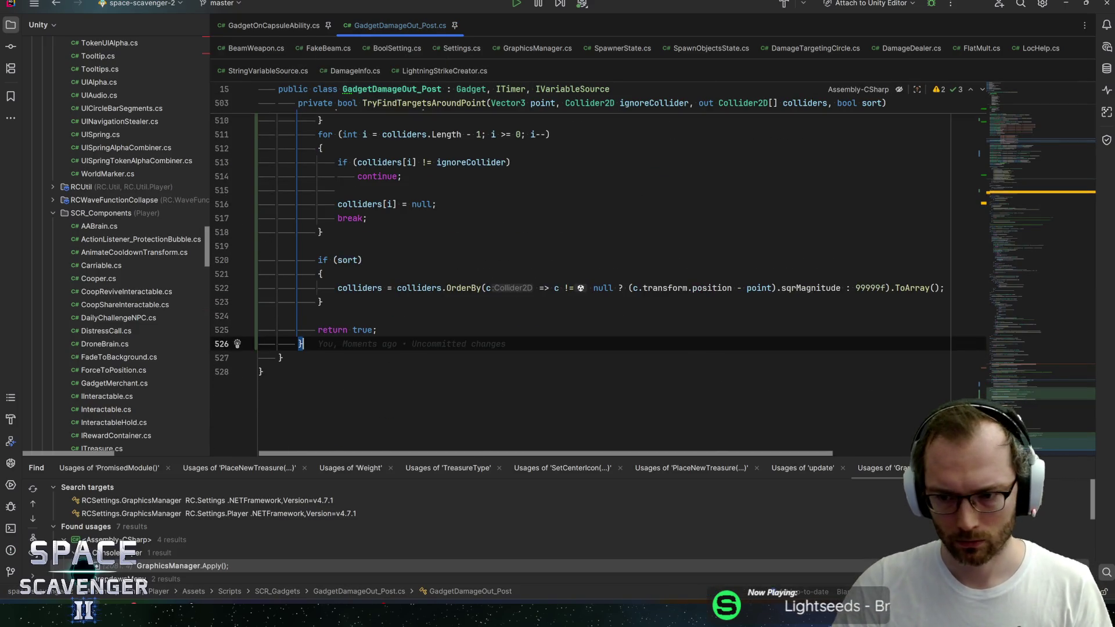
Scroll back up and place the caret on the if in SpawnFakeBeam
click(1022, 391)
drag(1022, 391, 1030, 378)
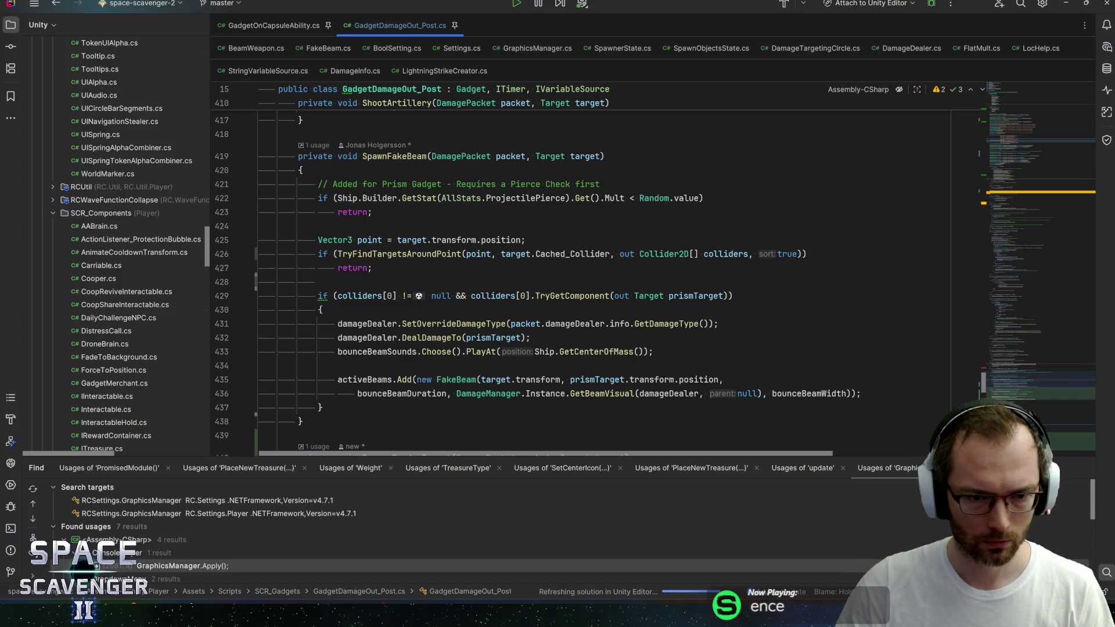
click(321, 296)
Invert SpawnFakeBeam's colliders[0] Target check into an early return and review the result
key(alt+Return)
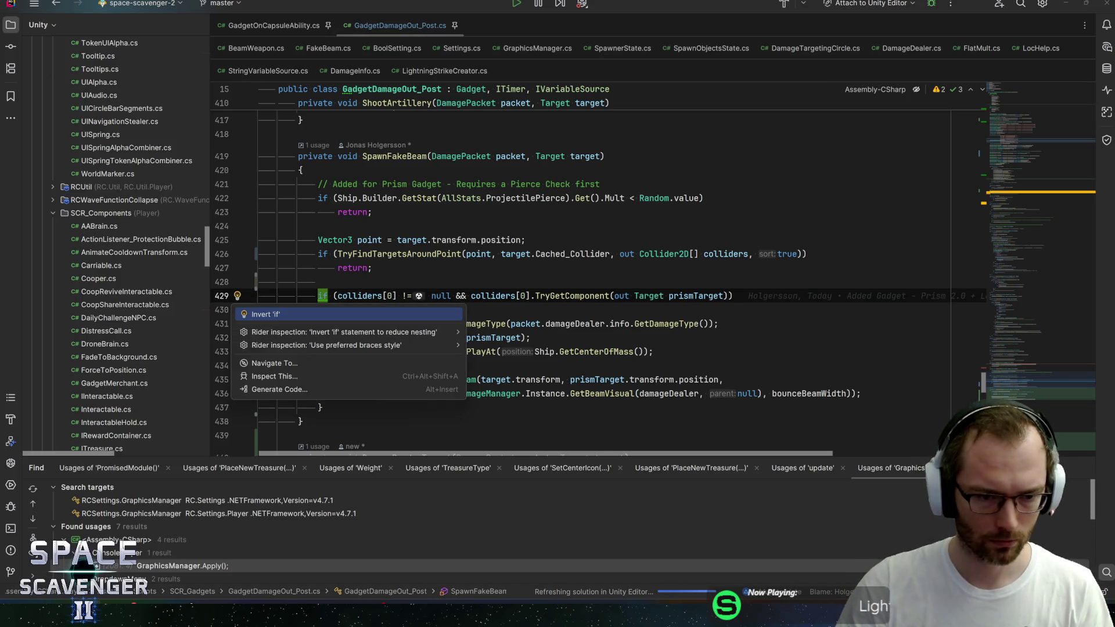
key(Return)
scroll(580, 279, down, 4)
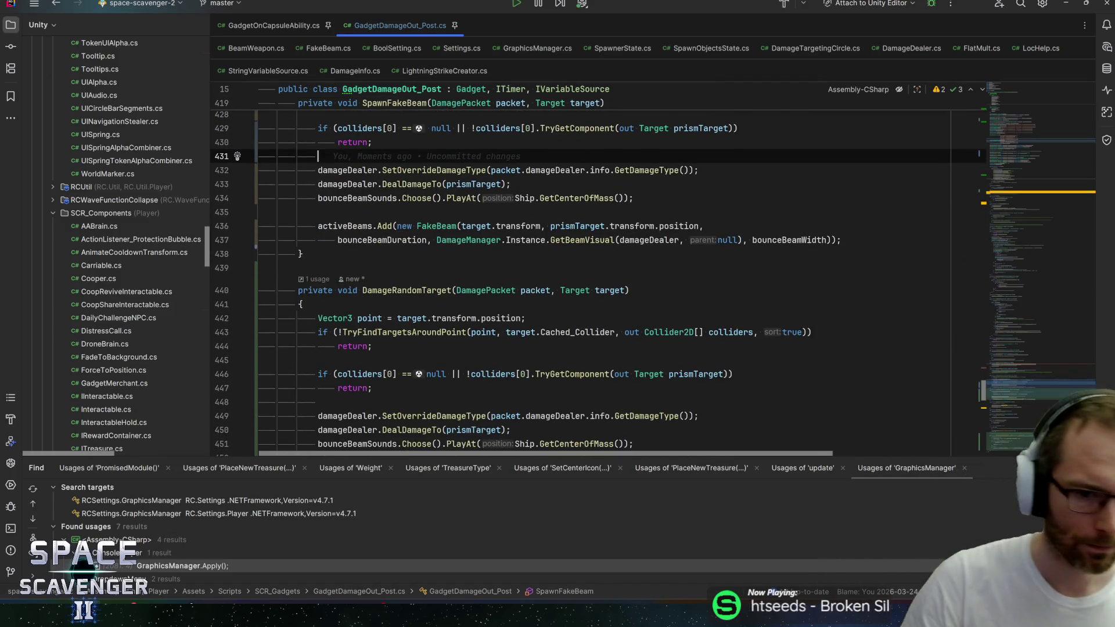
scroll(581, 279, up, 4)
click(372, 310)
mouse_move(372, 310)
mouse_down()
mouse_move(200, 209)
mouse_move(203, 240)
mouse_up()
scroll(451, 267, down, 4)
key(Escape)
Inspect the TryFindTargetsAroundPoint call and TryGetComponent check in DamageRandomTarget
scroll(581, 279, down, 2)
click(370, 234)
click(427, 248)
click(372, 262)
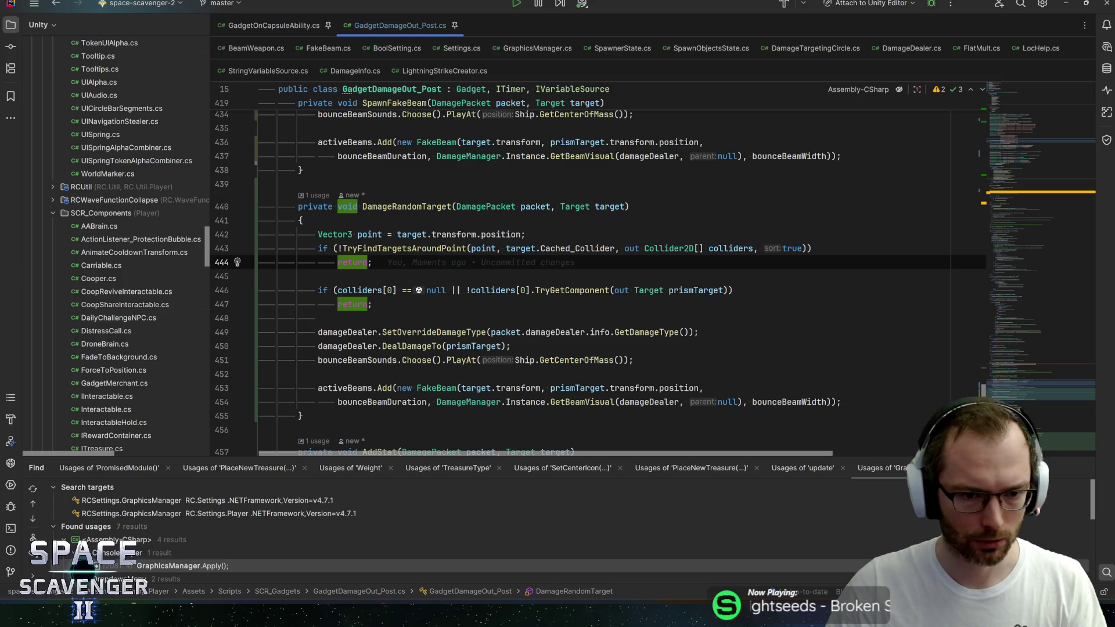
key(Down)
key(Down)
Delete the SetOverrideDamageType line from DamageRandomTarget
click(537, 289)
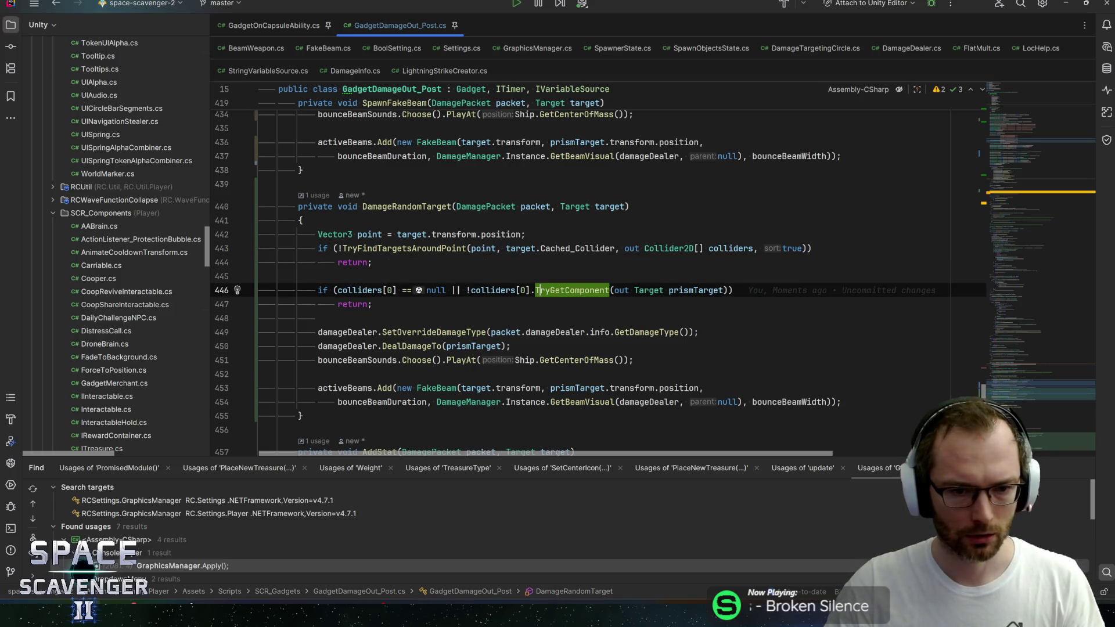
click(684, 290)
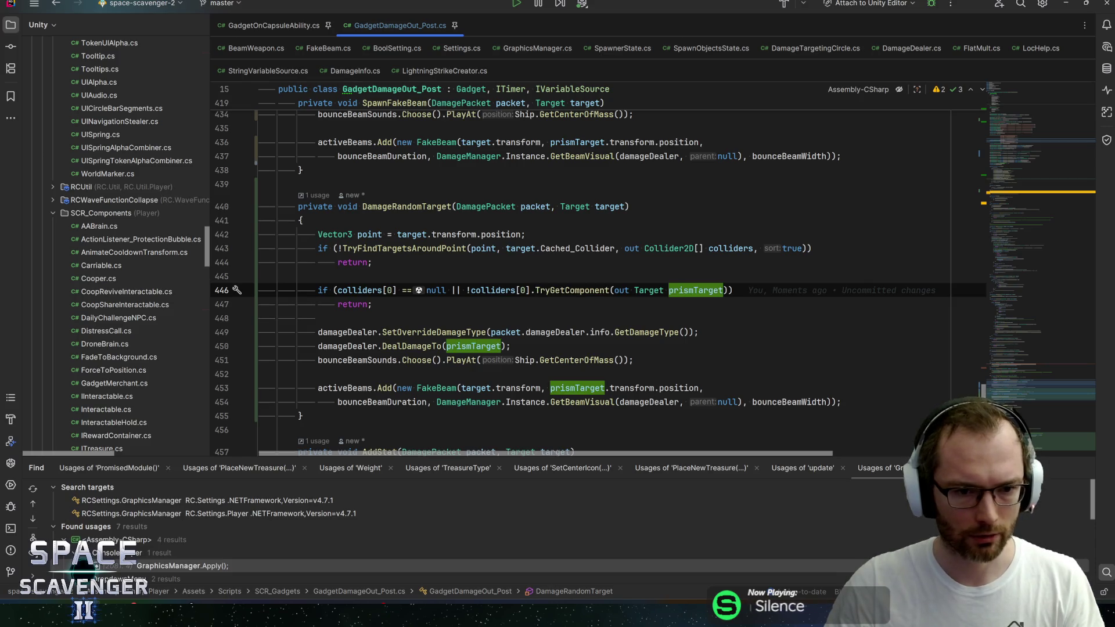
click(373, 304)
click(318, 318)
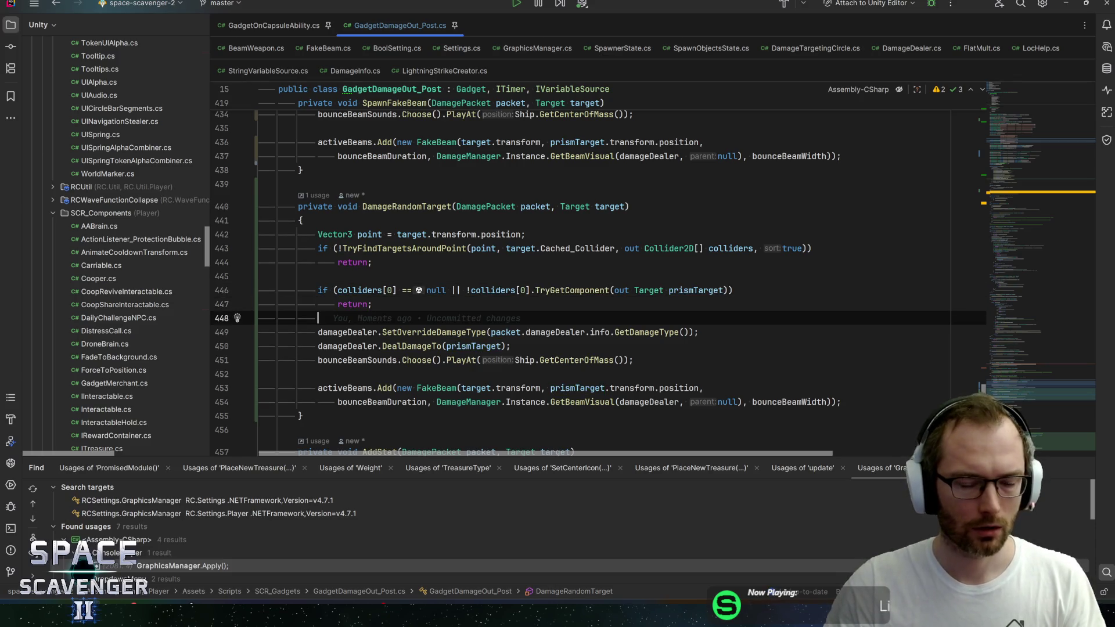
key(Down)
key(shift+End)
key(ctrl+y)
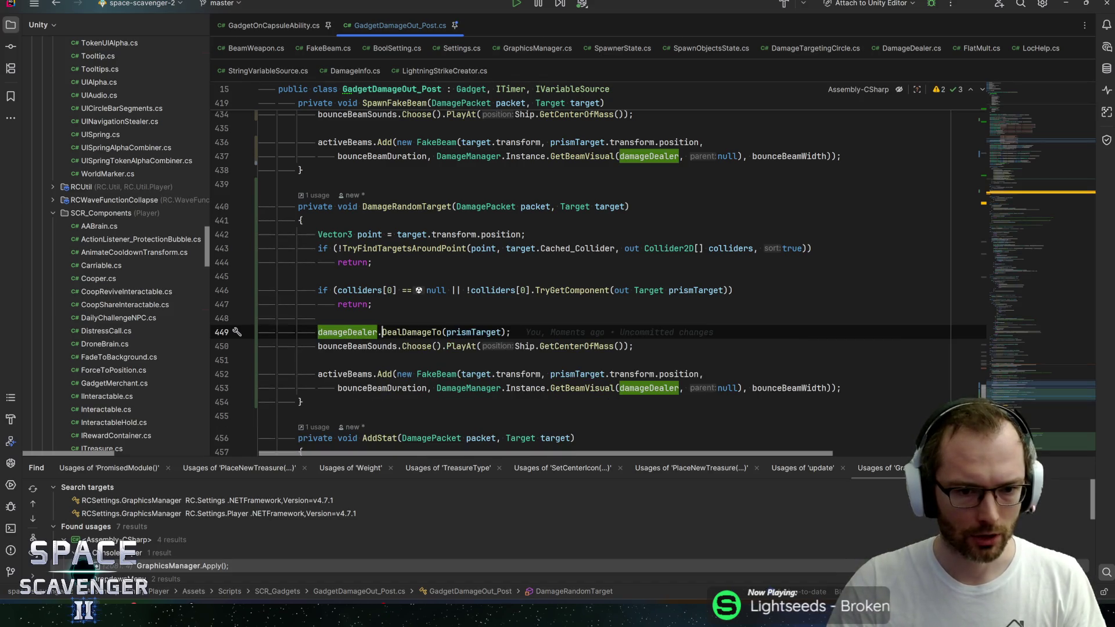
Rename the prismTarget variable to randomTarget throughout the method
key(ctrl+Right)
key(ctrl+Right)
key(ctrl+Right)
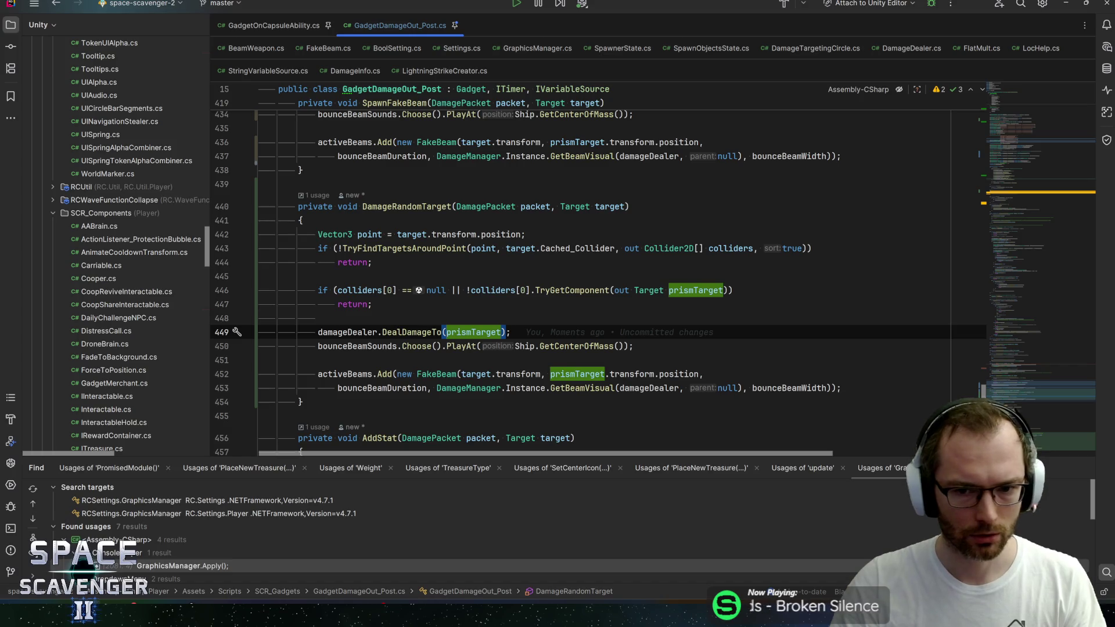
click(695, 290)
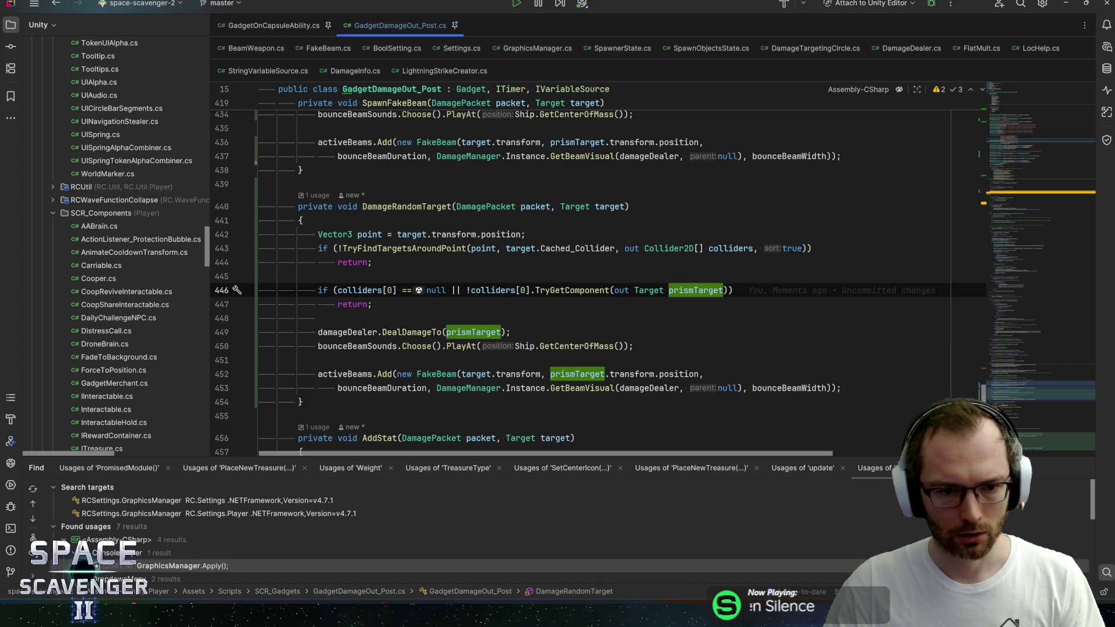
key(shift+F6)
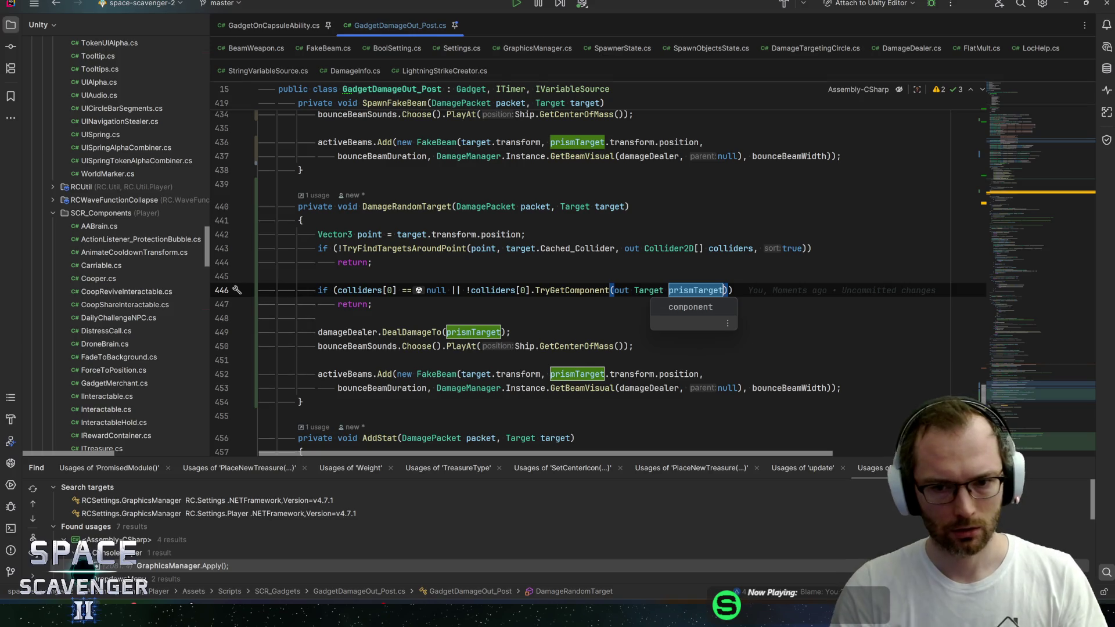
text(ran)
text(domTarget)
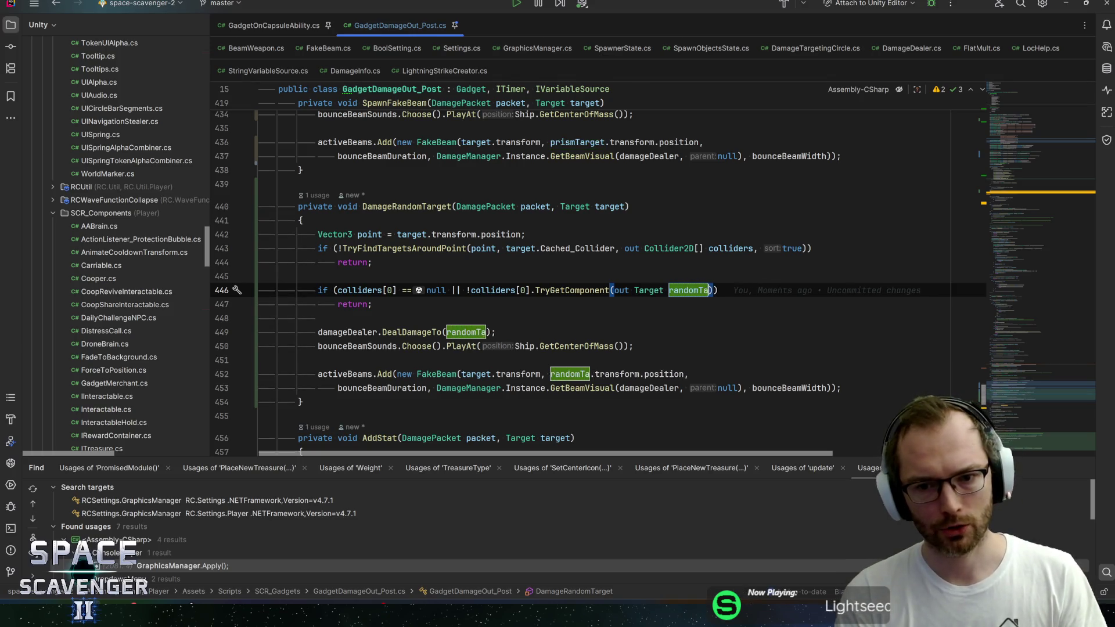
click(402, 332)
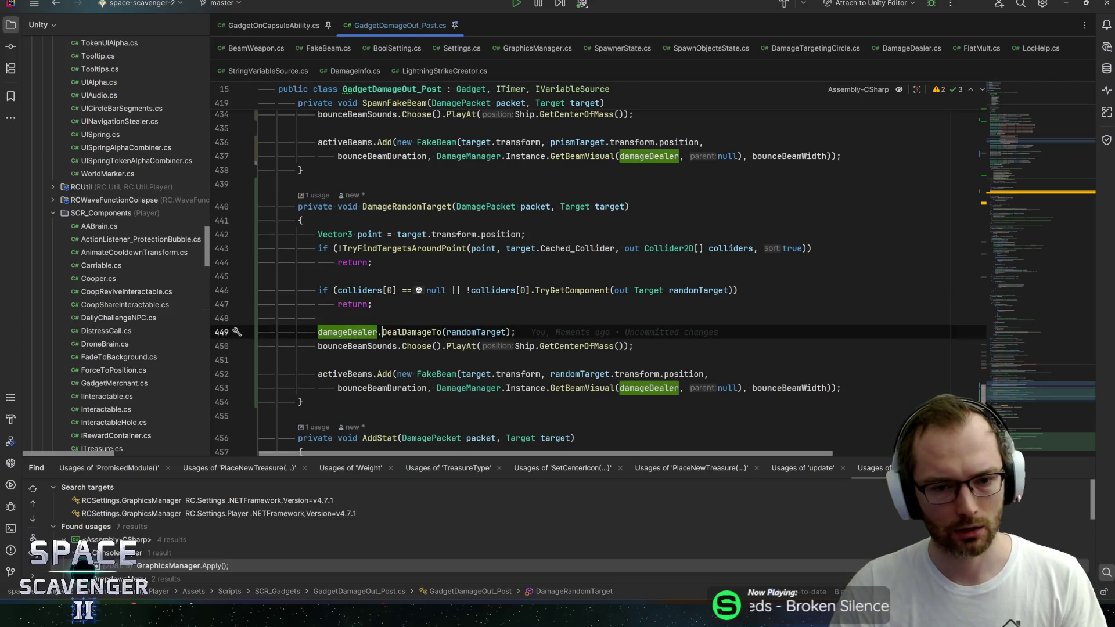
Change the DealDamageTo call to DealDamageAt
key(Left)
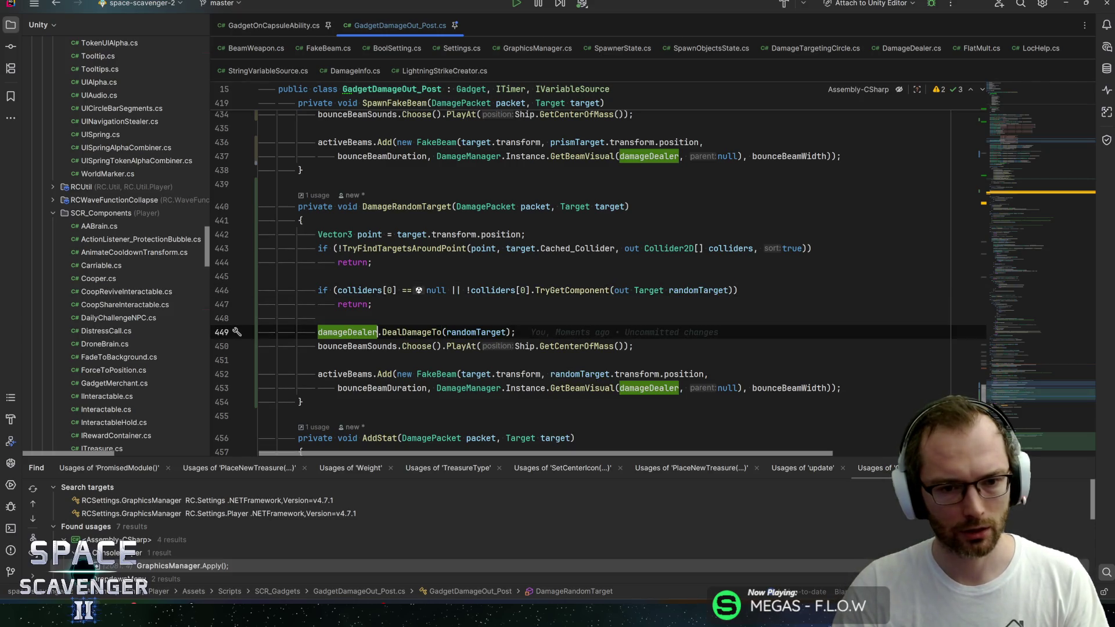
key(ctrl+Right)
key(BackSpace)
key(BackSpace)
text(At)
key(Escape)
Pass randomTarget.transform.position and Quaternion.identity to DealDamageAt, then save the script
click(506, 333)
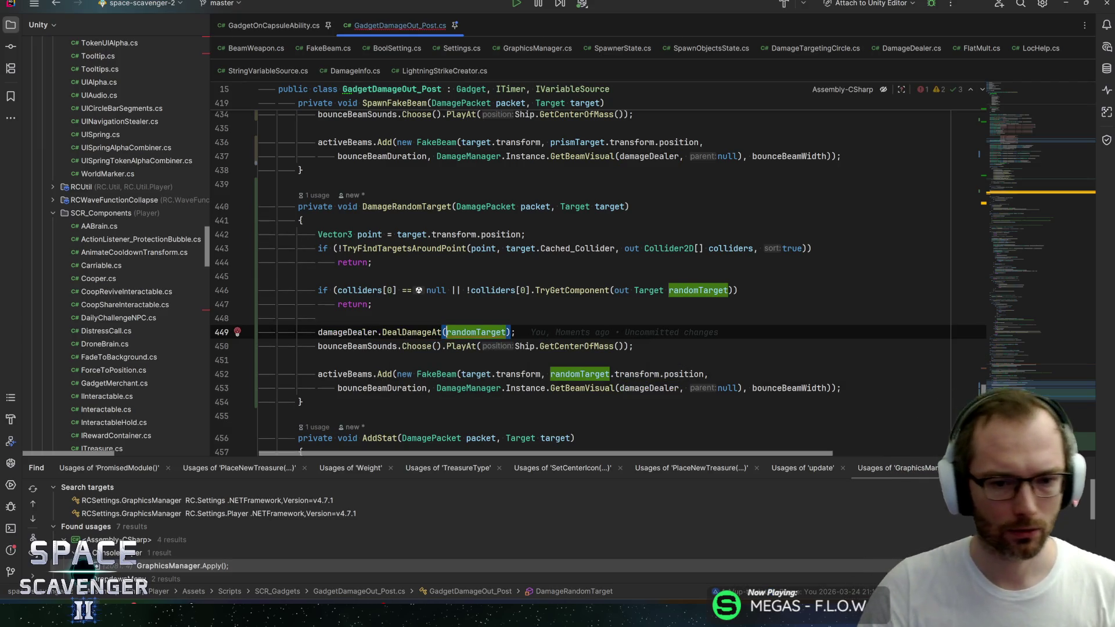
text(.pos)
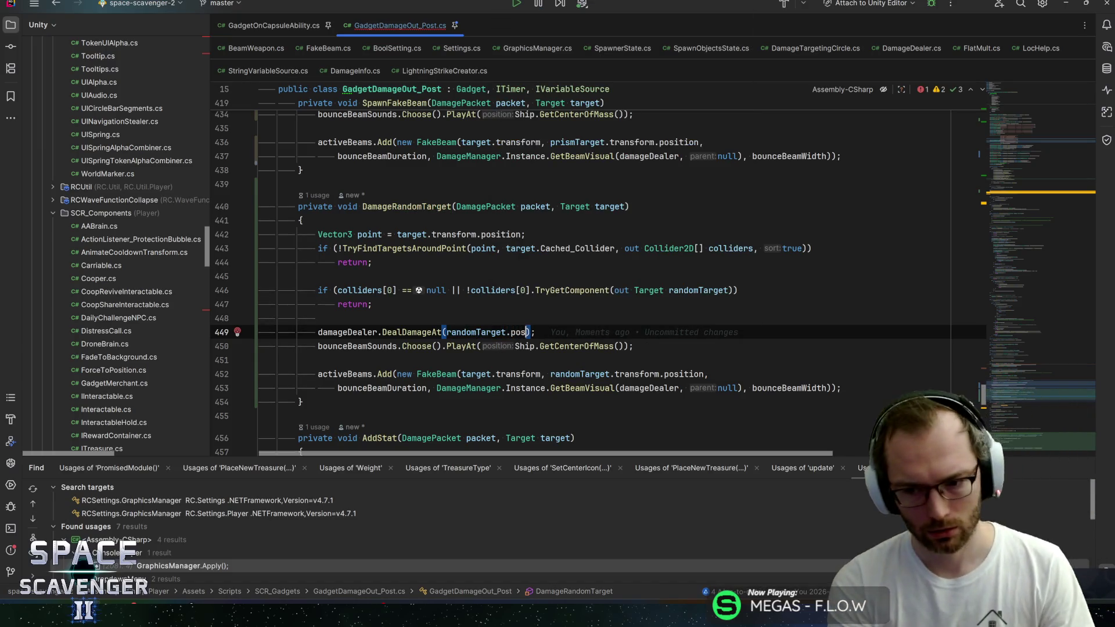
text(tran)
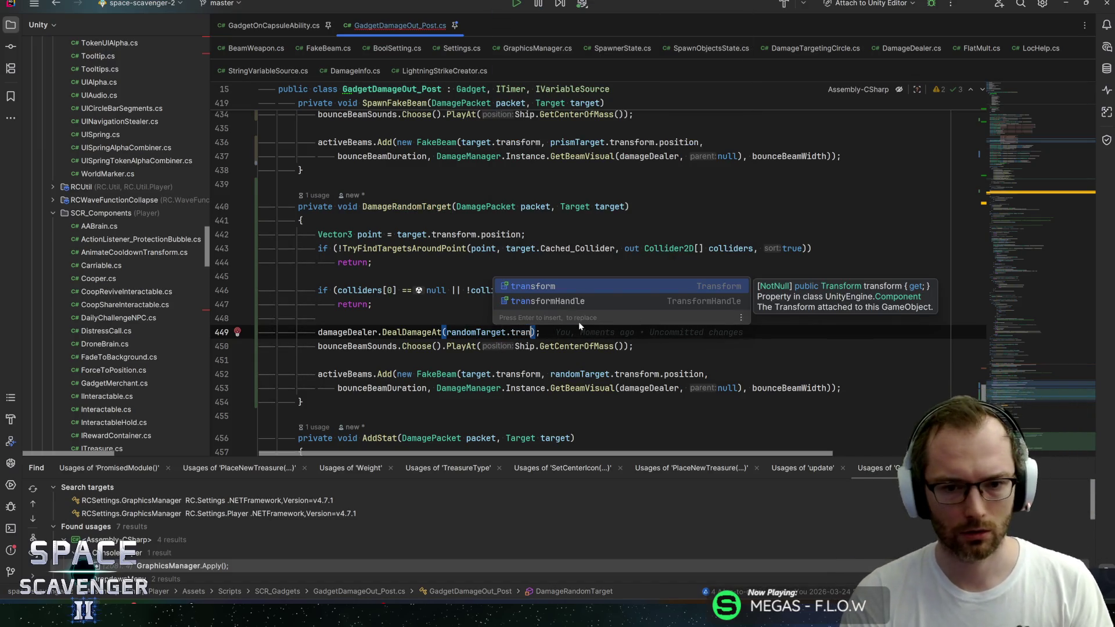
key(Return)
text(.pos)
key(Return)
key(End)
key(Left)
key(Left)
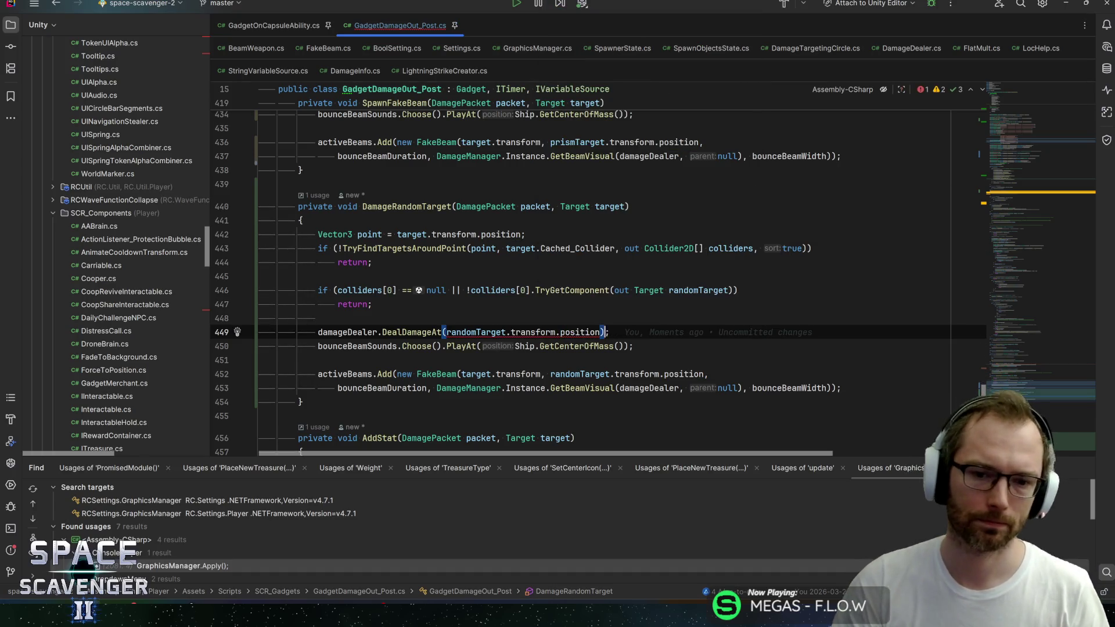
text(, Qu)
text(ater)
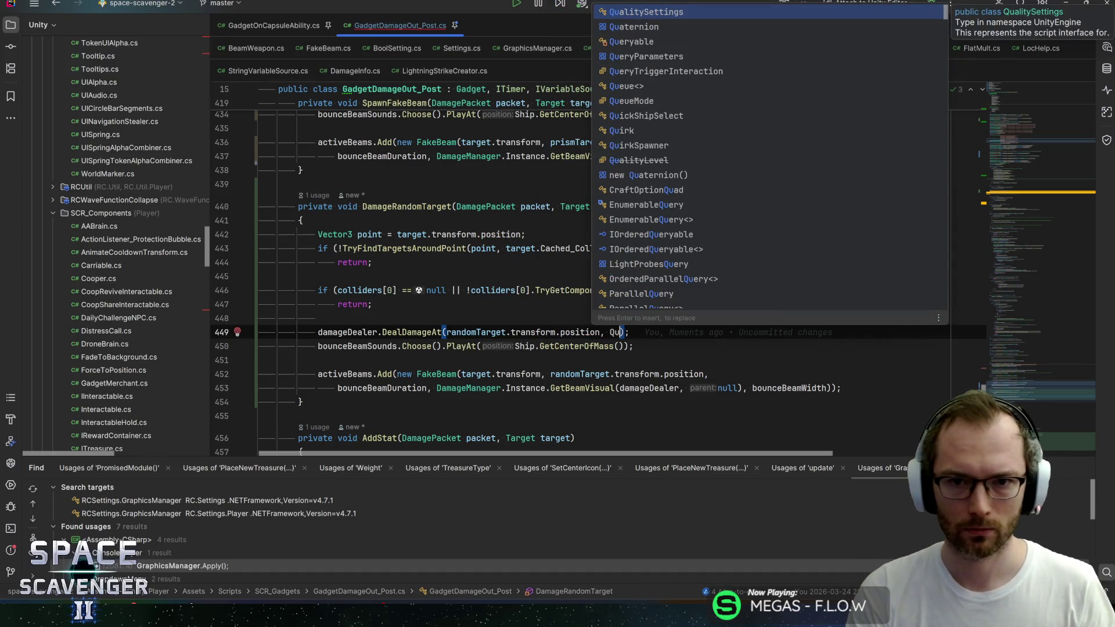
key(Down)
key(Down)
key(Return)
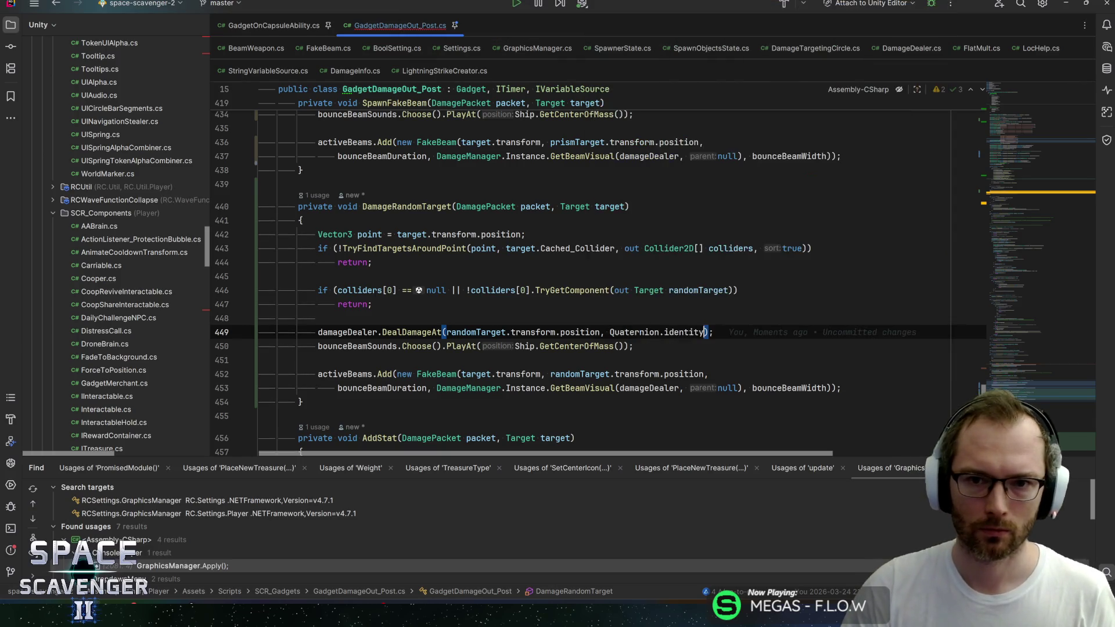
key(End)
key(ctrl+s)
Delete the bounceBeamSounds PlayAt statement and jump to its declaration
key(Down)
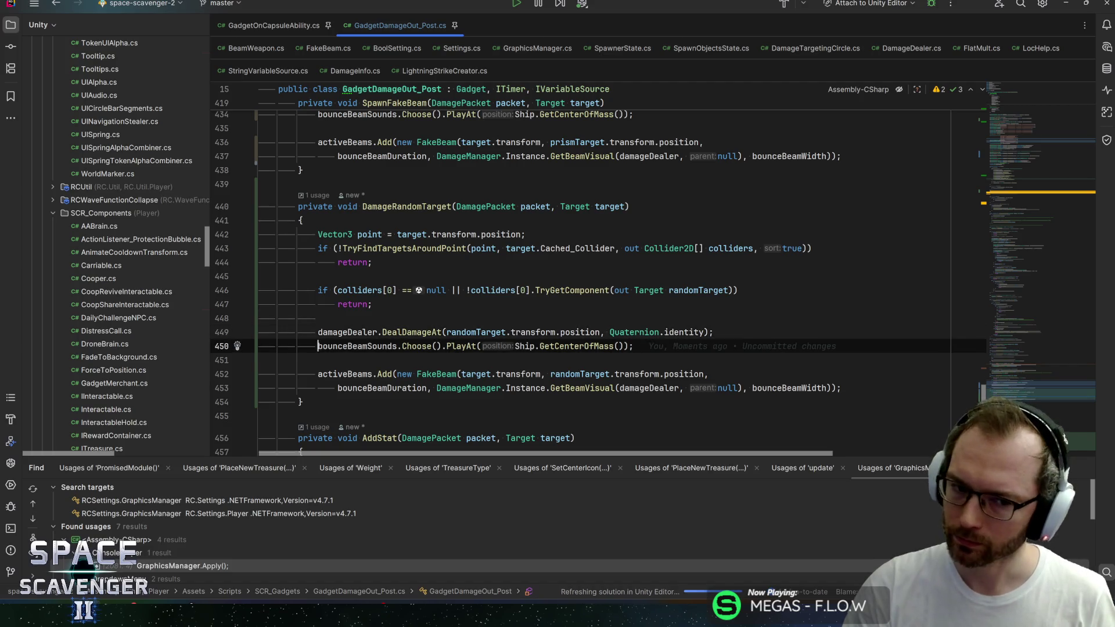
key(ctrl+w)
key(ctrl+w)
key(ctrl+w)
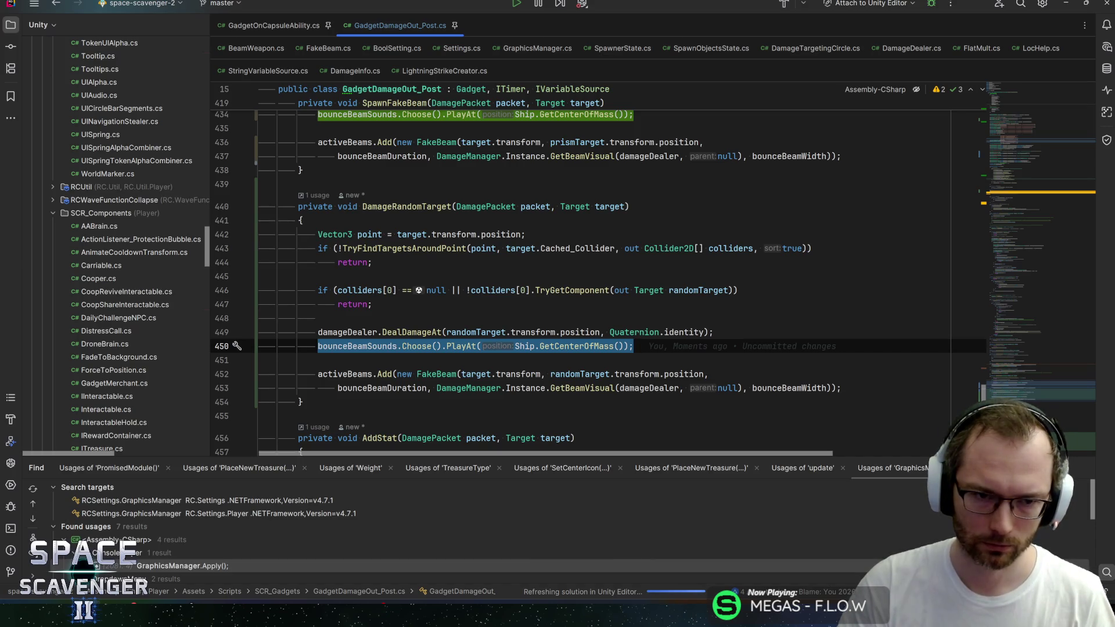
key(Delete)
key(Delete)
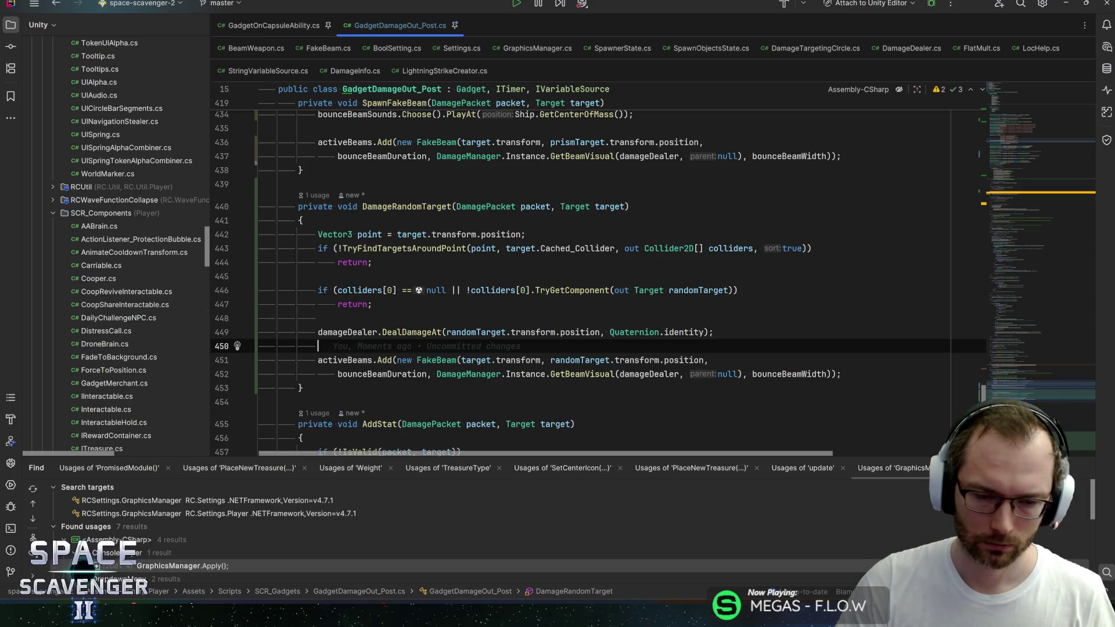
key(BackSpace)
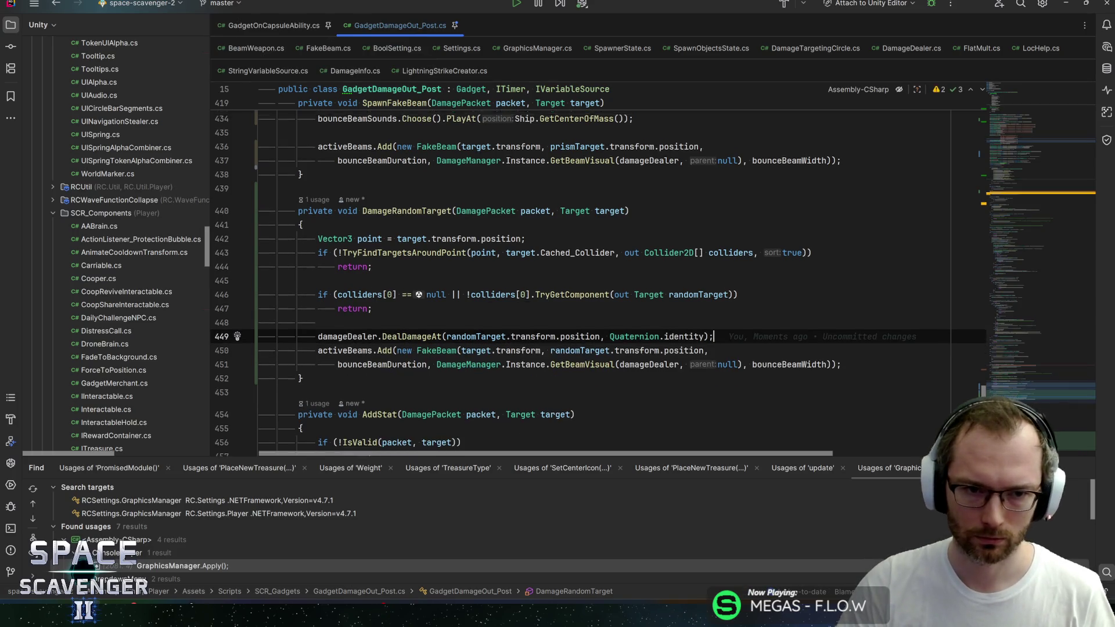
scroll(581, 279, up, 2)
ctrl+click(357, 198)
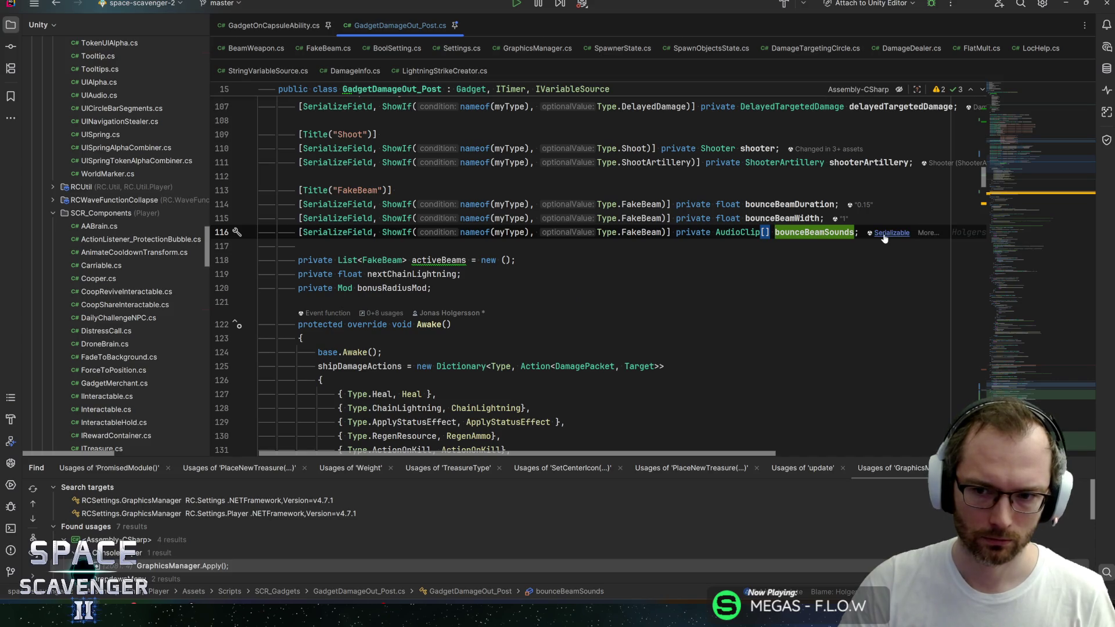
Inspect the bounceBeamSounds declaration, then return to the DamageRandomTarget code
key(Down)
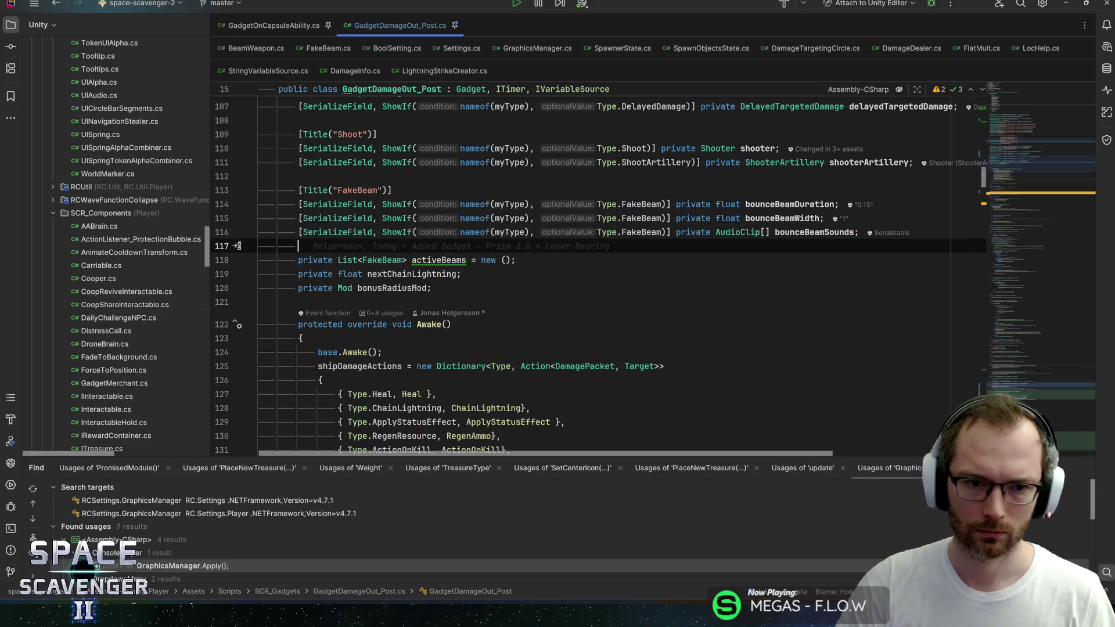
key(Up)
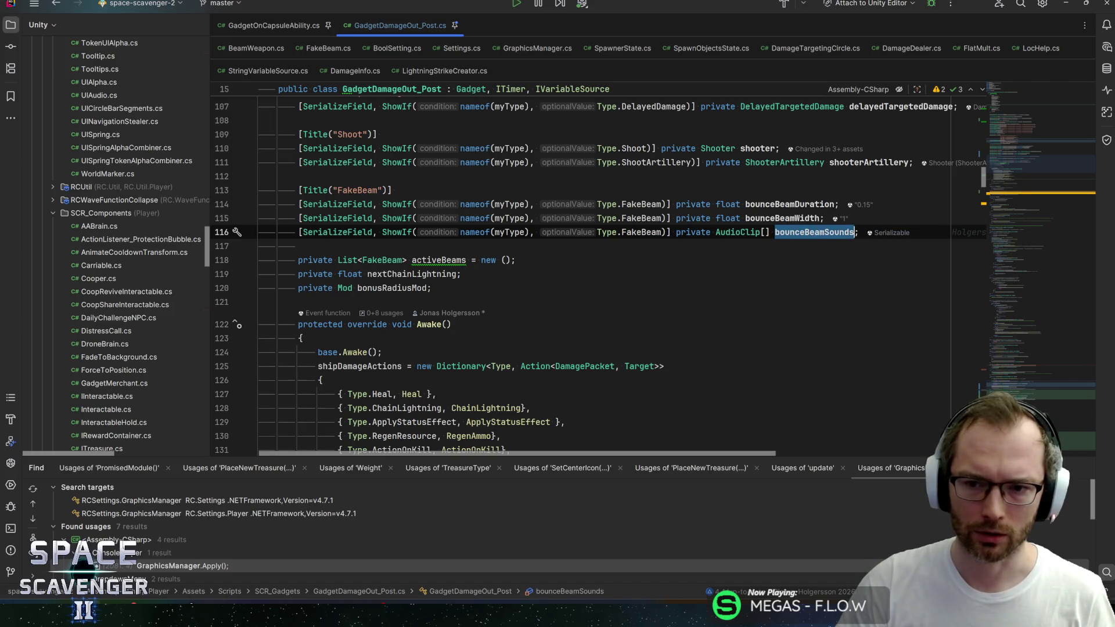
click(1014, 394)
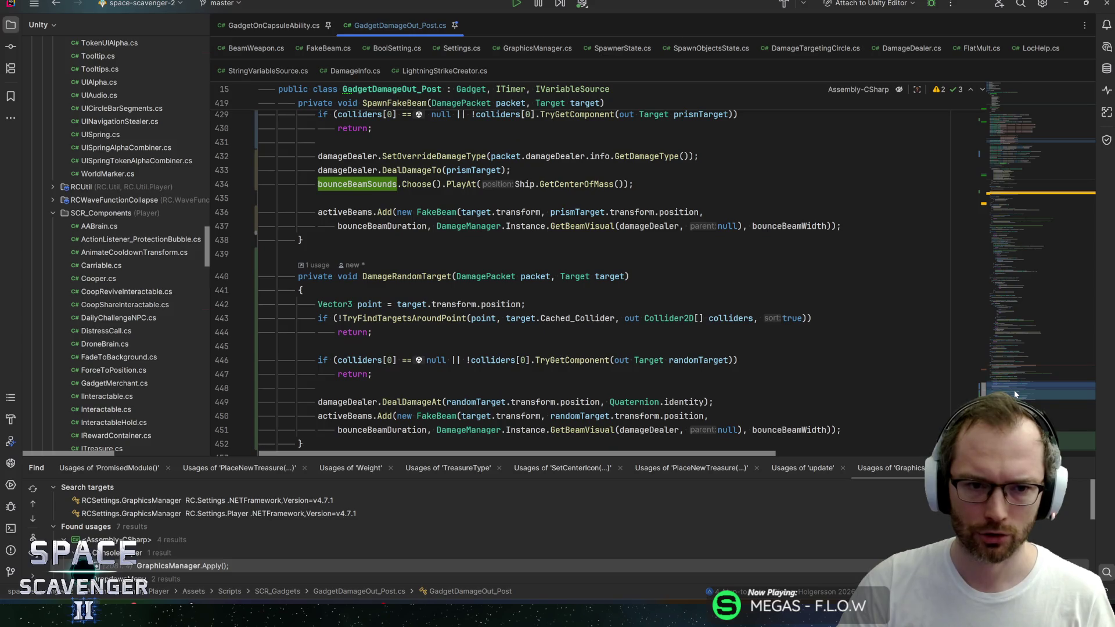
click(461, 184)
scroll(462, 184, up, 2)
scroll(462, 233, up, 2)
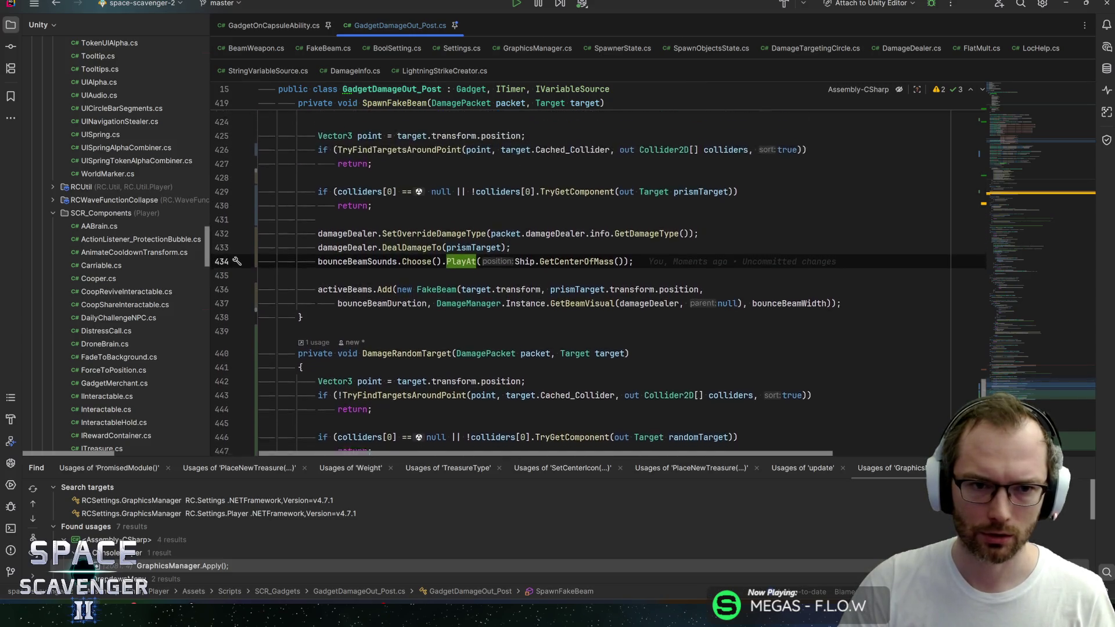
scroll(462, 233, down, 5)
Delete the activeBeams.Add fake beam statement from DamageRandomTarget
click(318, 332)
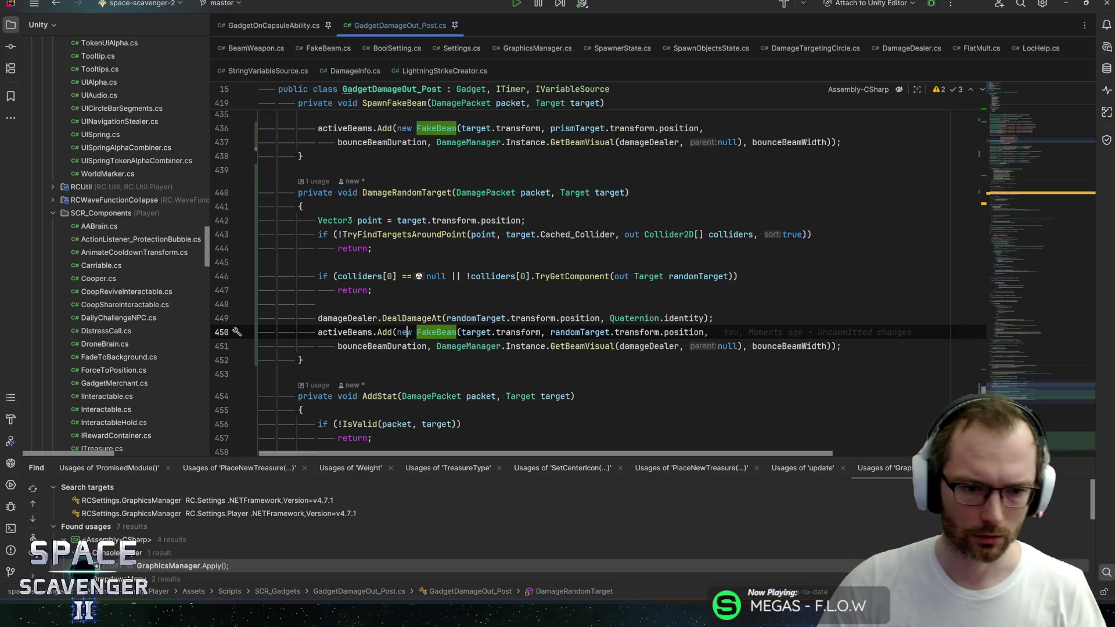
key(shift+Down)
key(shift+End)
key(BackSpace)
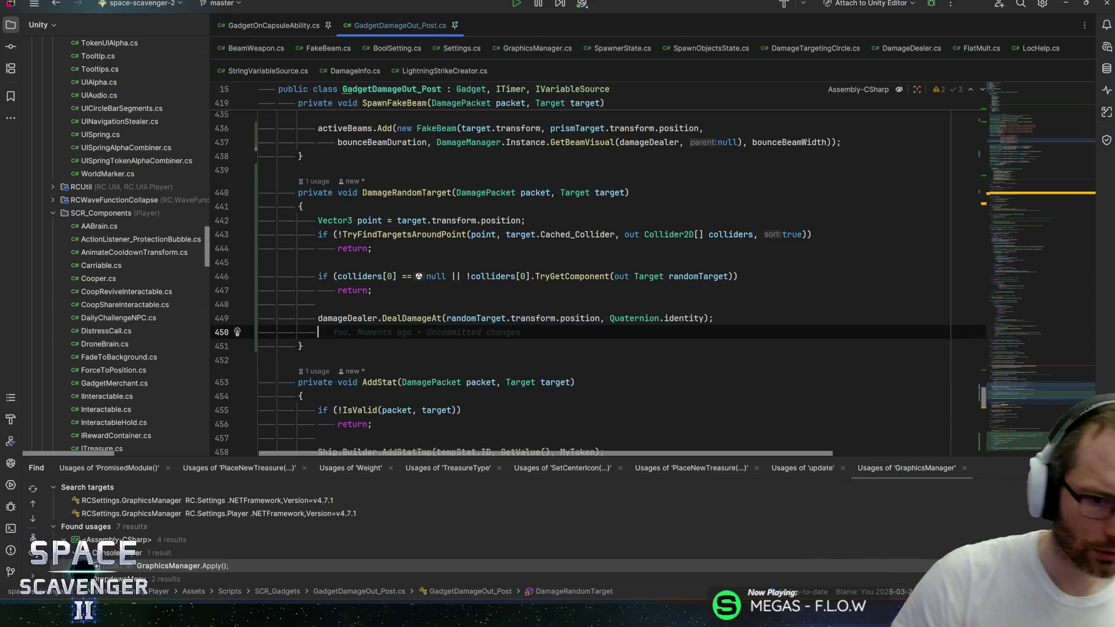
key(BackSpace)
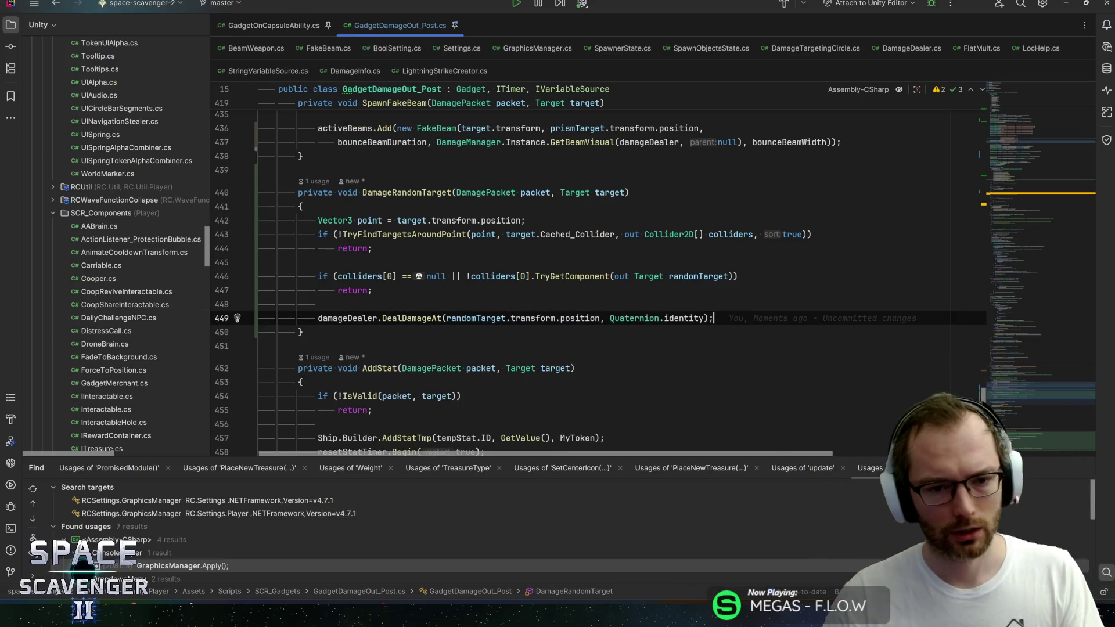
Add a '//TODO: Adjust damage and radius here later' comment above the damage call, then switch windows
key(Up)
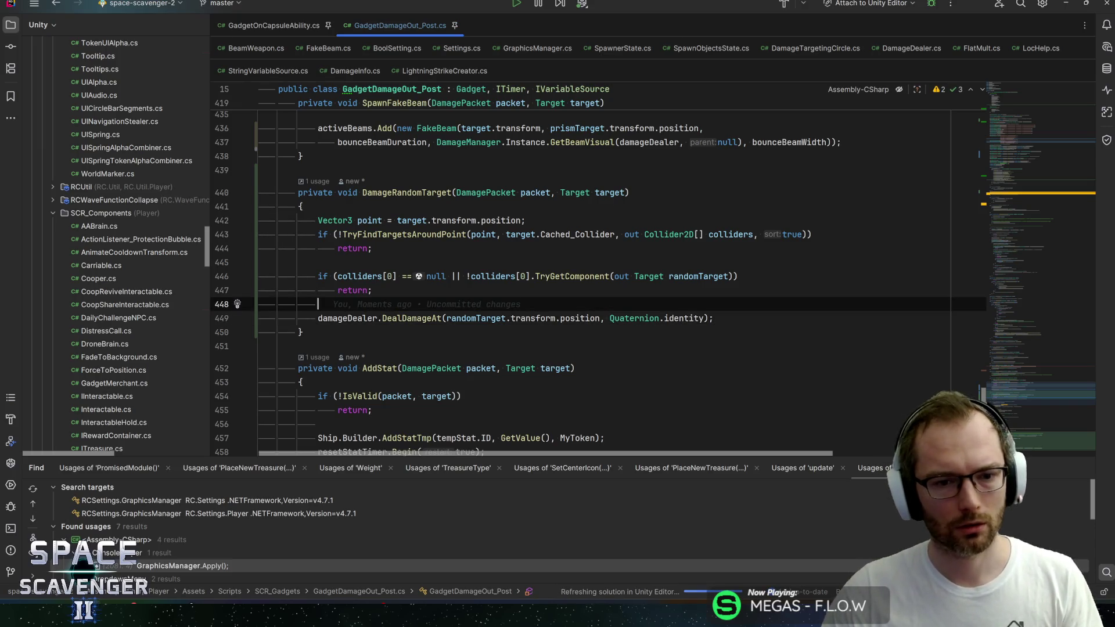
key(Return)
text(// Adjust damage and radiu)
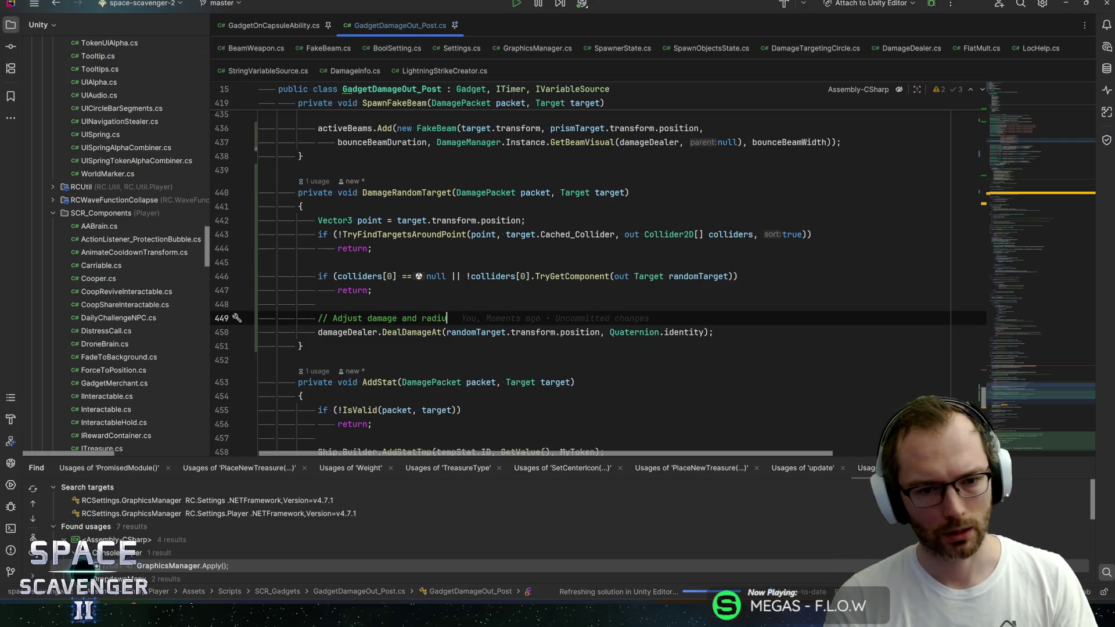
text(s here later)
key(Home)
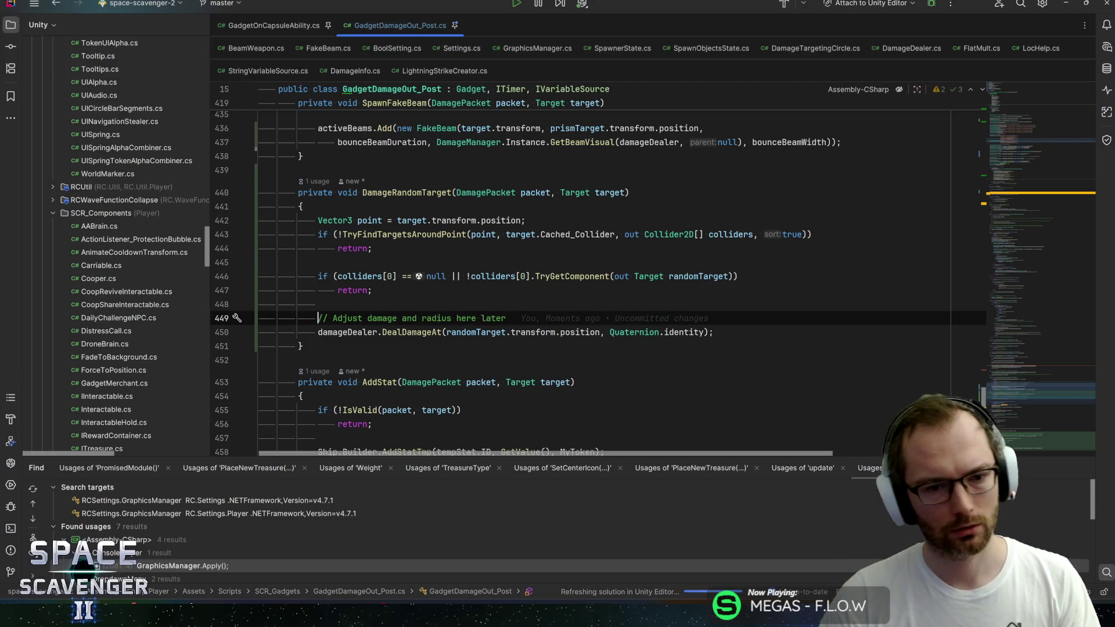
text(TODO:)
key(End)
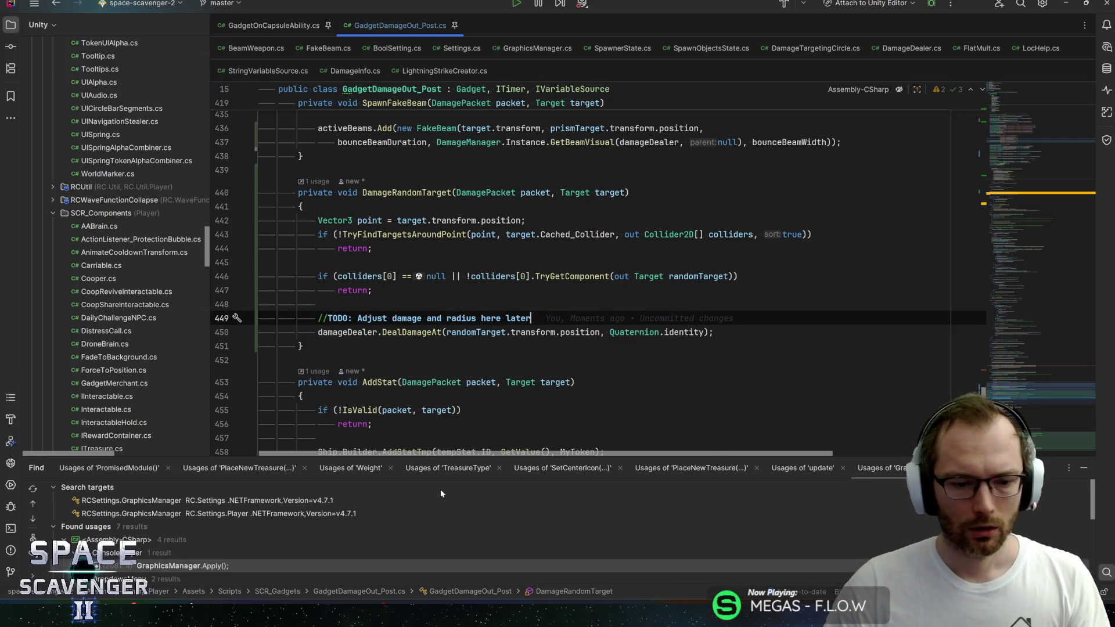
key(alt+Tab)
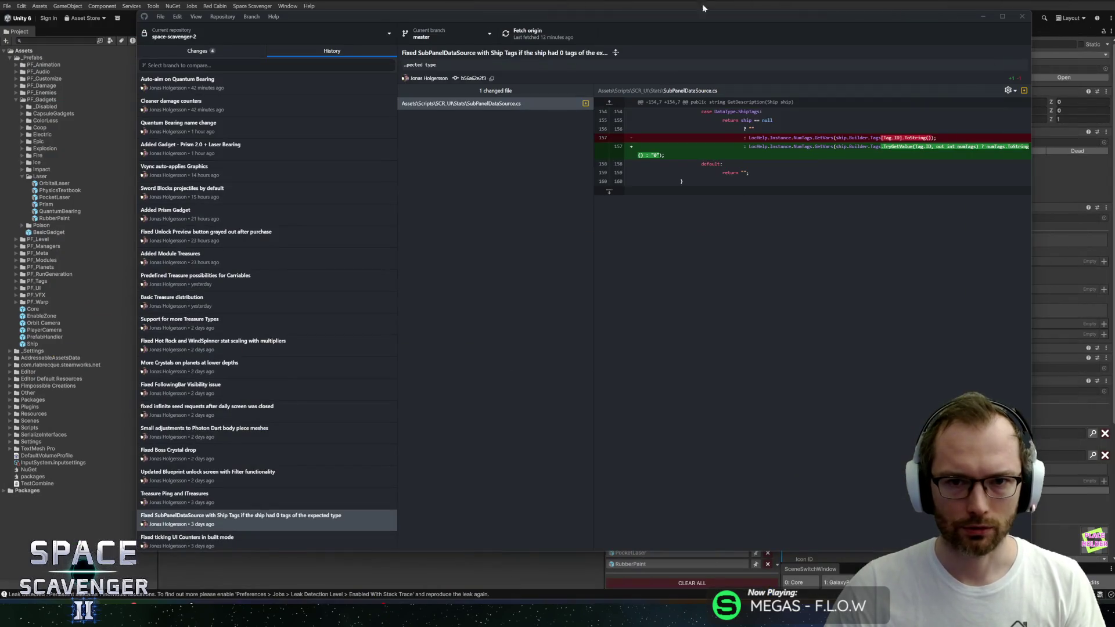
Switch from GitHub Desktop back to the Unity editor with the PhysicsTextbook prefab
key(alt+Tab)
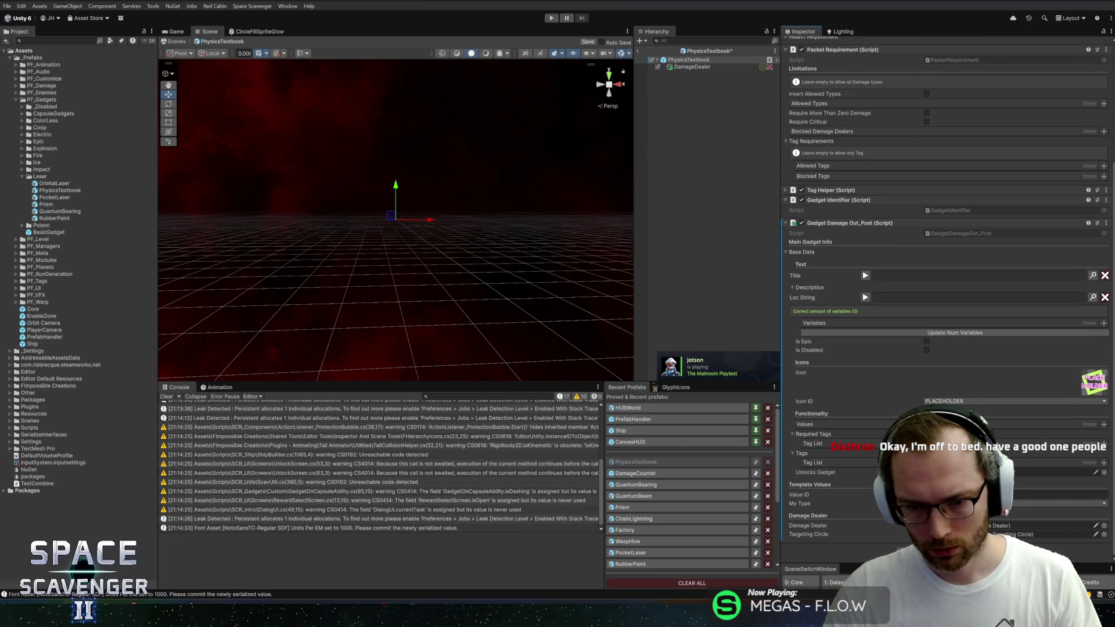
Save the prefab, set DamageDealer Damage to 20 and Radius to 12, and enter Play mode
key(ctrl+s)
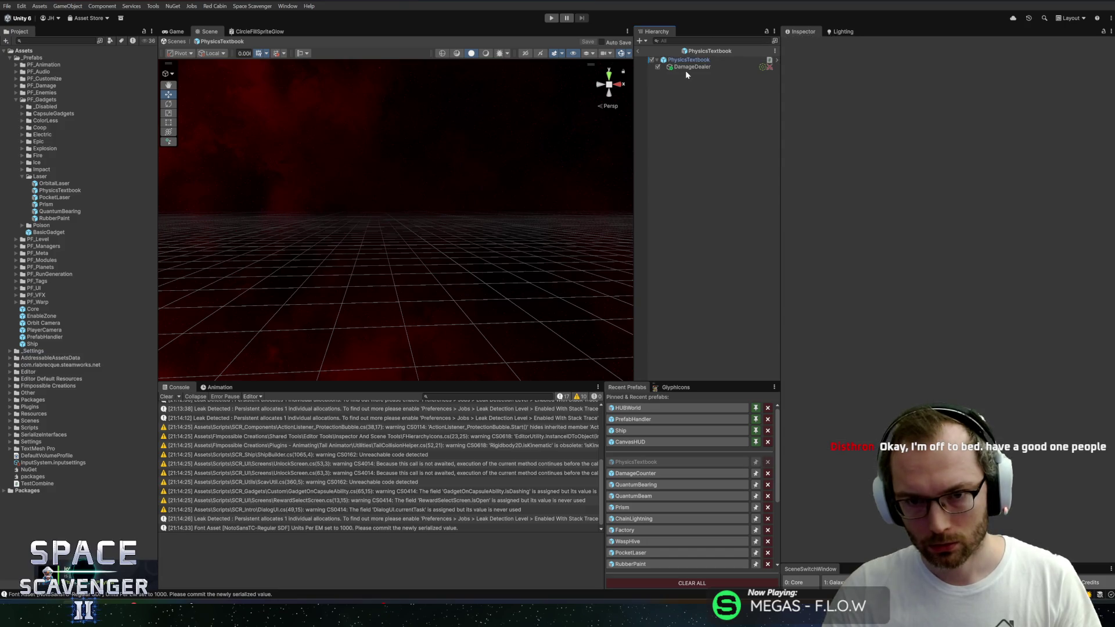
click(691, 66)
click(969, 138)
text(20)
click(969, 341)
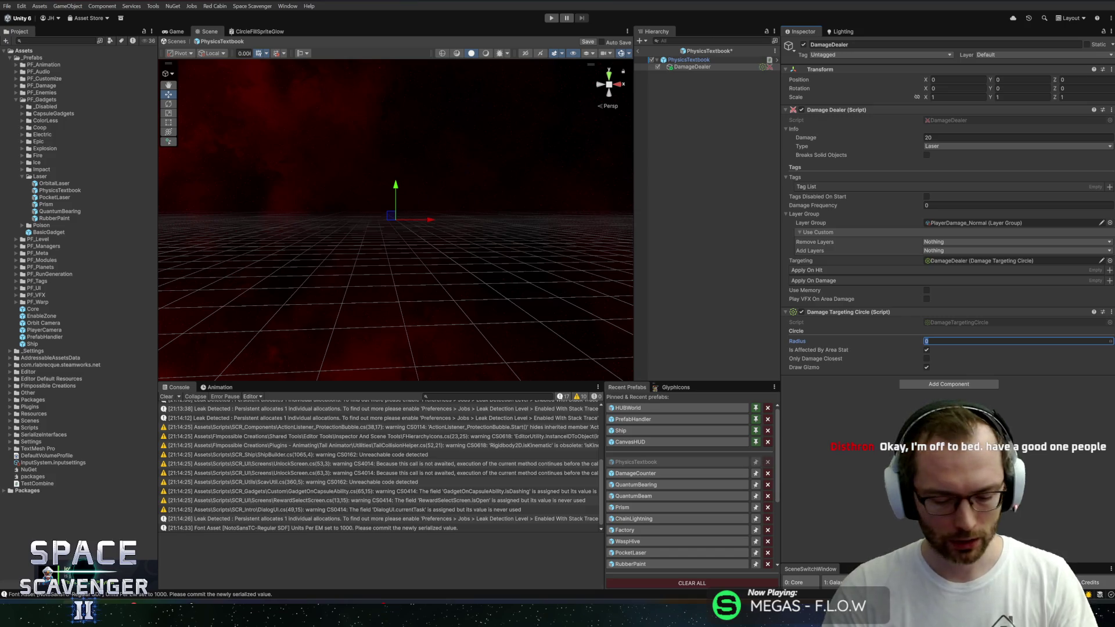
text(12)
click(643, 53)
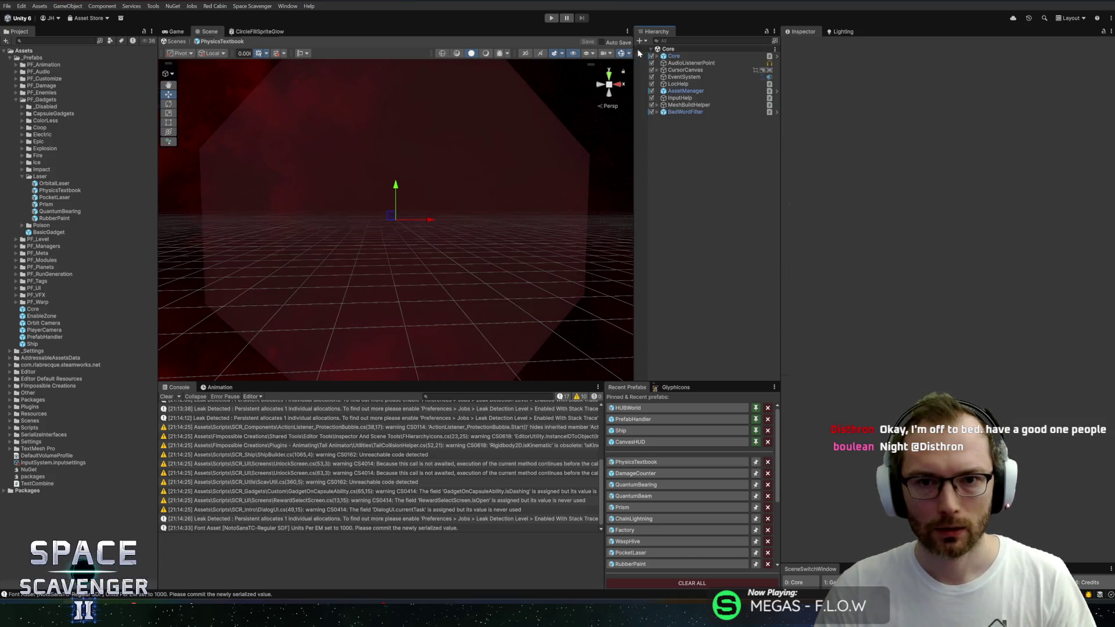
click(551, 19)
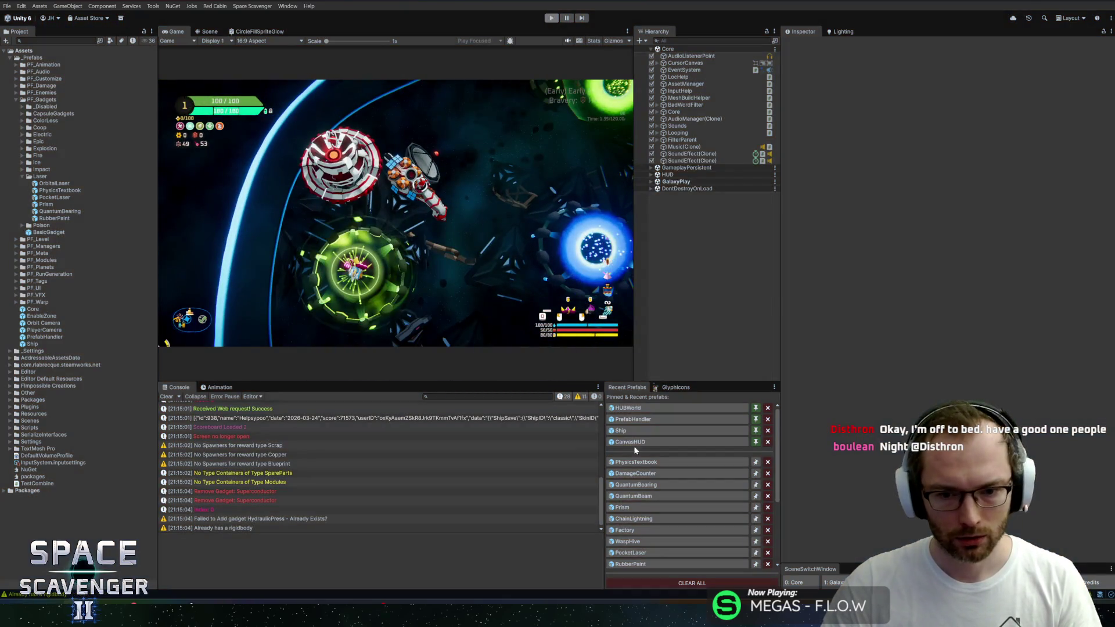
Stop Play mode, try adding Laser to the target requirement's allowed tags, then revert it
click(636, 462)
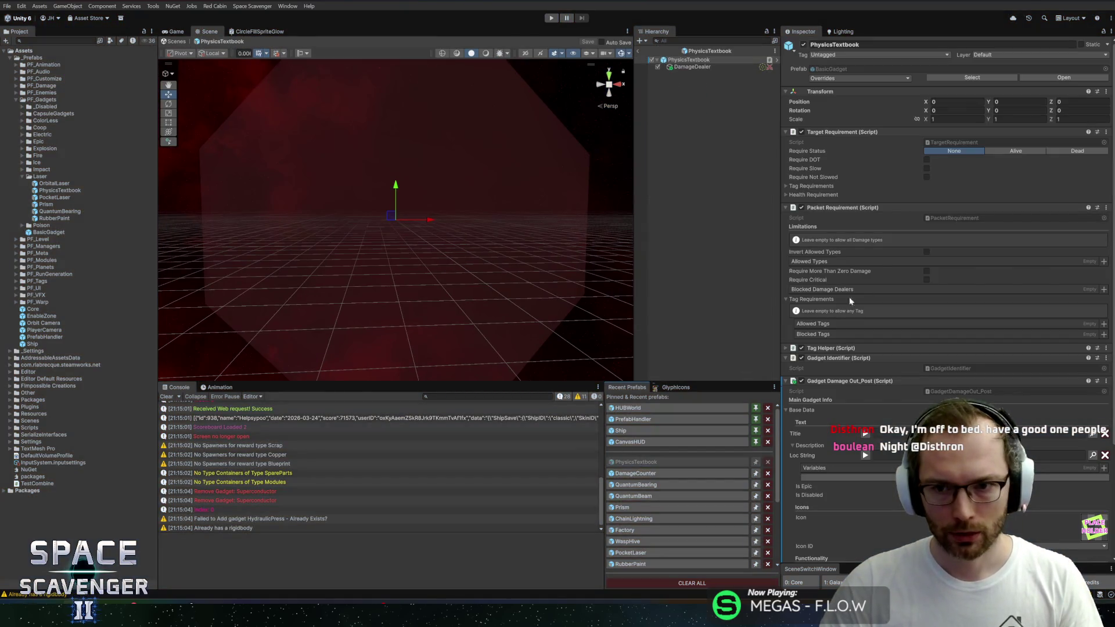
click(801, 187)
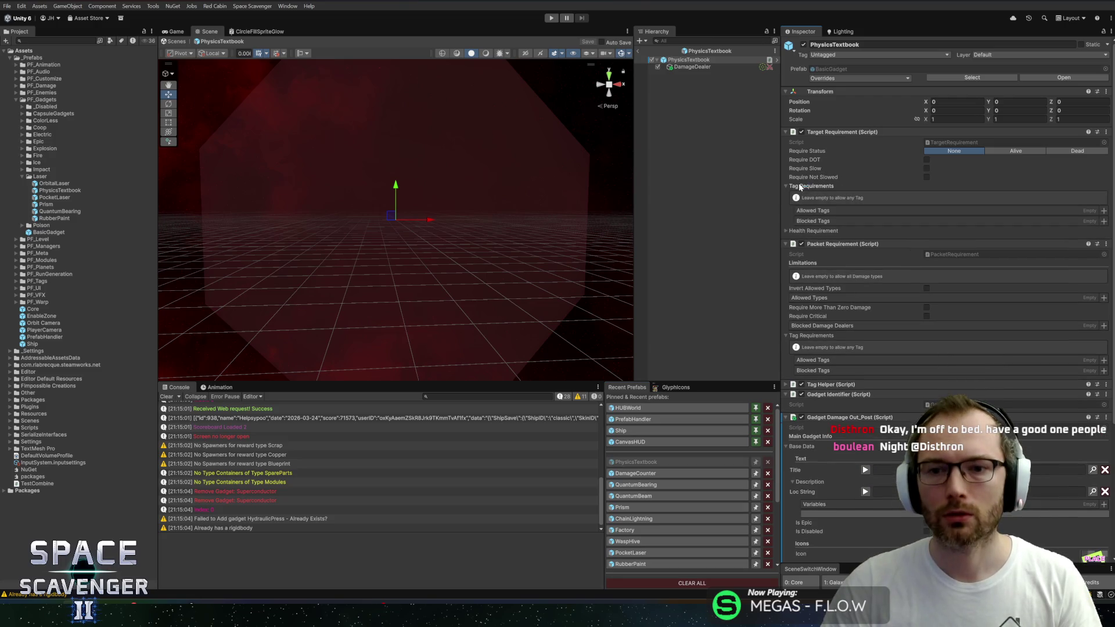
click(805, 187)
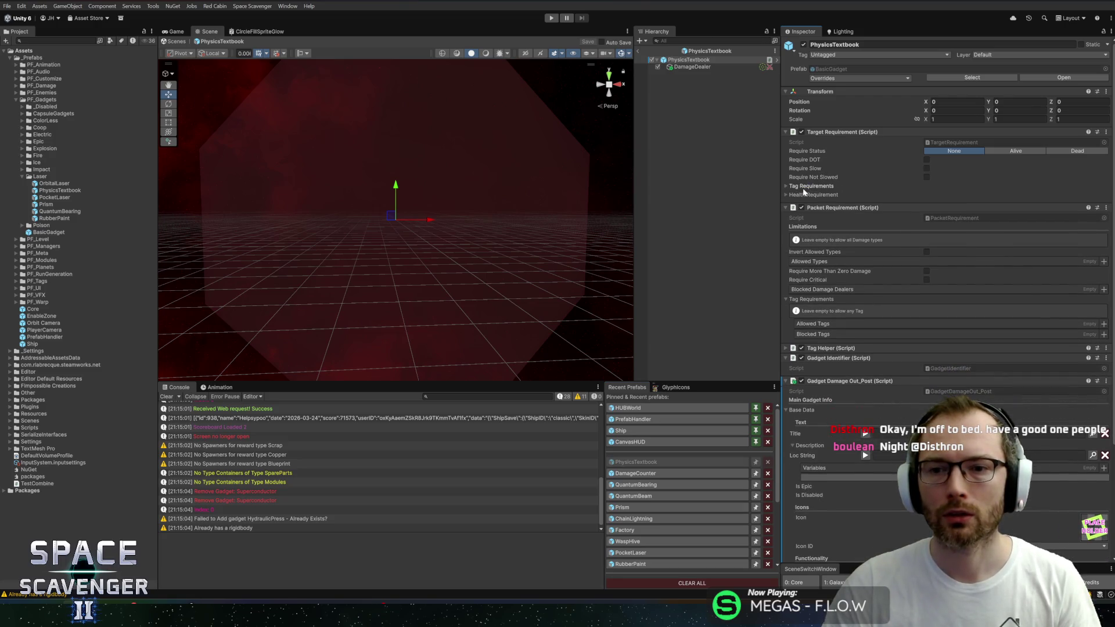
click(805, 187)
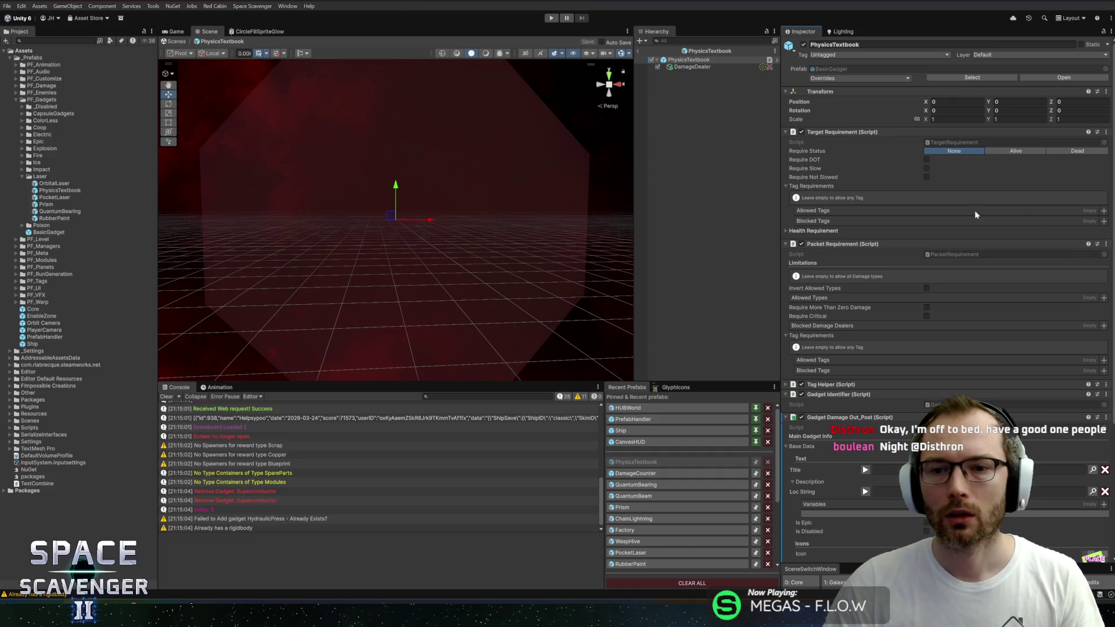
click(1104, 212)
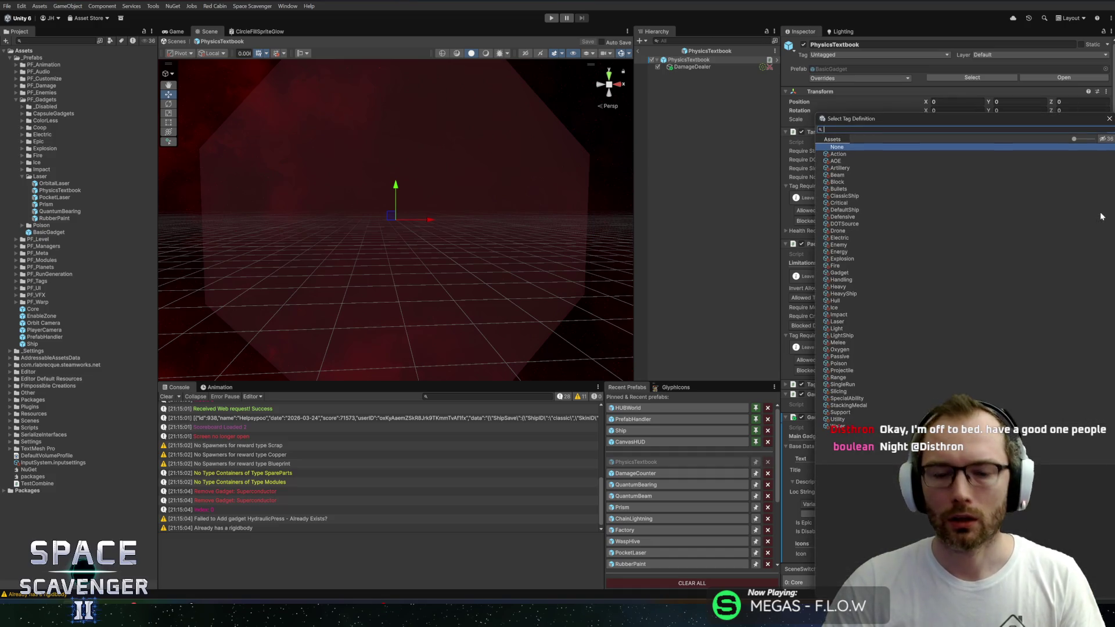
text(las)
double_click(836, 162)
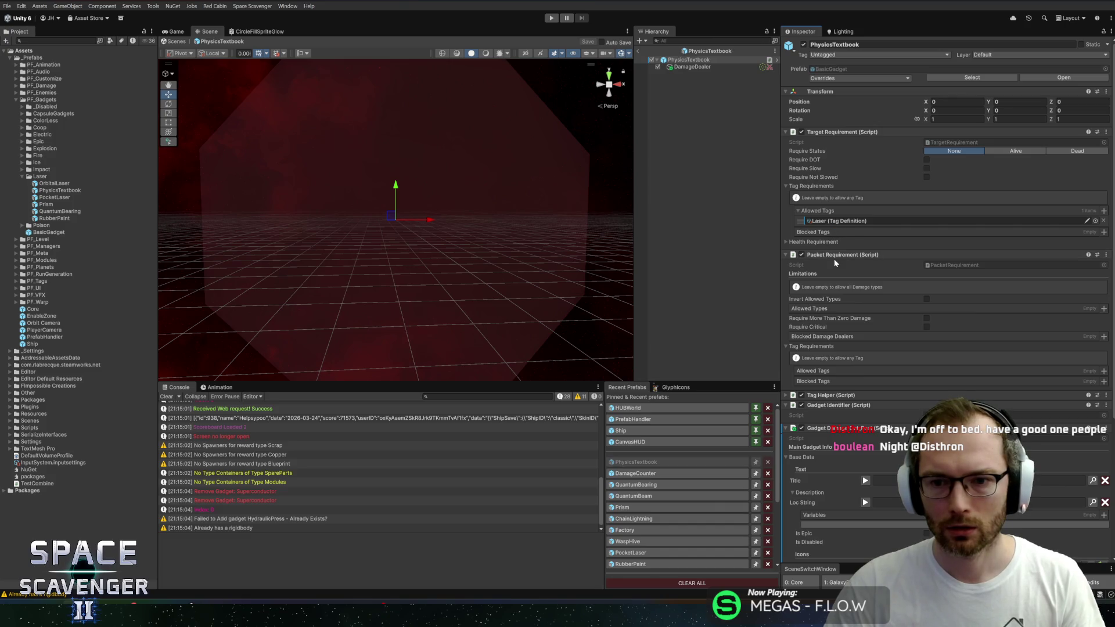
click(1104, 221)
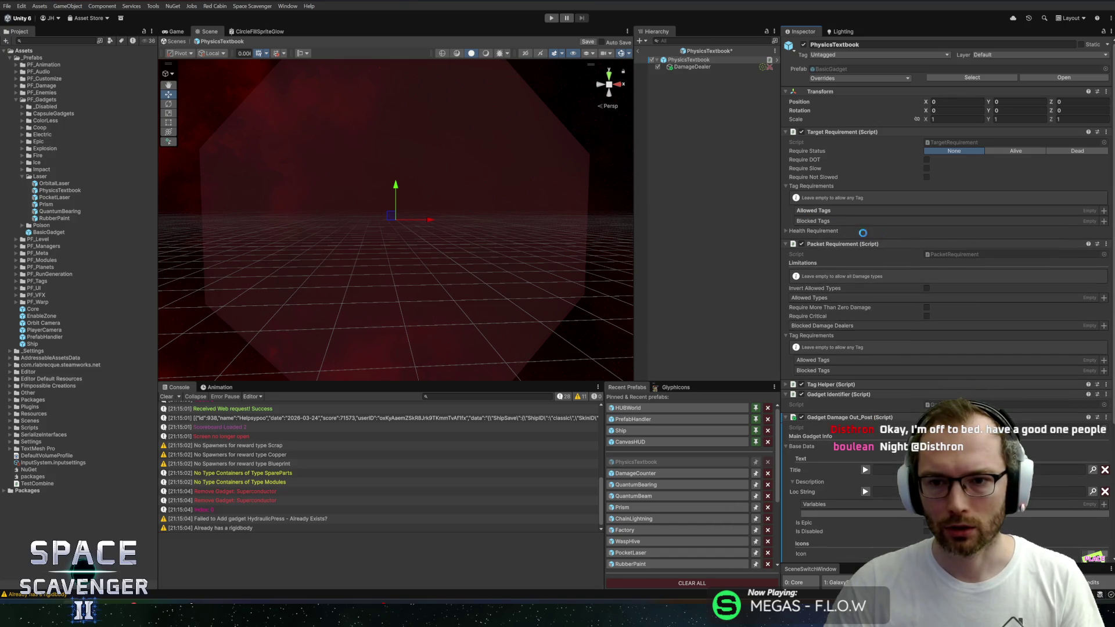
right_click(821, 212)
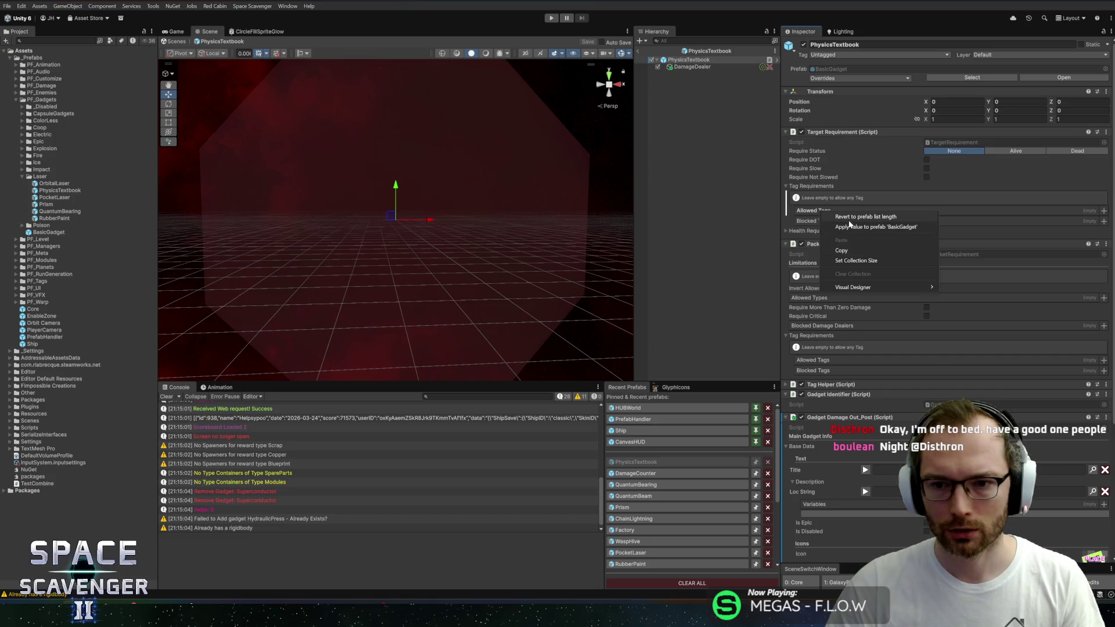
click(848, 223)
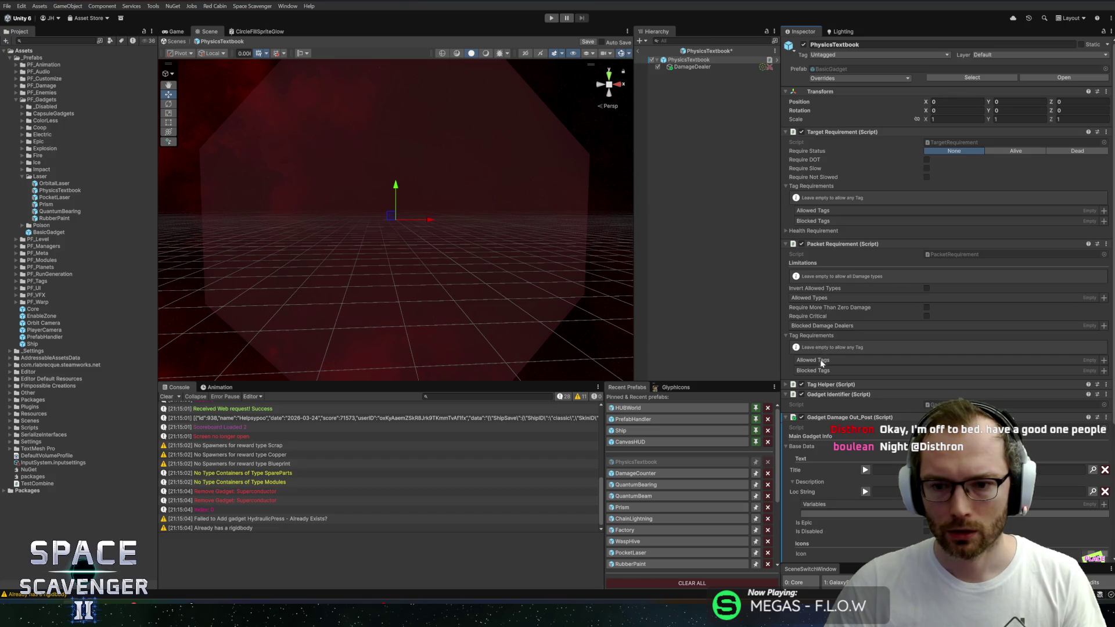
Add Laser to the Packet Requirement's allowed tags and start the game again
click(1104, 361)
text(las)
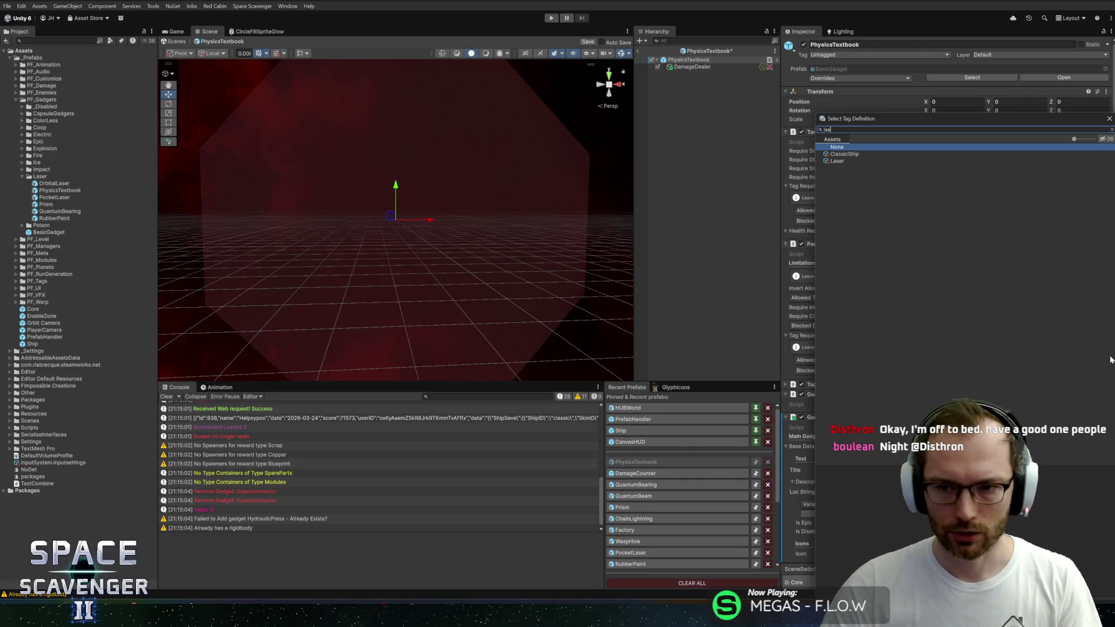
double_click(837, 161)
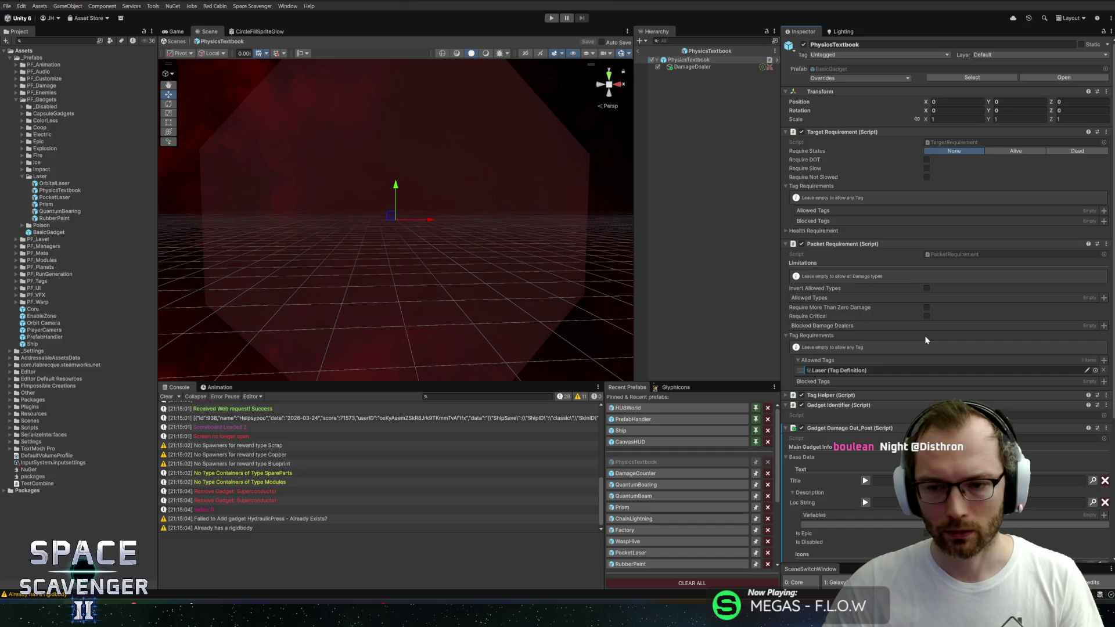
scroll(920, 341, down, 5)
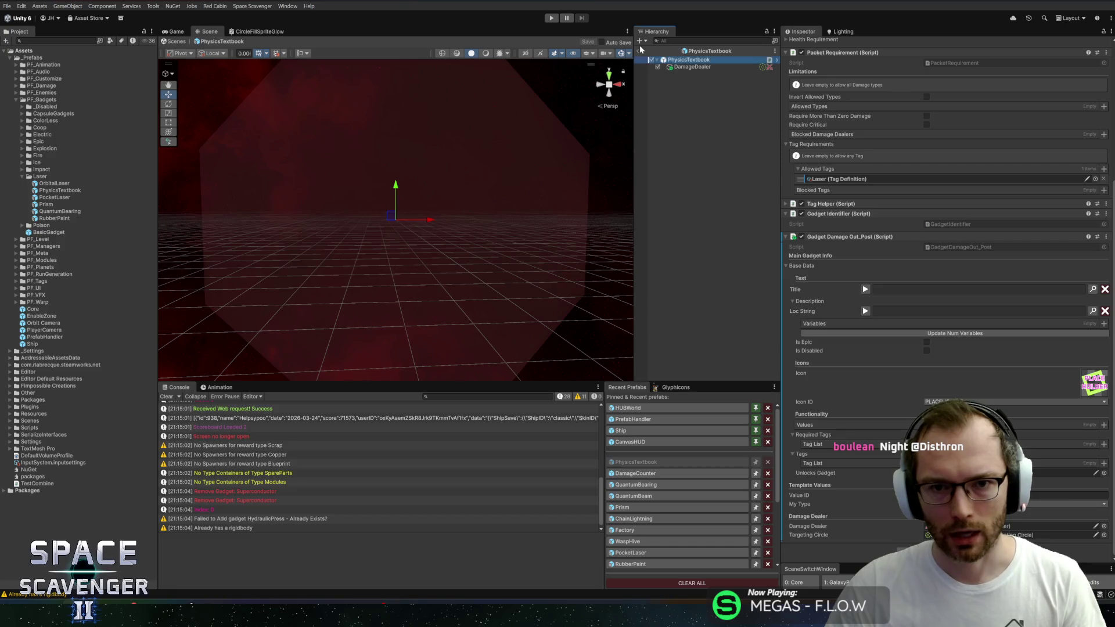
click(551, 18)
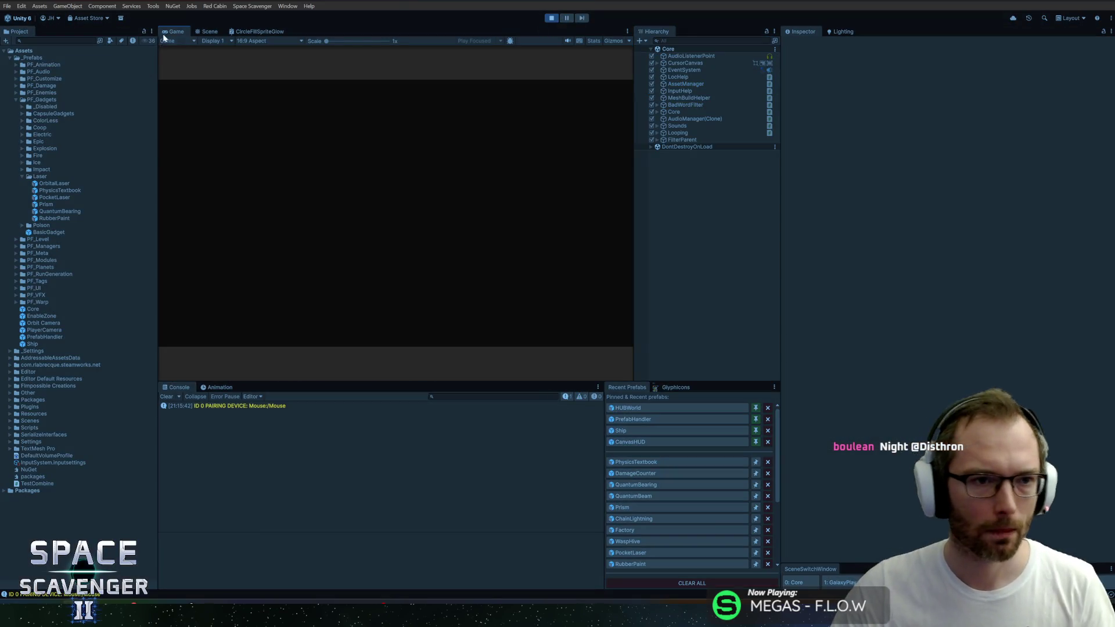
Maximize the Game view and spawn five training dummies from the in-game console
double_click(167, 32)
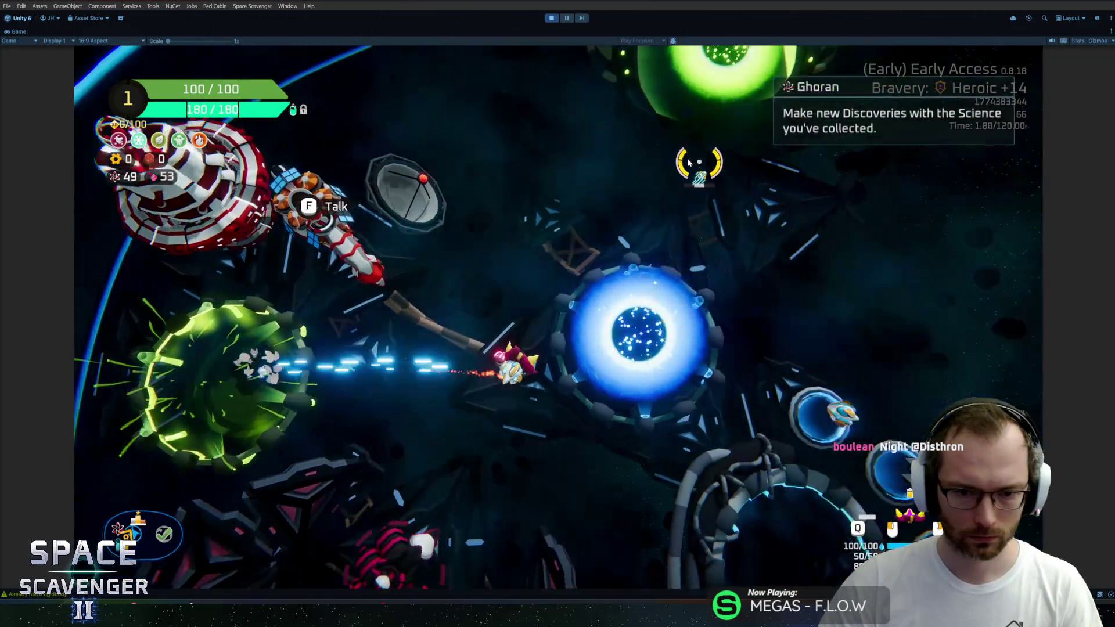
key(grave)
text(spawn trainingd)
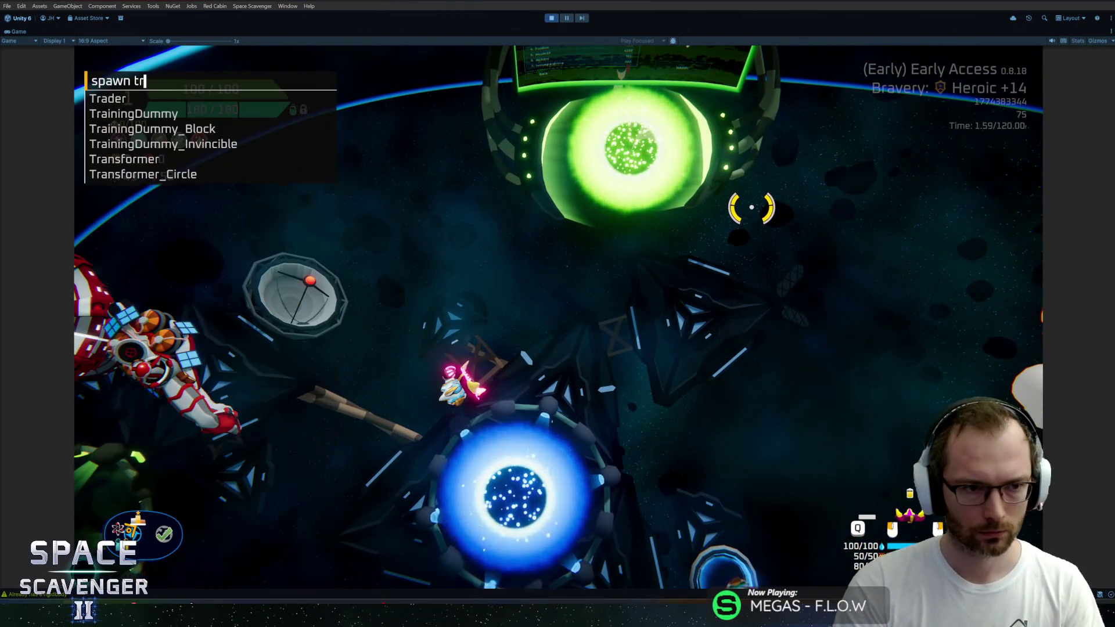
key(Tab)
text(5)
key(Return)
key(d)
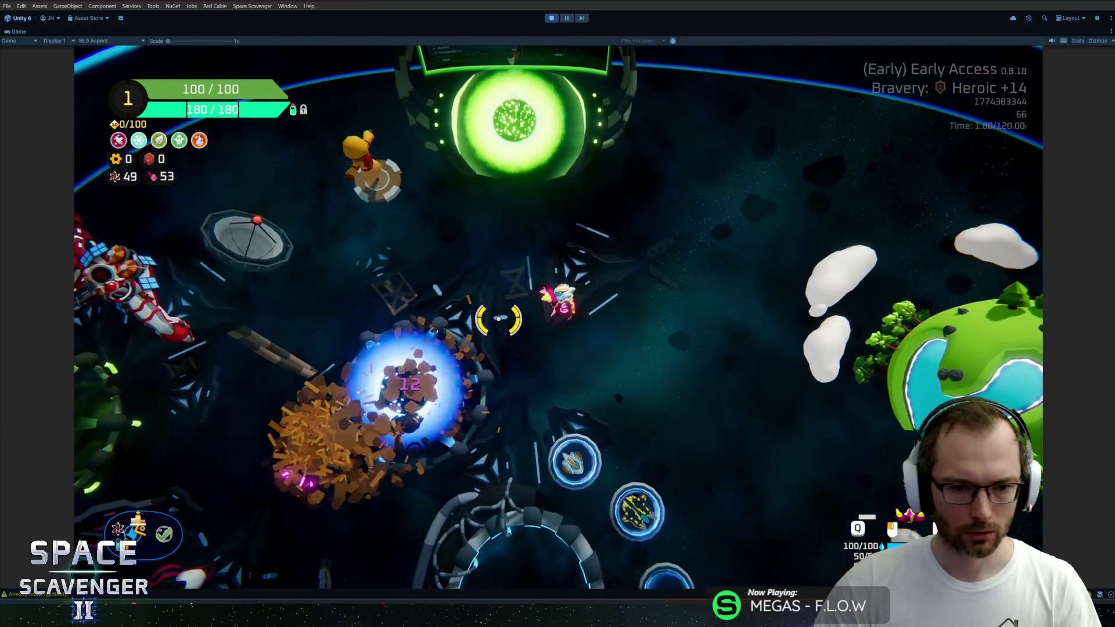
Spawn TrainingDummy_Invincible dummies by reusing the previous console command
key(grave)
key(Up)
key(BackSpace)
key(BackSpace)
key(Tab)
key(Tab)
key(Tab)
key(Return)
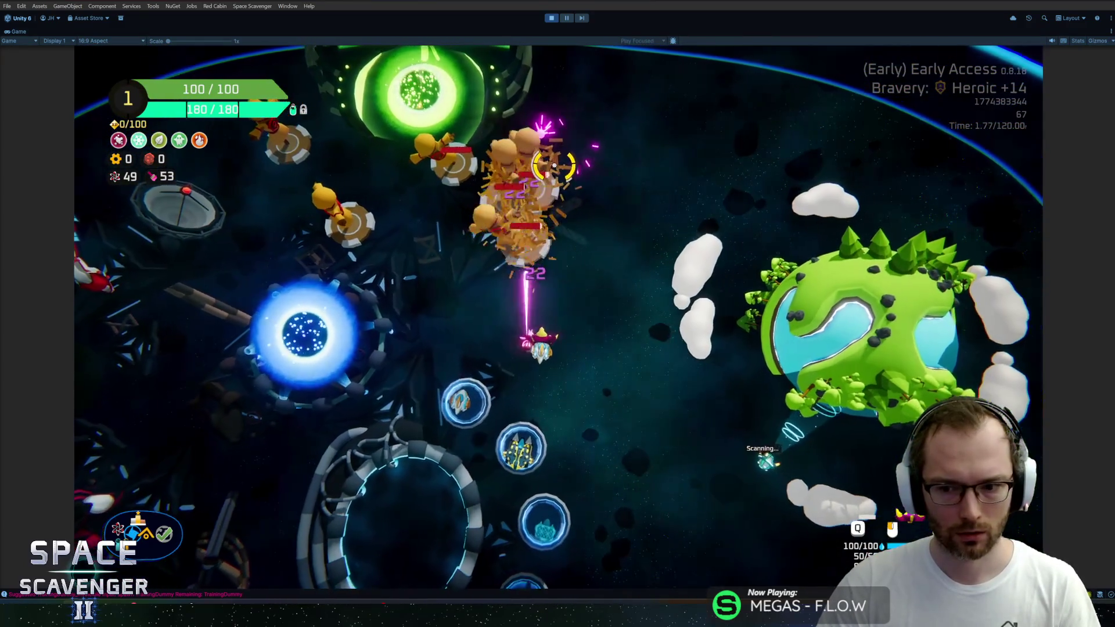
Run 'gadget add PhysicsTextbook' in the console and play-test the gadget
key(grave)
text(gadget add )
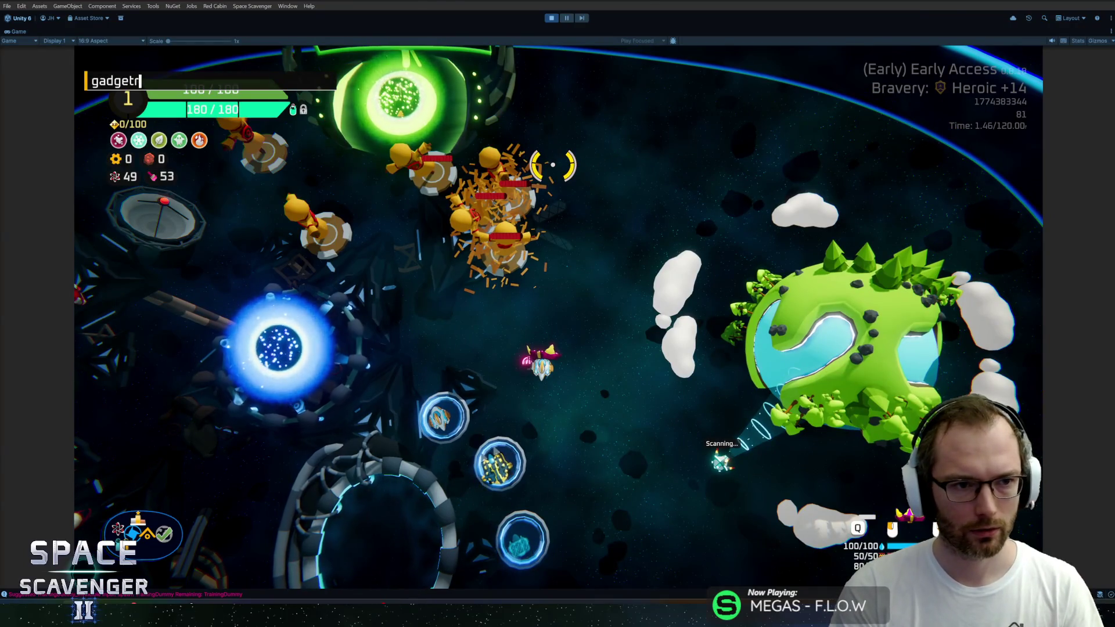
text(phy)
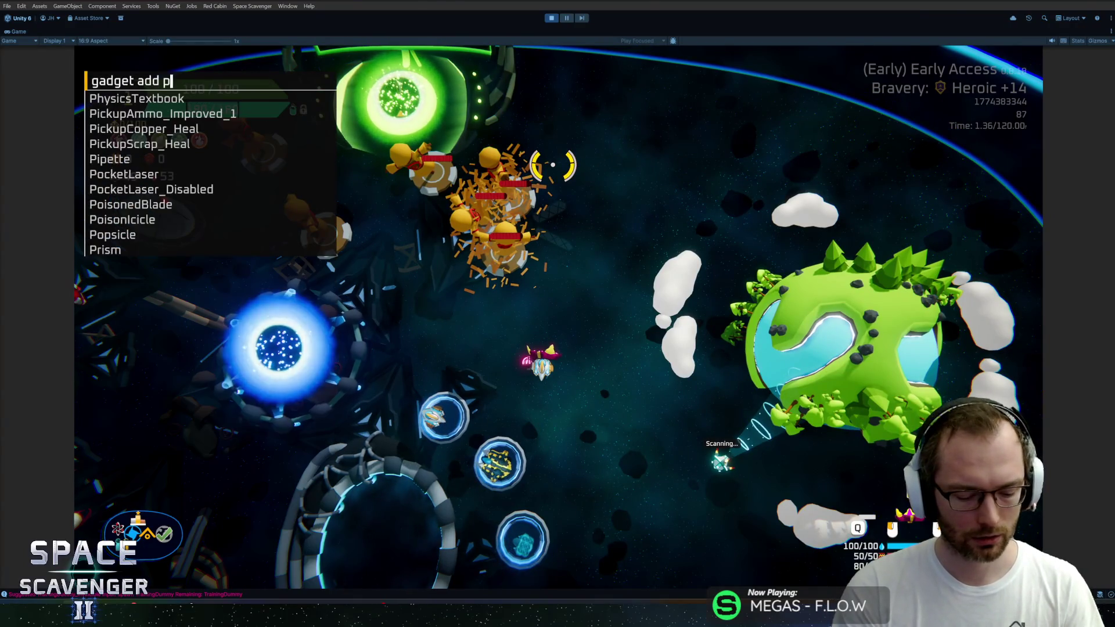
key(Return)
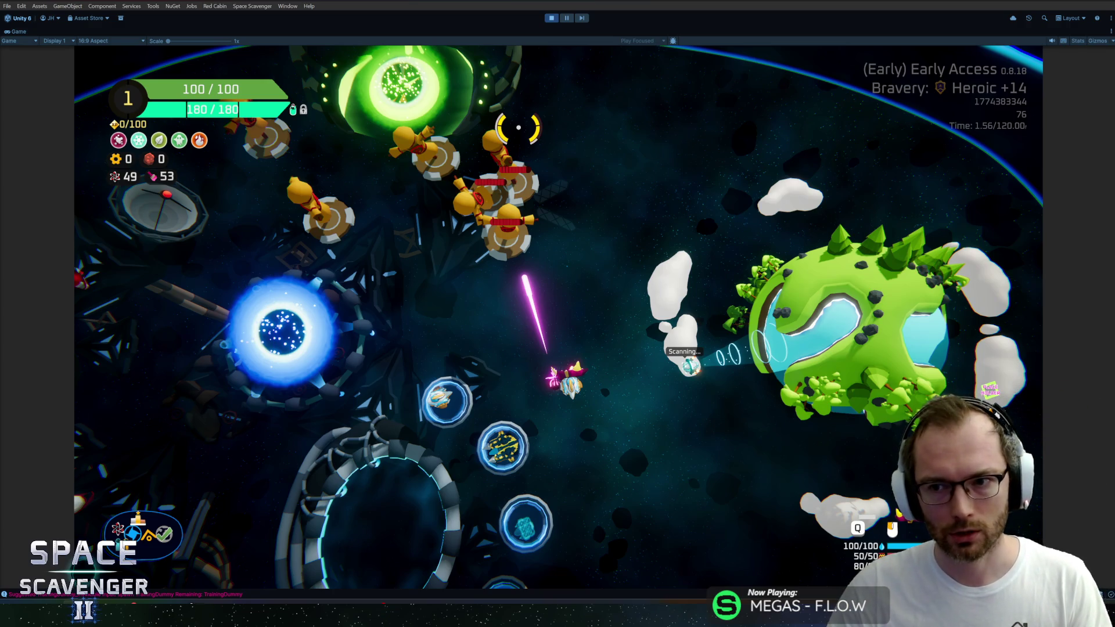
key(alt+Tab)
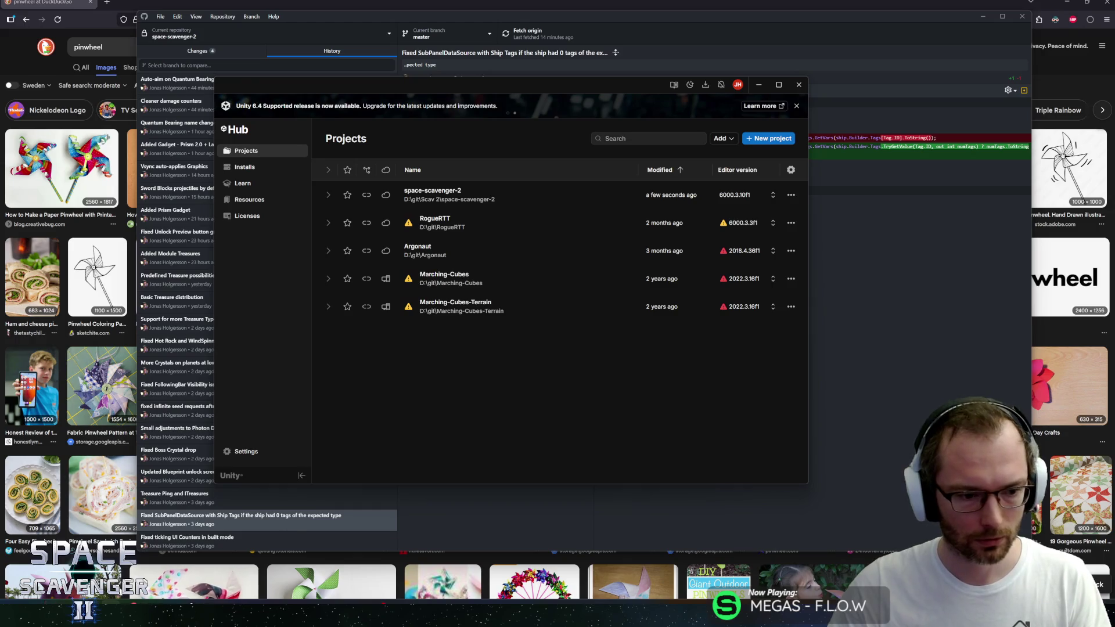
Open the space-scavenger-2 project in Unity Hub and dismiss the Recovering Scene Backups prompt
drag(523, 86, 535, 89)
click(480, 198)
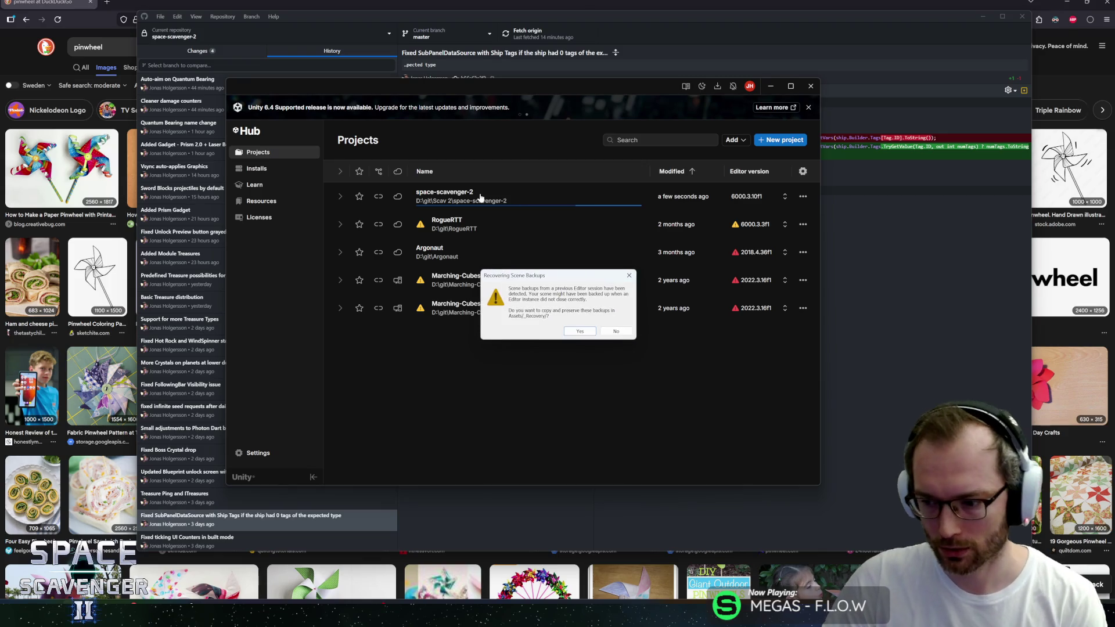
click(625, 332)
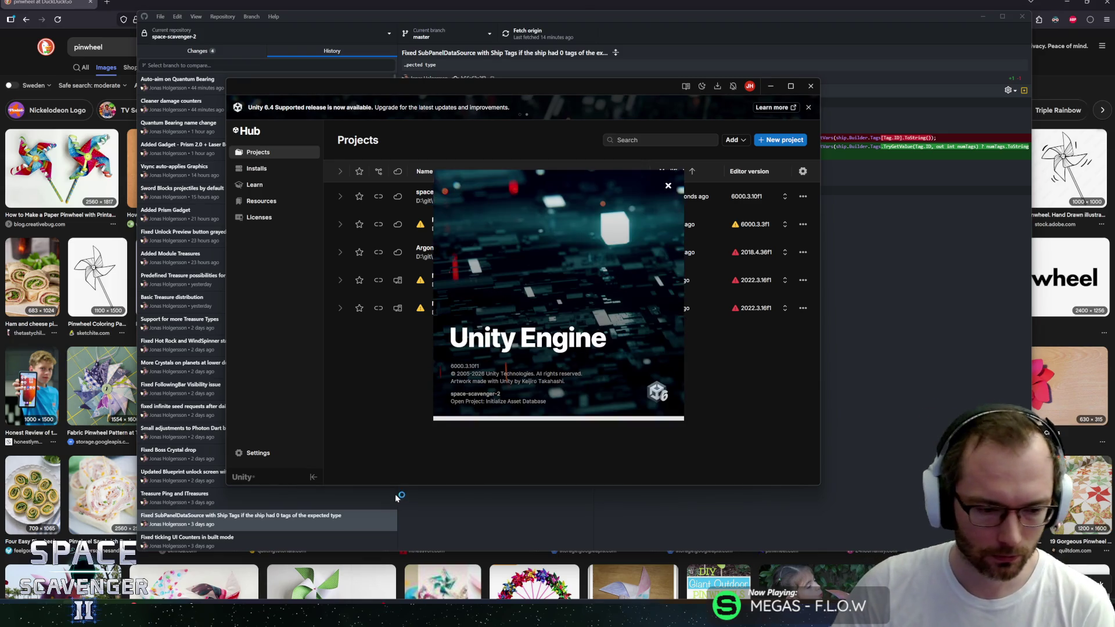